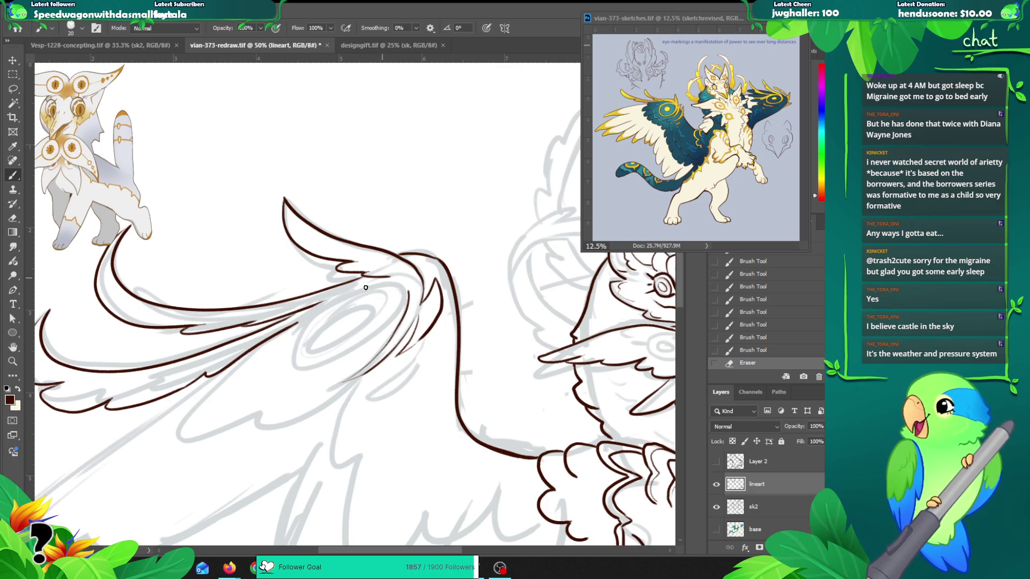
Step: Ink the upper wing's lower feather curves and an oval eye marking, redoing stray strokes
mouse_move(356, 292)
left_mouse_down()
mouse_move(397, 284)
mouse_move(410, 299)
left_mouse_up()
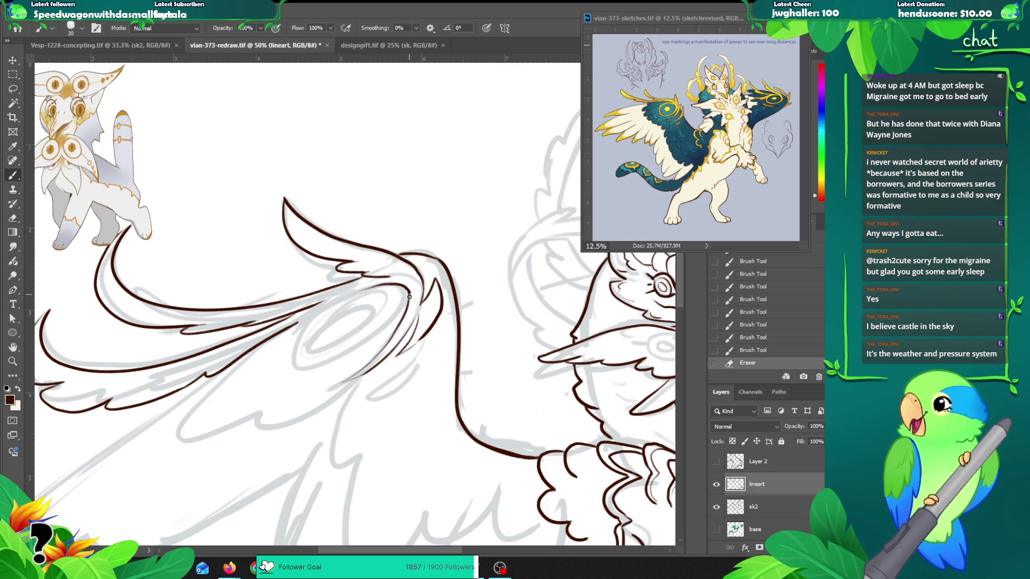
mouse_move(338, 333)
left_mouse_down()
mouse_move(356, 300)
mouse_move(311, 321)
mouse_move(285, 357)
mouse_move(287, 374)
mouse_move(301, 374)
left_mouse_up()
key("ctrl+z")
mouse_move(302, 336)
left_mouse_down()
mouse_move(297, 355)
mouse_move(369, 339)
left_mouse_up()
left_click_drag(298, 356, 400, 296)
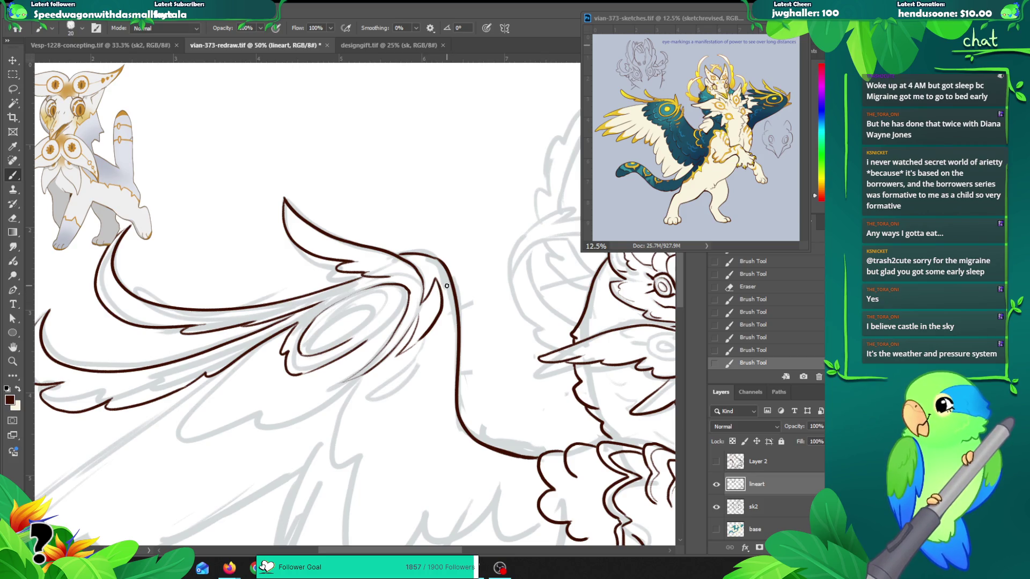
mouse_move(392, 304)
left_mouse_down()
mouse_move(376, 322)
mouse_move(407, 299)
mouse_move(389, 309)
left_mouse_up()
mouse_move(332, 323)
left_mouse_down()
mouse_move(319, 331)
mouse_move(351, 311)
mouse_move(314, 332)
mouse_move(332, 339)
mouse_move(297, 351)
left_mouse_up()
key("ctrl+z")
key("ctrl+z")
mouse_move(322, 314)
left_mouse_down()
mouse_move(310, 328)
mouse_move(369, 287)
mouse_move(322, 316)
left_mouse_up()
key("ctrl+z")
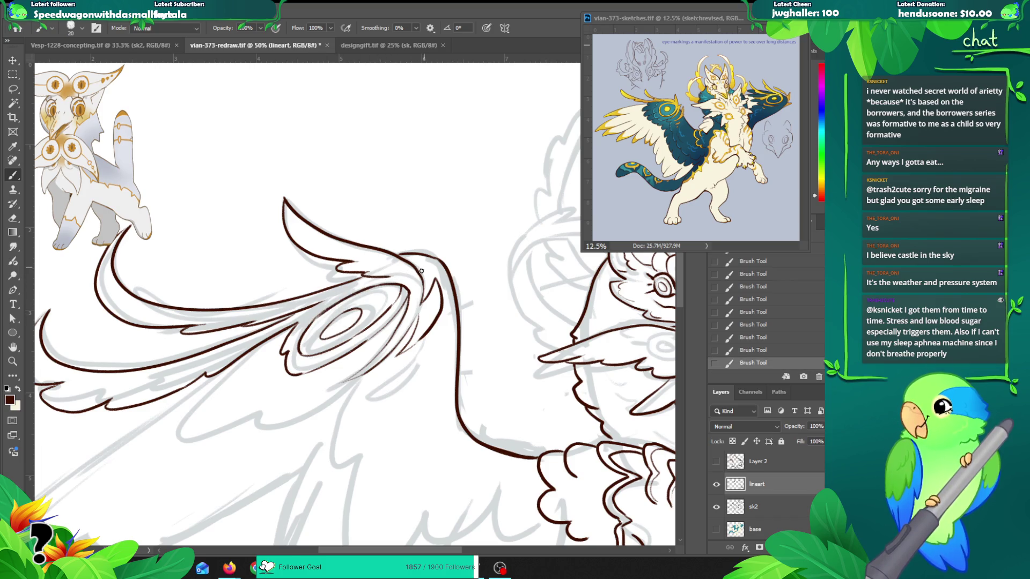
Step: Zoom out and reposition the canvas to see the whole drawing
key("z")
left_click(434, 322, "alt")
left_click(434, 322, "alt")
left_click_drag(463, 302, 329, 226)
left_click_drag(349, 393, 380, 368)
Step: Try a short brush line near the wing feathers, then undo it
key("b")
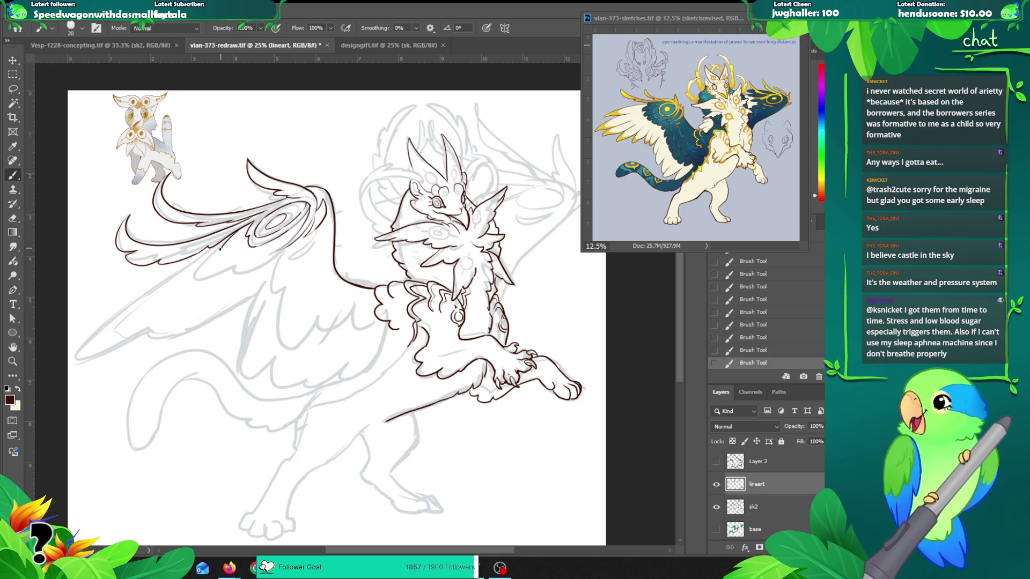
key("ctrl+z")
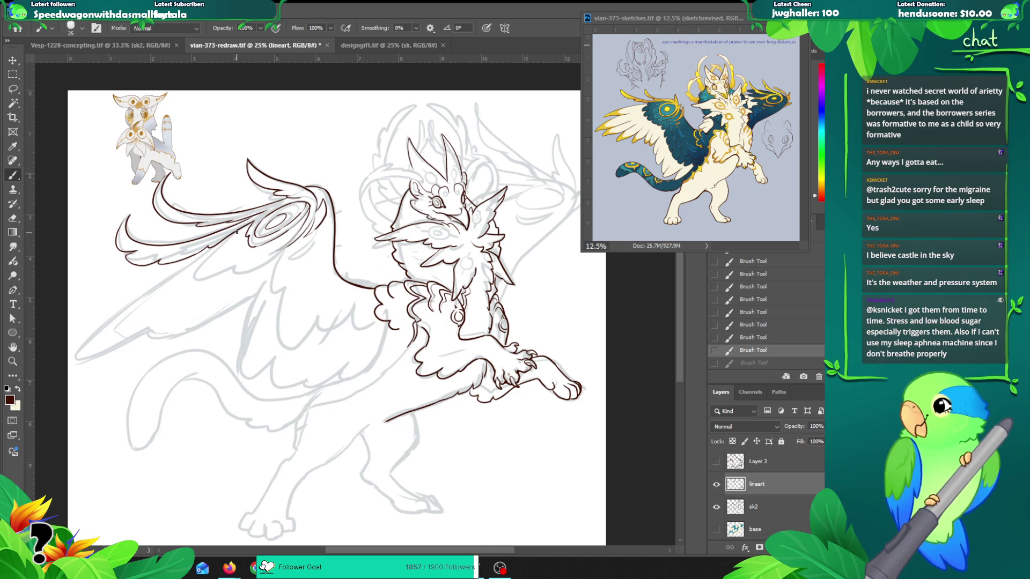
mouse_move(232, 254)
left_mouse_down()
mouse_move(251, 266)
mouse_move(222, 250)
mouse_move(221, 266)
mouse_move(246, 259)
left_mouse_up()
key("ctrl+z")
Step: Zoom in on the wing's feather edge, then zoom back out and recentre the drawing
key("z")
left_click(244, 249)
left_click(244, 249)
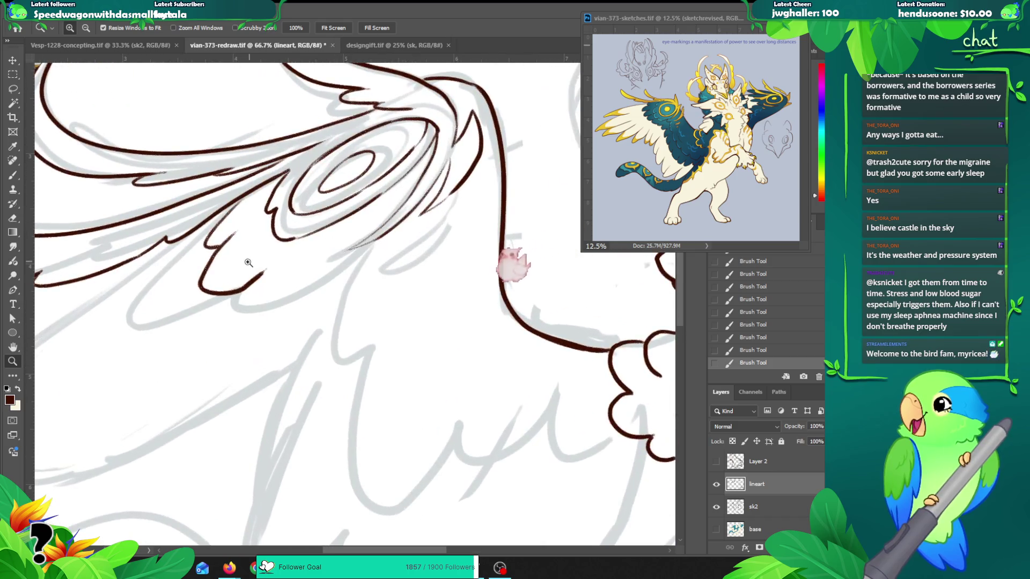
left_click(247, 257)
left_click(247, 263)
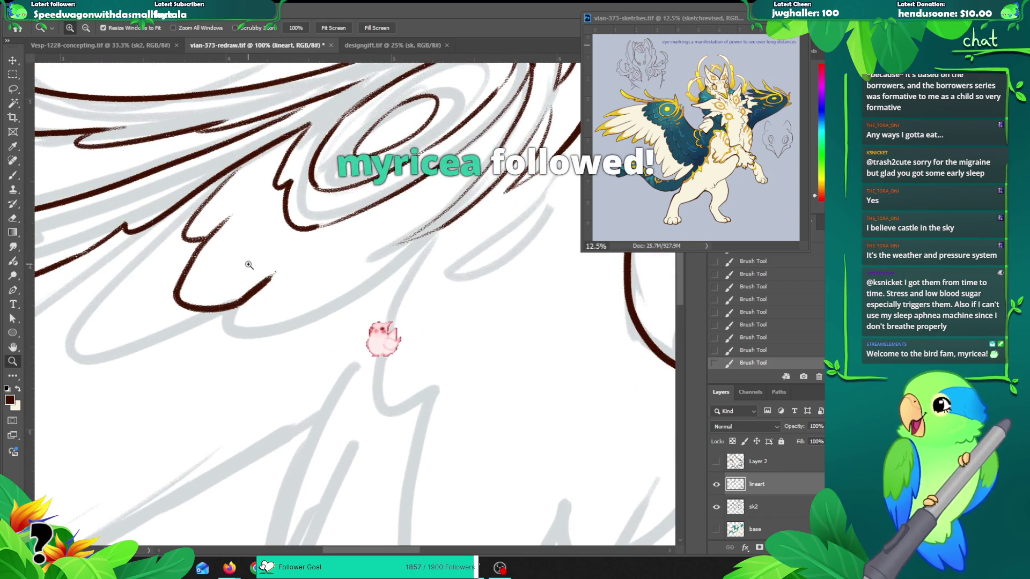
left_click(252, 279, "alt")
left_click(258, 271, "alt")
left_click(260, 268, "alt")
left_click(263, 267, "alt")
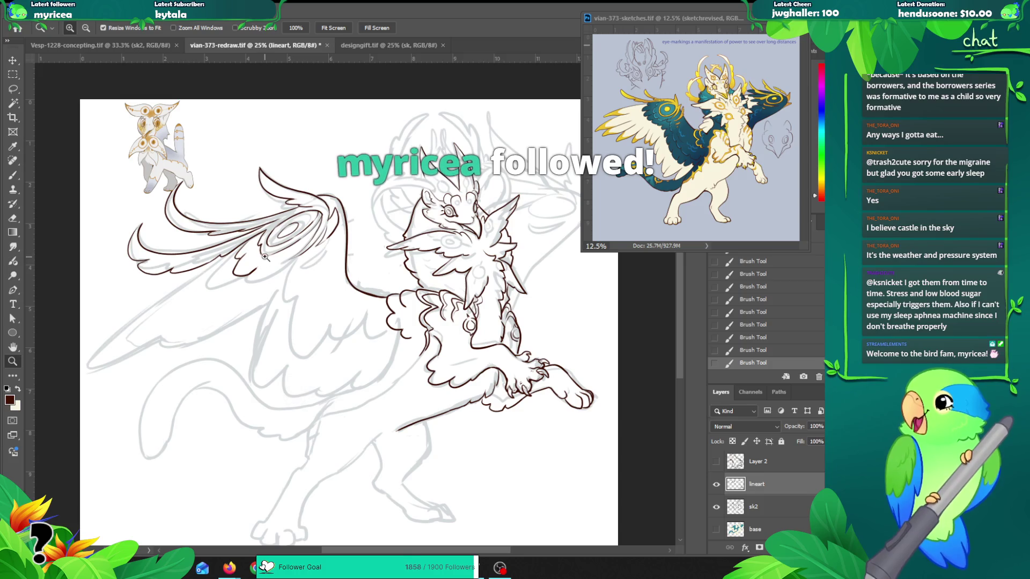
left_click_drag(264, 266, 227, 266)
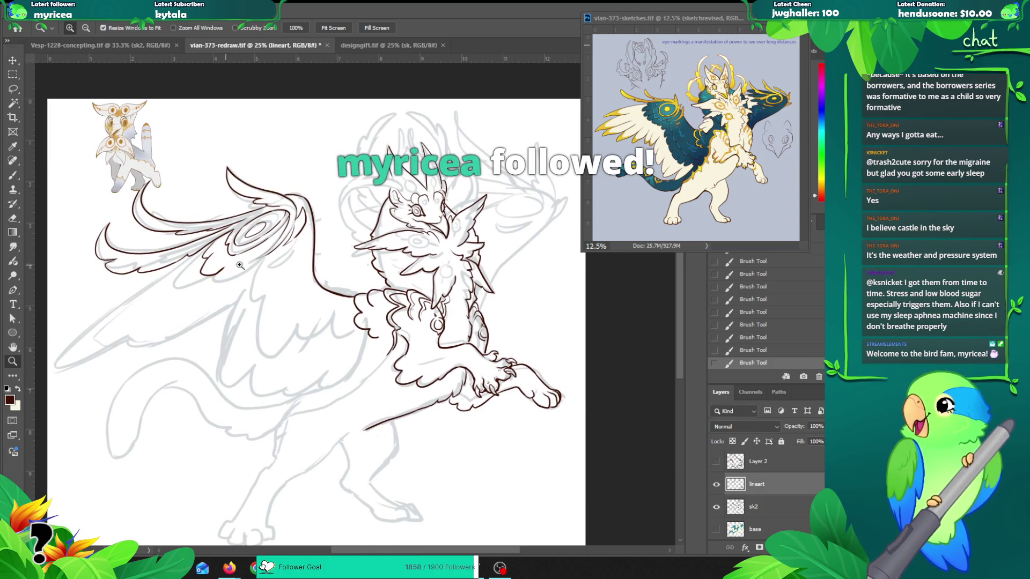
Step: Ink feather-edge strokes along the underside of the upper wing, undoing unwanted ones
key("b")
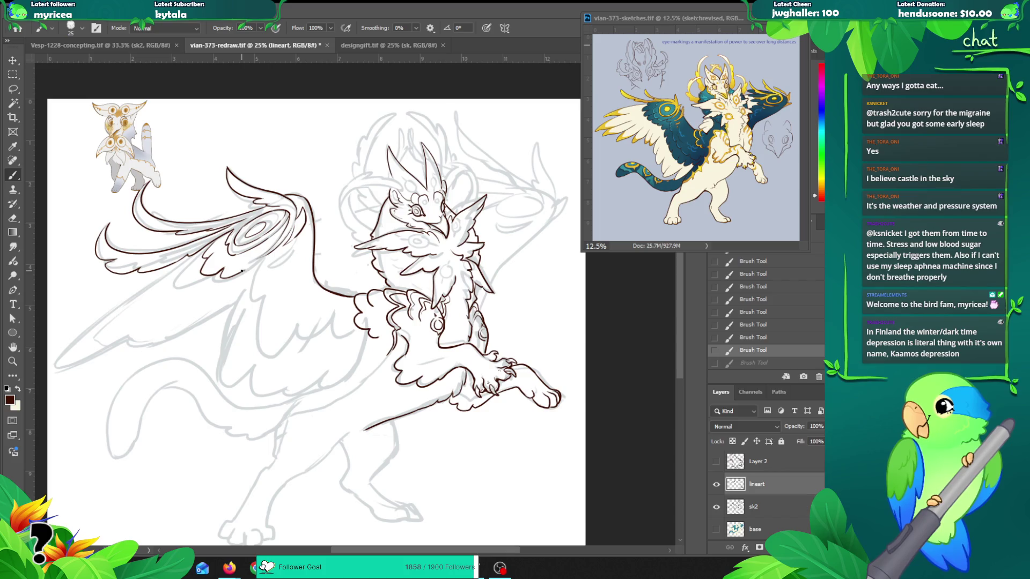
key("ctrl+z")
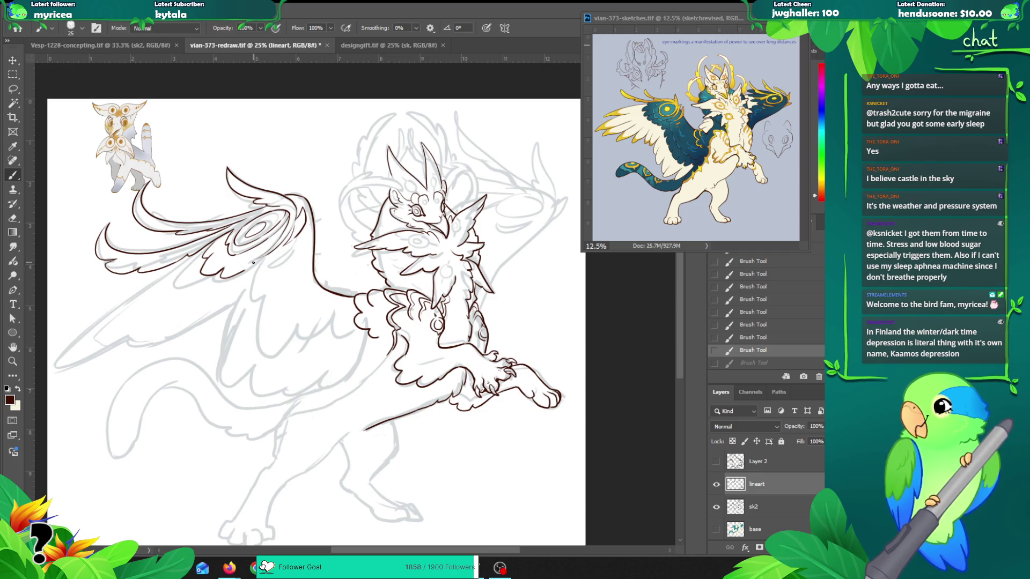
key("ctrl+shift+z")
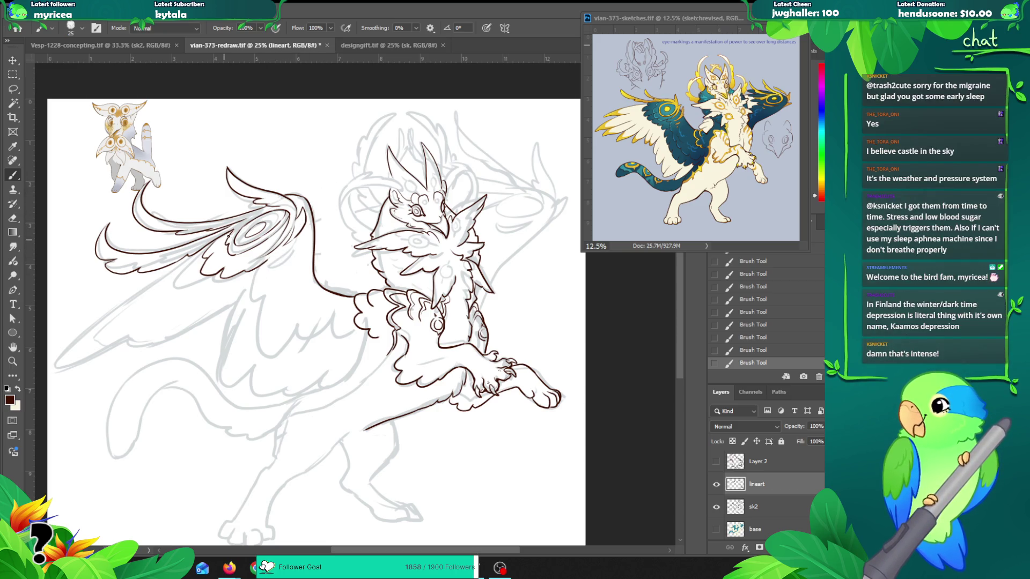
mouse_move(195, 255)
left_mouse_down()
mouse_move(177, 280)
mouse_move(192, 260)
mouse_move(178, 292)
mouse_move(188, 301)
mouse_move(208, 291)
mouse_move(179, 293)
mouse_move(236, 290)
mouse_move(264, 267)
mouse_move(252, 301)
mouse_move(263, 354)
left_mouse_up()
key("ctrl+z")
key("ctrl+z")
key("ctrl+z")
key("ctrl+z")
key("ctrl+z")
key("ctrl+z")
Step: Trace the folded wing's outline down the body, retrying feather strokes as needed
left_click_drag(300, 287, 281, 321)
key("ctrl+z")
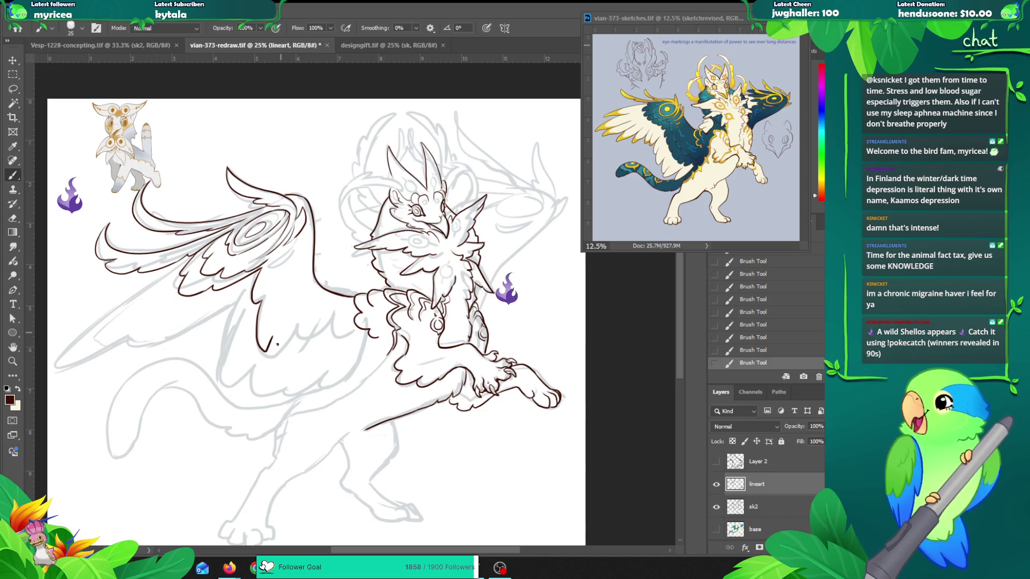
key("ctrl+z")
mouse_move(272, 337)
left_mouse_down()
mouse_move(280, 371)
mouse_move(299, 346)
mouse_move(300, 362)
mouse_move(355, 337)
left_mouse_up()
key("ctrl+z")
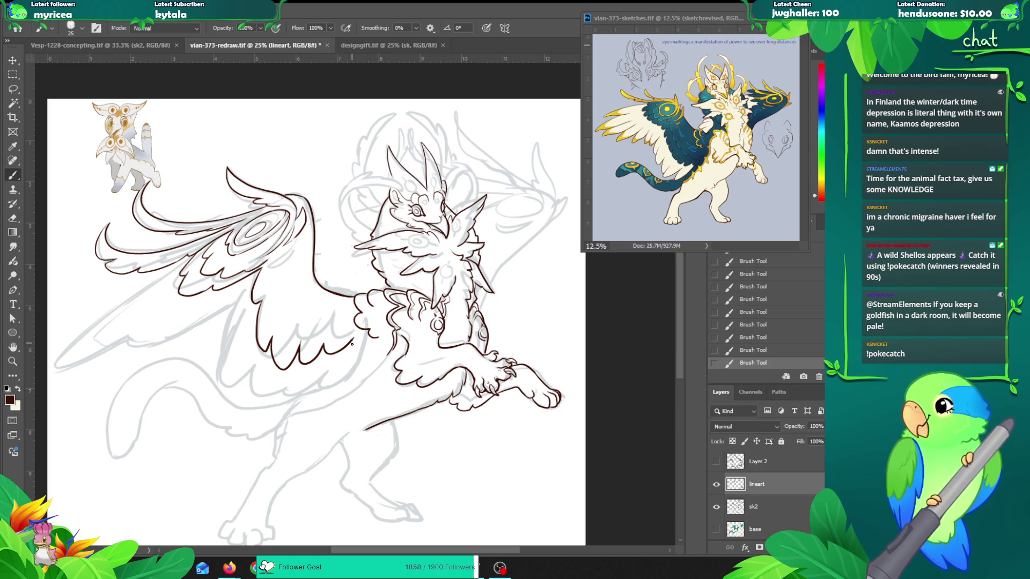
key("ctrl+z")
left_click_drag(353, 340, 379, 338)
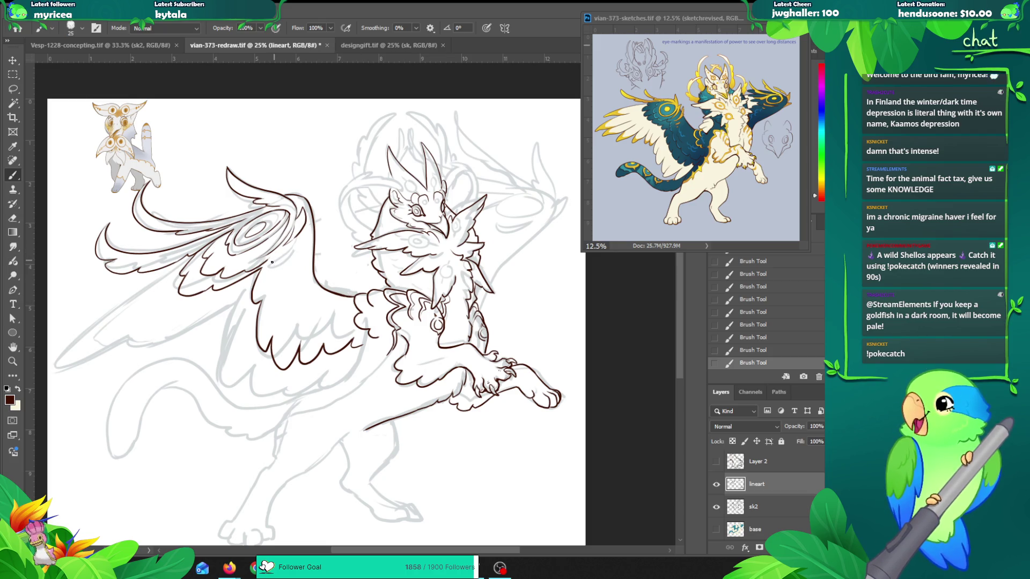
key("ctrl+z")
mouse_move(265, 273)
left_mouse_down()
mouse_move(296, 335)
mouse_move(337, 329)
left_mouse_up()
key("ctrl+z")
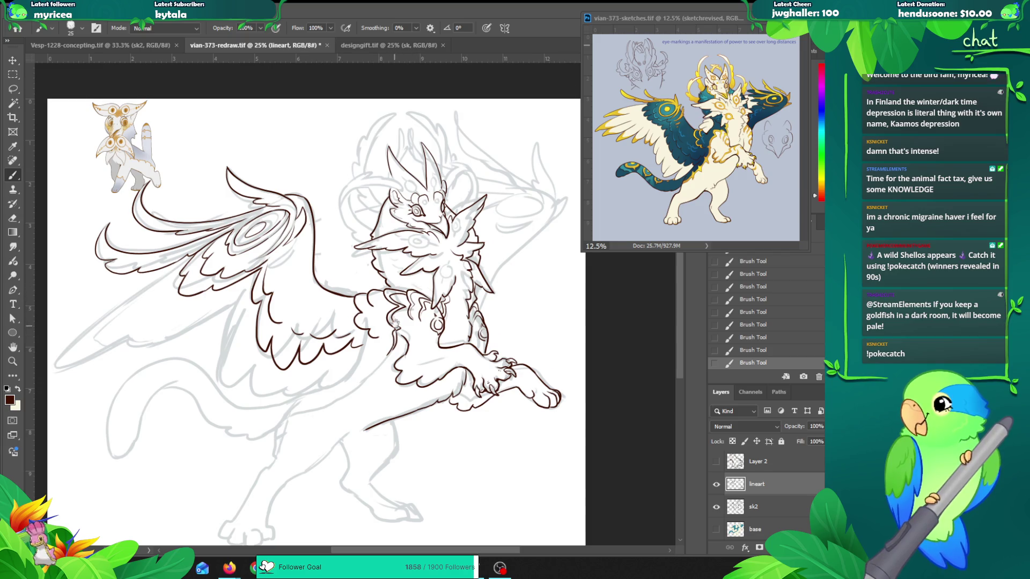
Step: Ink the scalloped feather tips along the folded wing's lower edge, adjusting the view
scroll(394, 322, "down", 1)
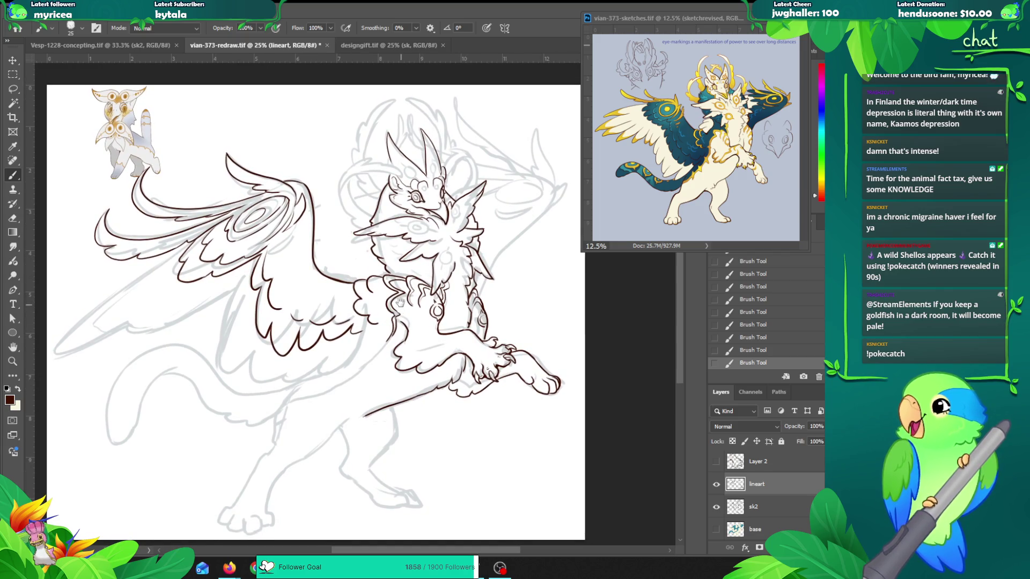
left_click_drag(392, 314, 407, 310)
key("ctrl+z")
mouse_move(366, 337)
left_mouse_down()
mouse_move(347, 350)
mouse_move(367, 311)
left_mouse_up()
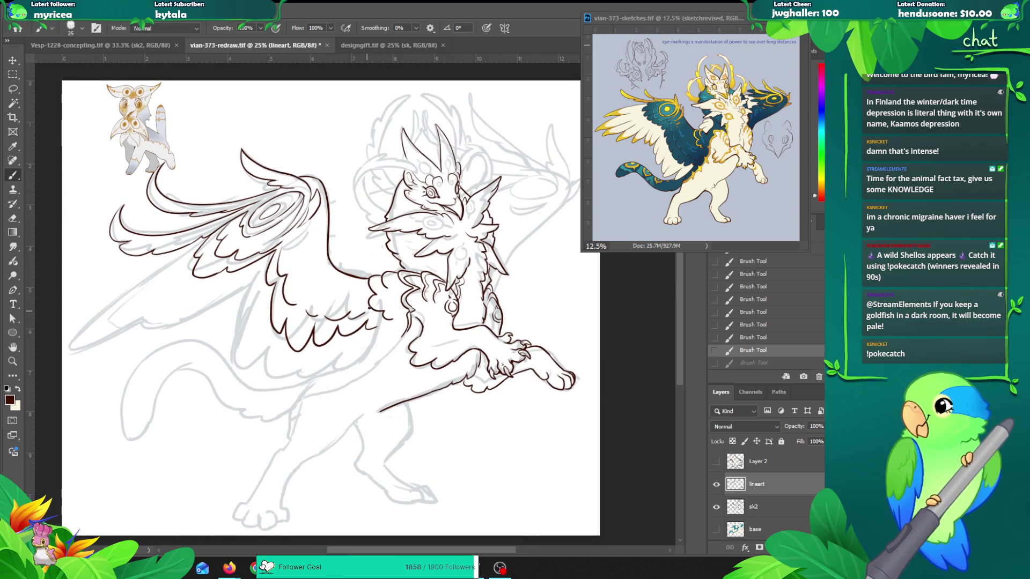
key("ctrl+z")
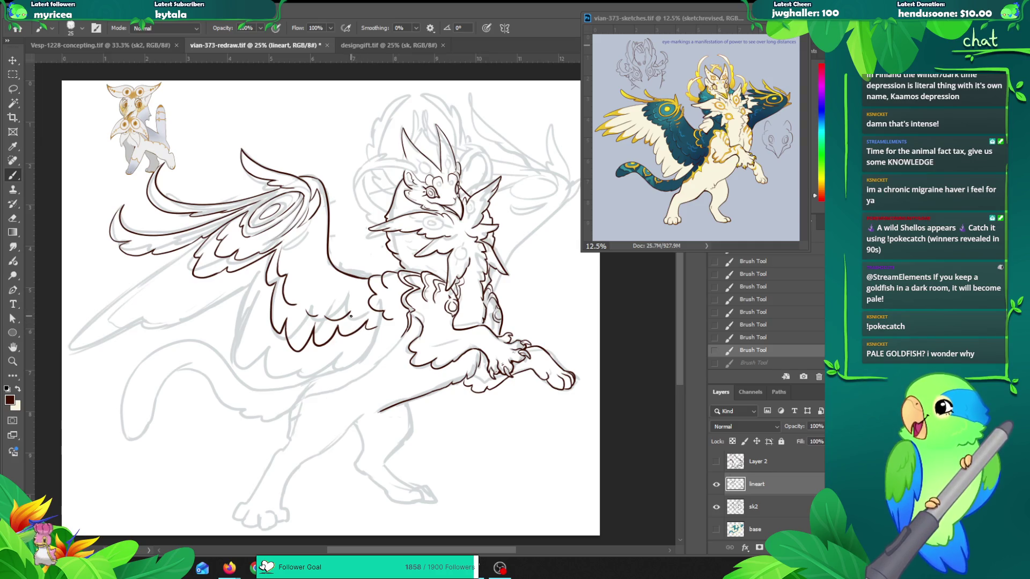
left_click_drag(351, 317, 367, 312)
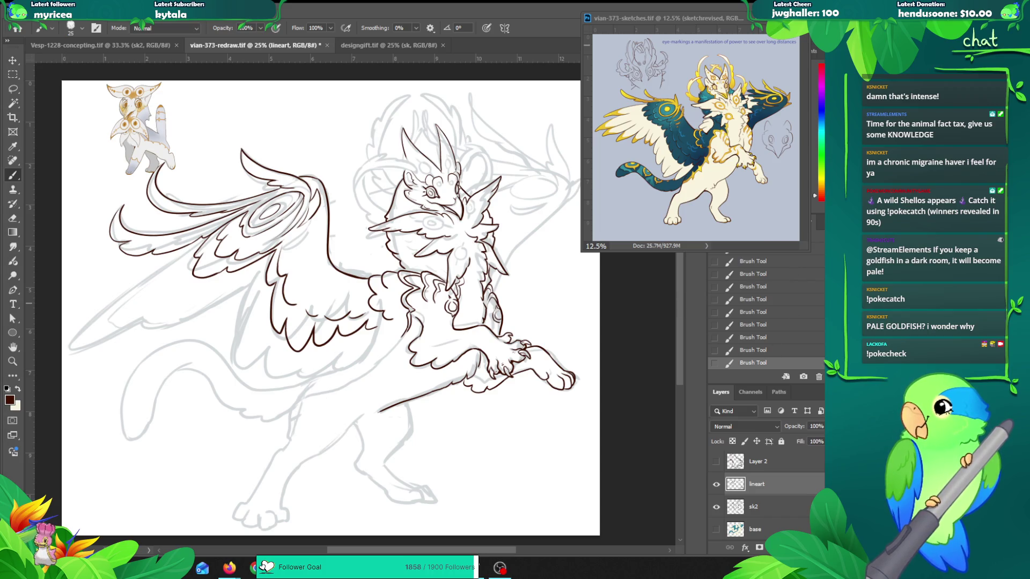
mouse_move(422, 308)
left_mouse_down()
mouse_move(410, 303)
mouse_move(465, 252)
left_mouse_up()
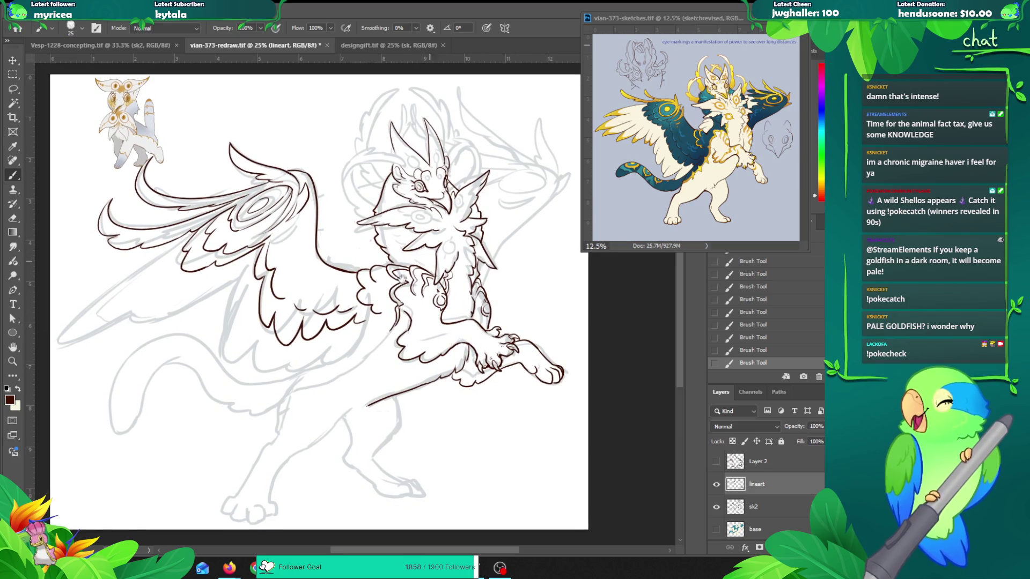
Step: Draw the lower wing's long edge line along the sketch, retrying it several times
left_click_drag(329, 334, 402, 322)
left_click_drag(131, 298, 278, 181)
key("ctrl+z")
left_click_drag(239, 209, 145, 284)
key("ctrl+z")
left_click_drag(239, 207, 124, 296)
key("ctrl+z")
left_click_drag(259, 193, 124, 294)
Step: Rework the lower wing edge line at shorter and longer lengths, keeping the best stroke
mouse_move(244, 268)
left_mouse_down()
mouse_move(226, 276)
mouse_move(288, 265)
left_mouse_up()
key("ctrl+z")
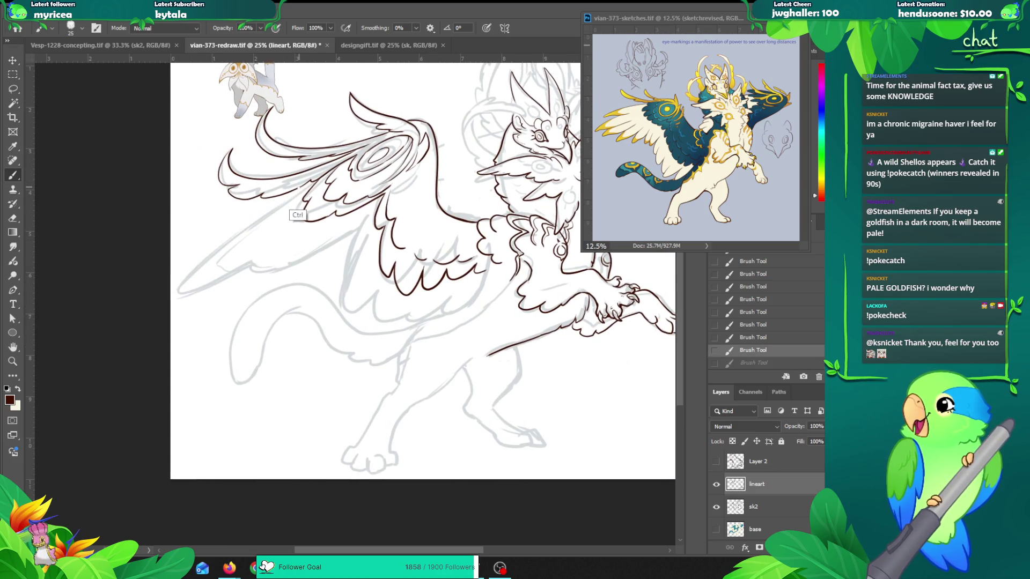
left_click_drag(311, 182, 211, 254)
key("ctrl+z")
left_click_drag(311, 182, 172, 295)
key("ctrl+z")
left_click_drag(313, 181, 206, 258)
key("ctrl+z")
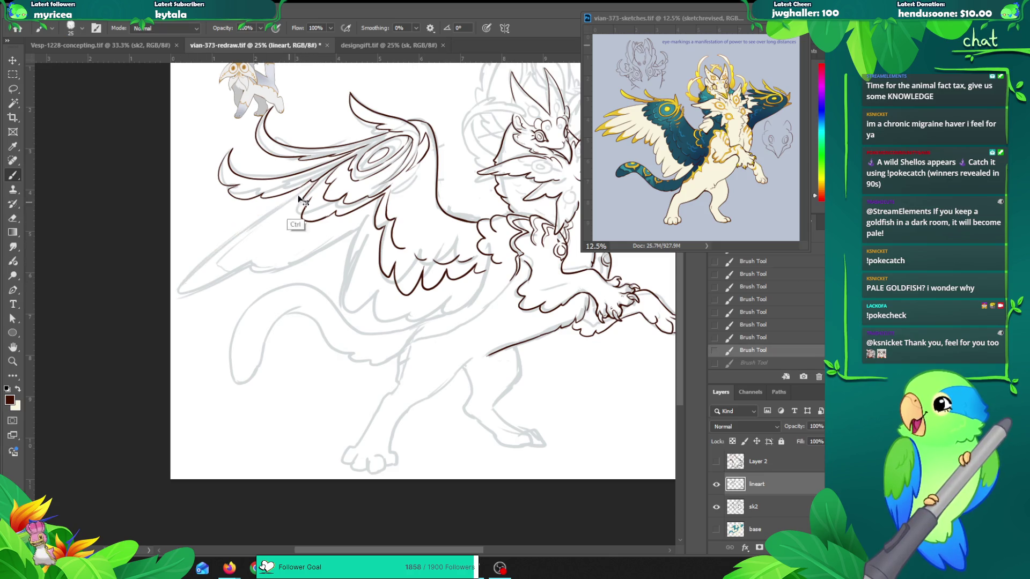
mouse_move(311, 183)
left_mouse_down()
mouse_move(198, 263)
mouse_move(180, 288)
mouse_move(296, 251)
left_mouse_up()
key("ctrl+z")
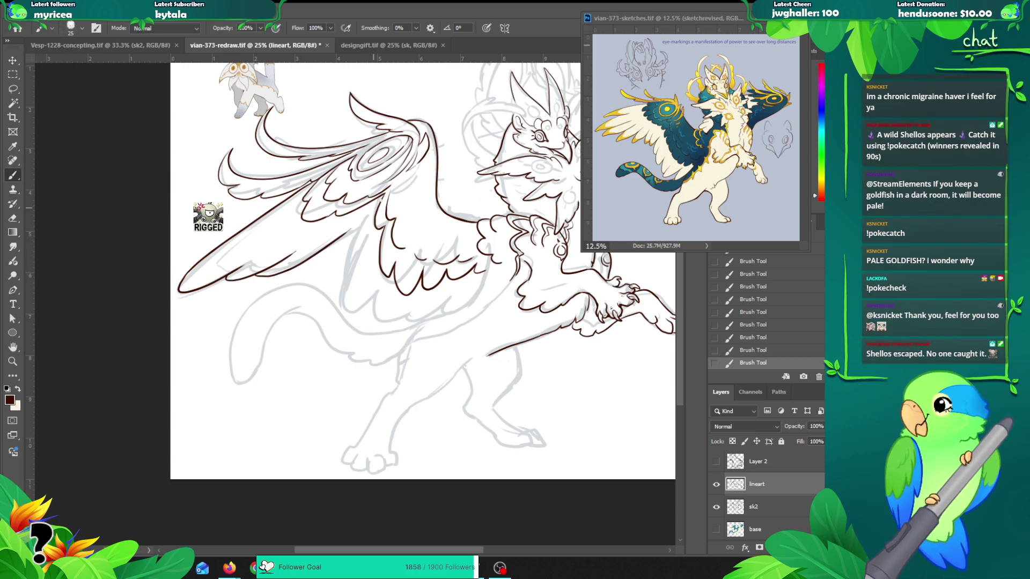
key("ctrl+z")
key("ctrl+z")
key("ctrl+shift+z")
key("ctrl+shift+z")
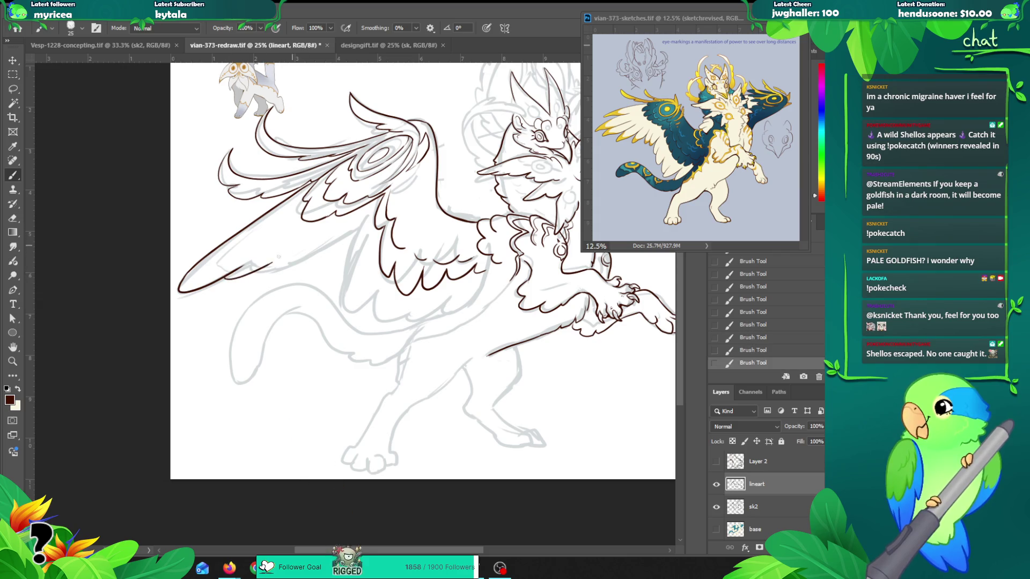
Step: Redraw the lower wing-edge line running up-right from the wing base
left_click_drag(262, 271, 354, 228)
key("ctrl+z")
left_click_drag(256, 271, 349, 235)
key("ctrl+z")
mouse_move(257, 272)
left_mouse_down()
mouse_move(302, 259)
mouse_move(375, 216)
mouse_move(288, 256)
mouse_move(258, 312)
left_mouse_up()
key("v")
key("b")
key("ctrl+z")
Step: Ink the lower wing edge curving right, plus a feather line inside the lower wing
mouse_move(274, 254)
left_mouse_down()
mouse_move(257, 328)
mouse_move(284, 332)
mouse_move(288, 356)
left_mouse_up()
key("ctrl+z")
key("ctrl+z")
mouse_move(266, 294)
left_mouse_down()
mouse_move(261, 344)
mouse_move(278, 352)
left_mouse_up()
key("ctrl+z")
key("ctrl+z")
mouse_move(269, 298)
left_mouse_down()
mouse_move(281, 353)
mouse_move(318, 348)
mouse_move(284, 358)
mouse_move(322, 343)
mouse_move(283, 346)
mouse_move(324, 326)
mouse_move(325, 350)
mouse_move(378, 325)
left_mouse_up()
key("ctrl+z")
key("ctrl+z")
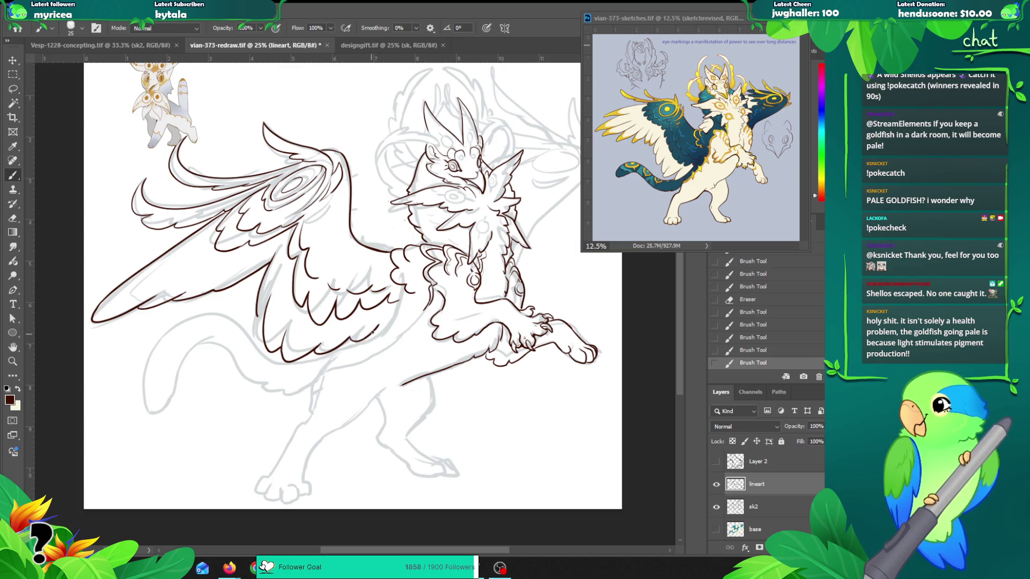
key("ctrl+z")
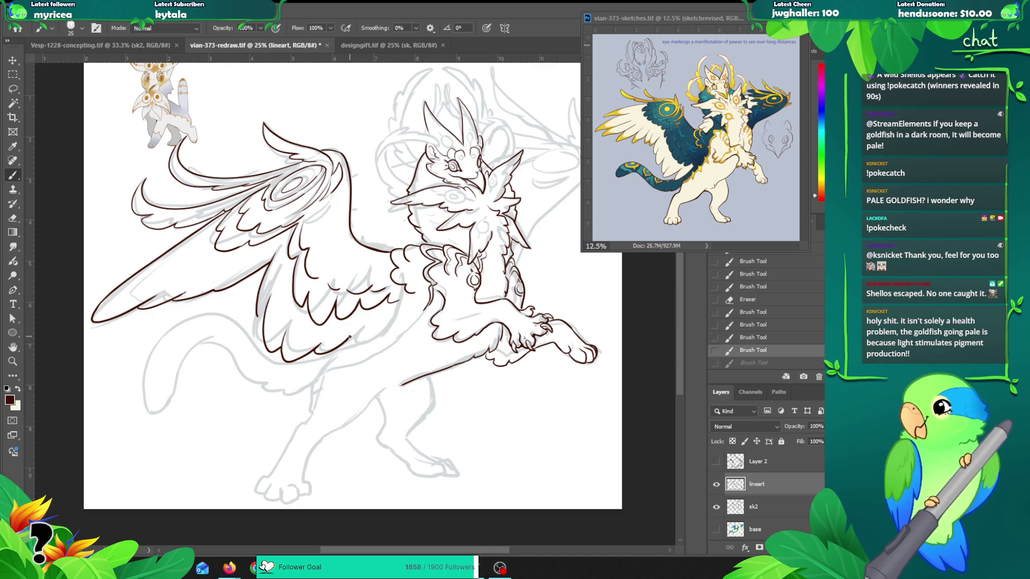
mouse_move(346, 354)
left_mouse_down()
mouse_move(402, 304)
mouse_move(350, 349)
mouse_move(375, 341)
mouse_move(400, 305)
left_mouse_up()
key("ctrl+z")
key("ctrl+z")
mouse_move(350, 335)
left_mouse_down()
mouse_move(348, 348)
mouse_move(398, 304)
left_mouse_up()
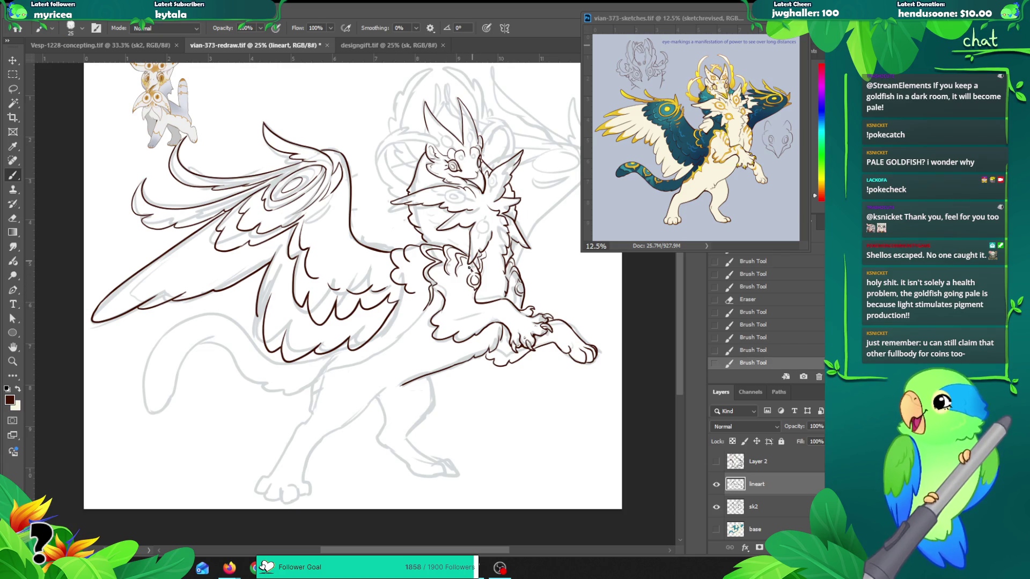
left_click_drag(288, 354, 307, 288)
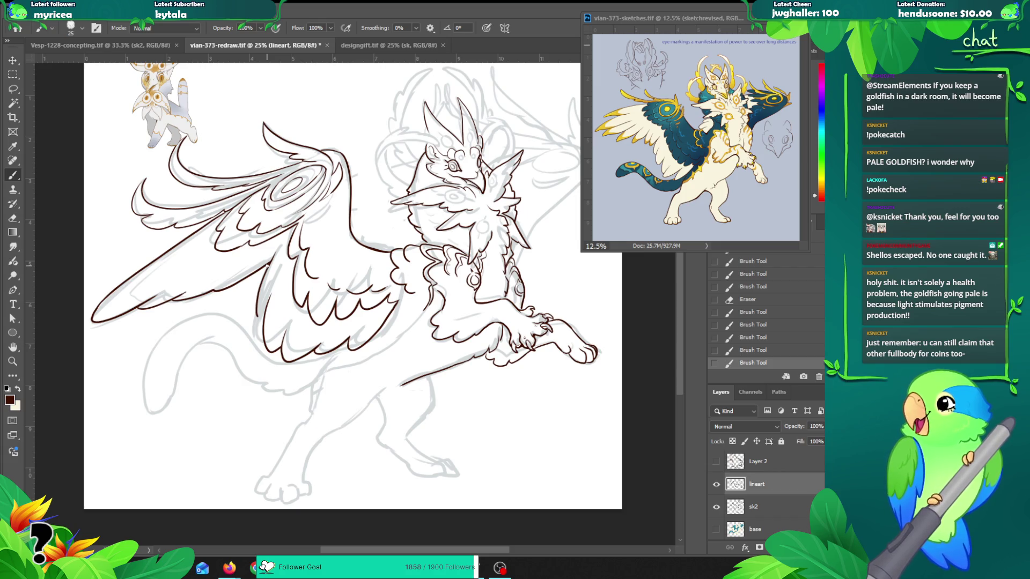
Step: Add short lines along the lower wing edge, then zoom the canvas out to 25%
scroll(265, 309, "up", 1)
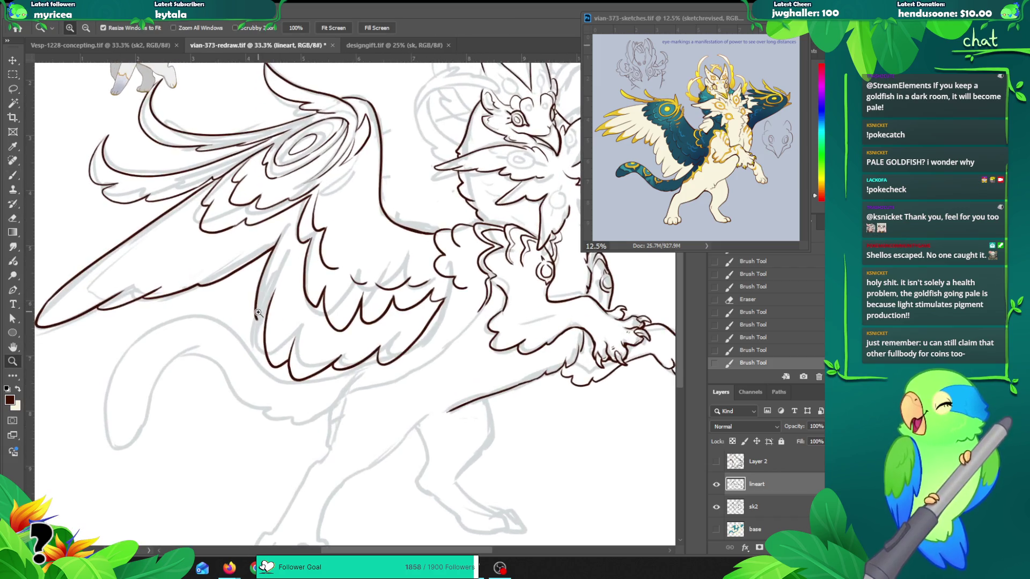
mouse_move(261, 322)
left_mouse_down()
mouse_move(266, 347)
mouse_move(271, 314)
left_mouse_up()
key("ctrl+z")
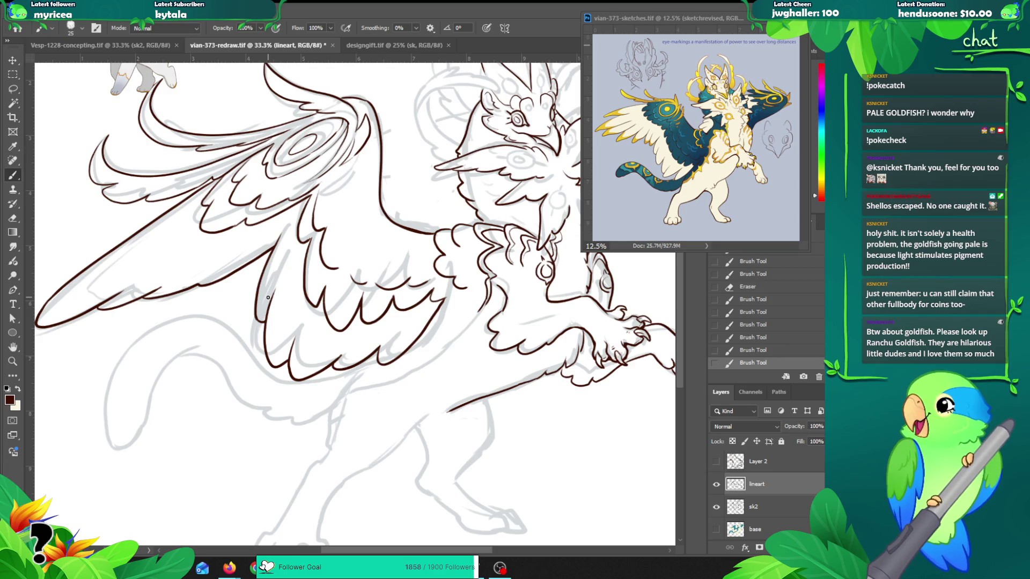
left_click_drag(280, 234, 267, 252)
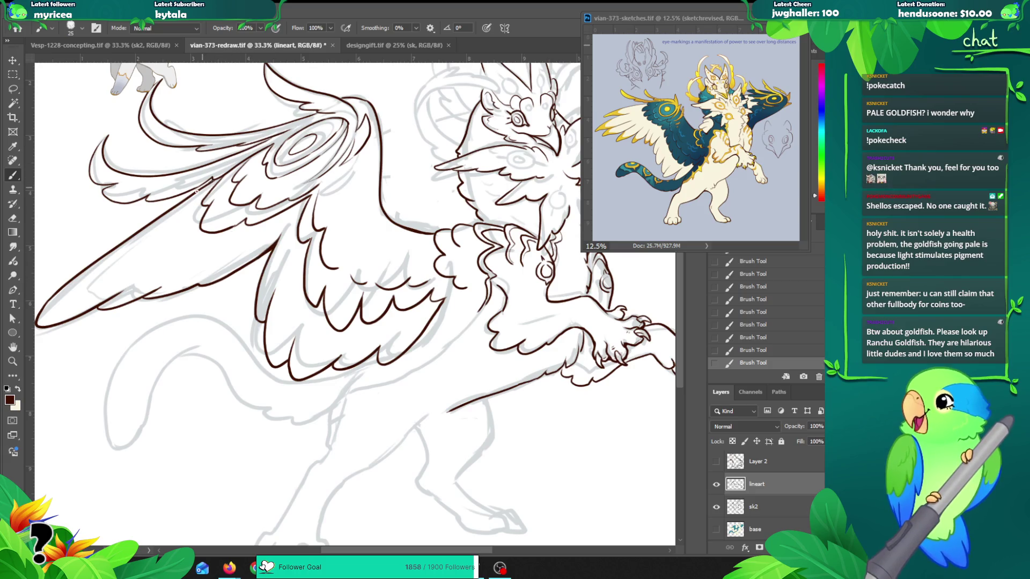
key("ctrl")
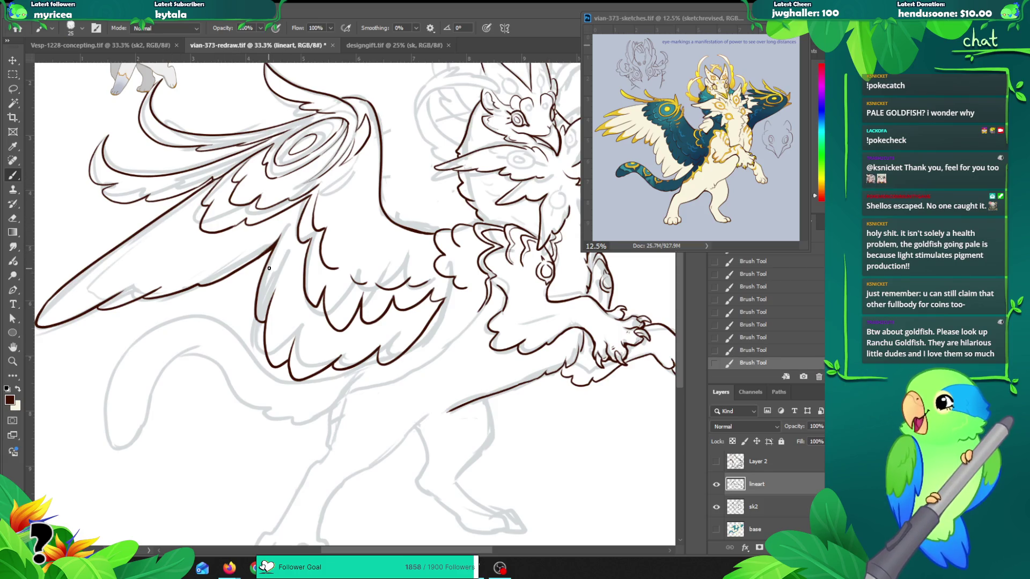
key("z")
left_click(316, 276, "alt")
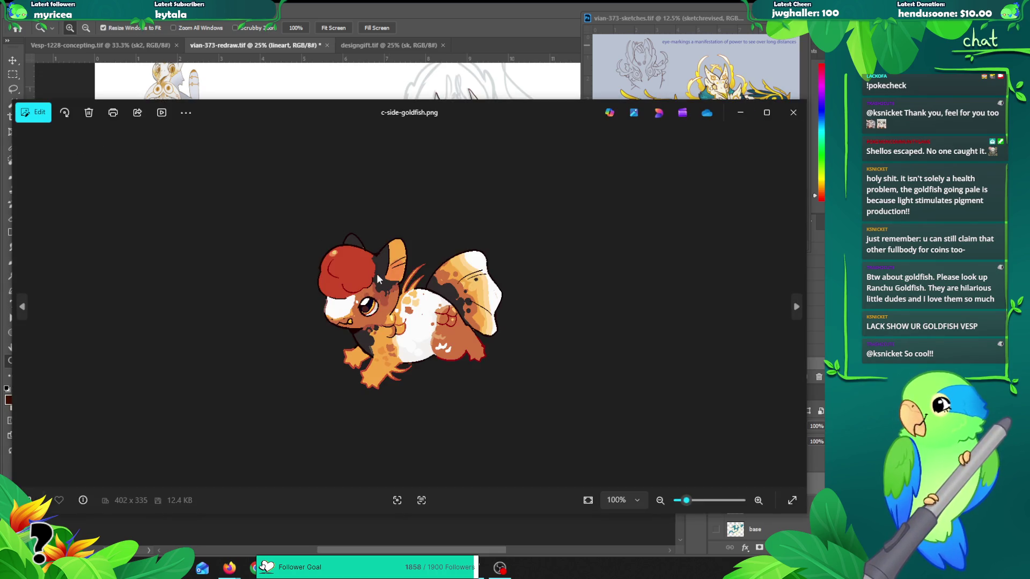
Step: Zoom in and out on c-side-goldfish.png in Photos, then close the viewer
scroll(399, 290, "up", 4)
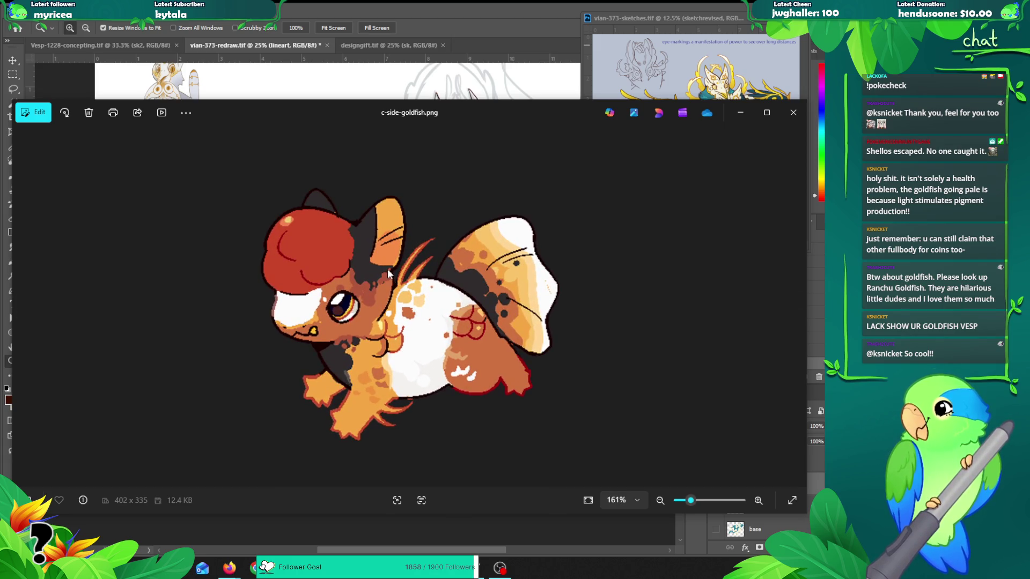
scroll(384, 266, "down", 4)
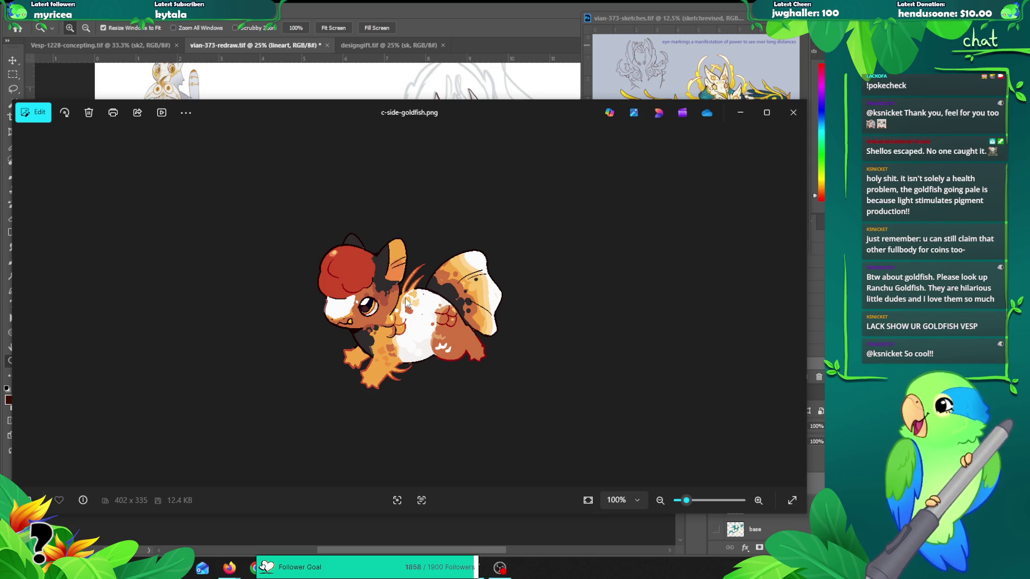
scroll(405, 301, "up", 1)
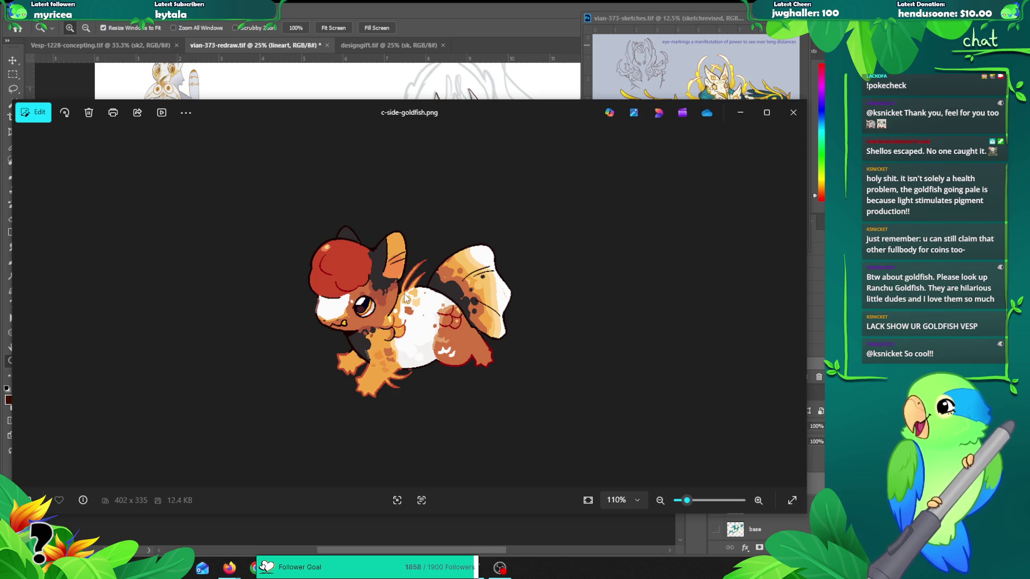
scroll(406, 301, "up", 4)
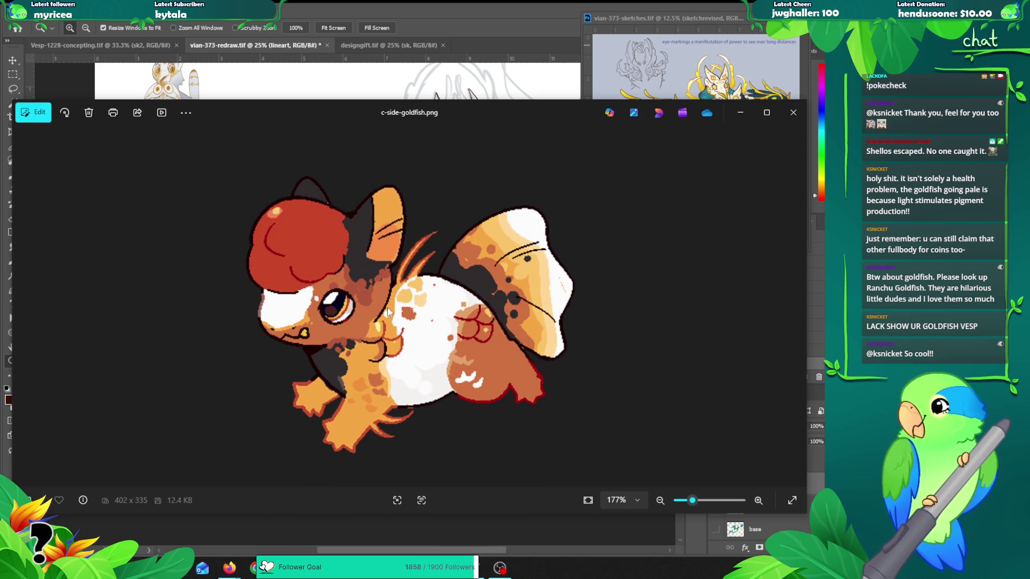
scroll(382, 301, "down", 4)
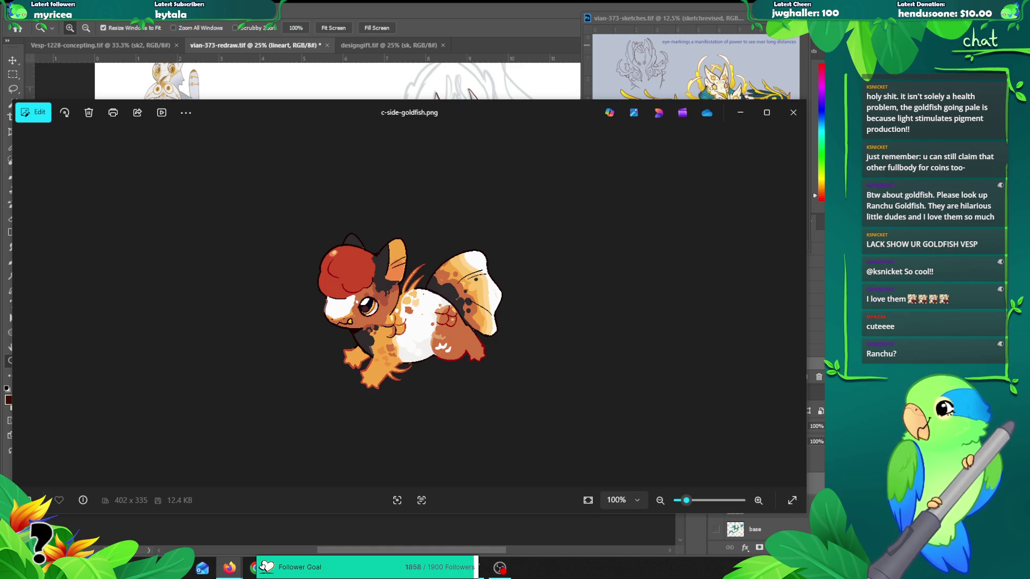
left_click(791, 115)
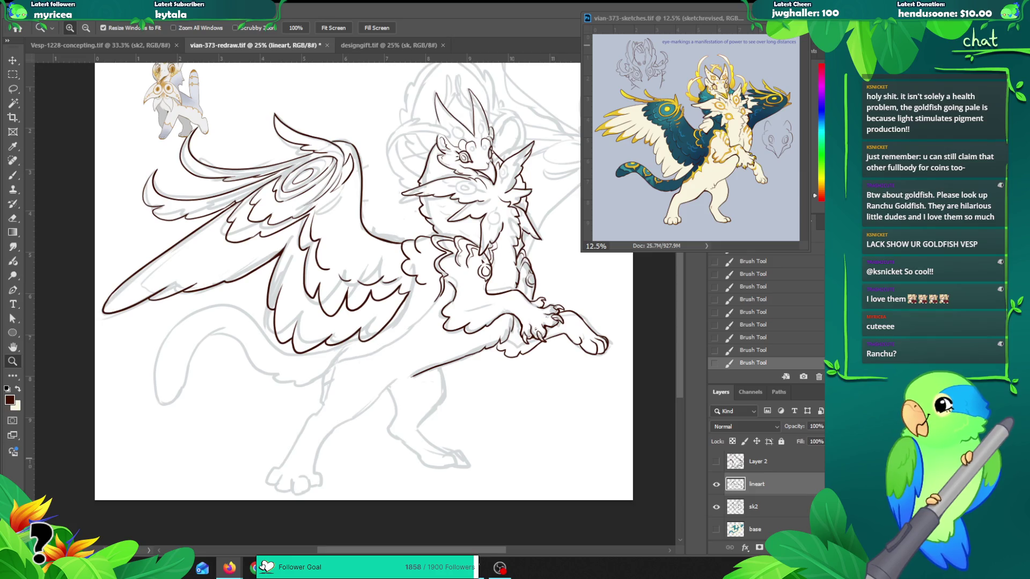
Step: Switch to the browser showing the ranchu goldfish image search
key("alt+Tab")
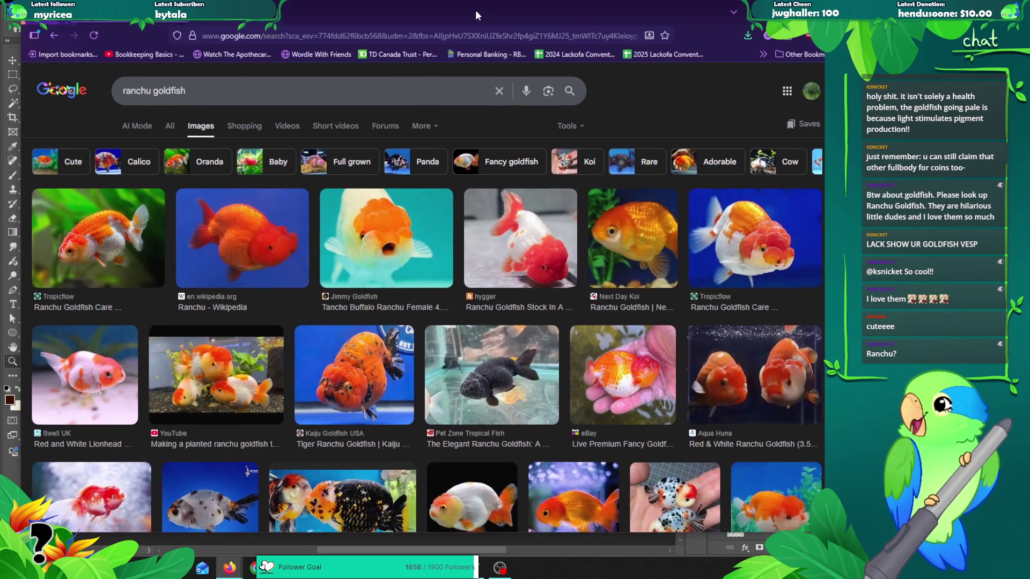
Step: Search Google Images for 'oranda', then return to the ranchu goldfish results
scroll(588, 234, "down", 1)
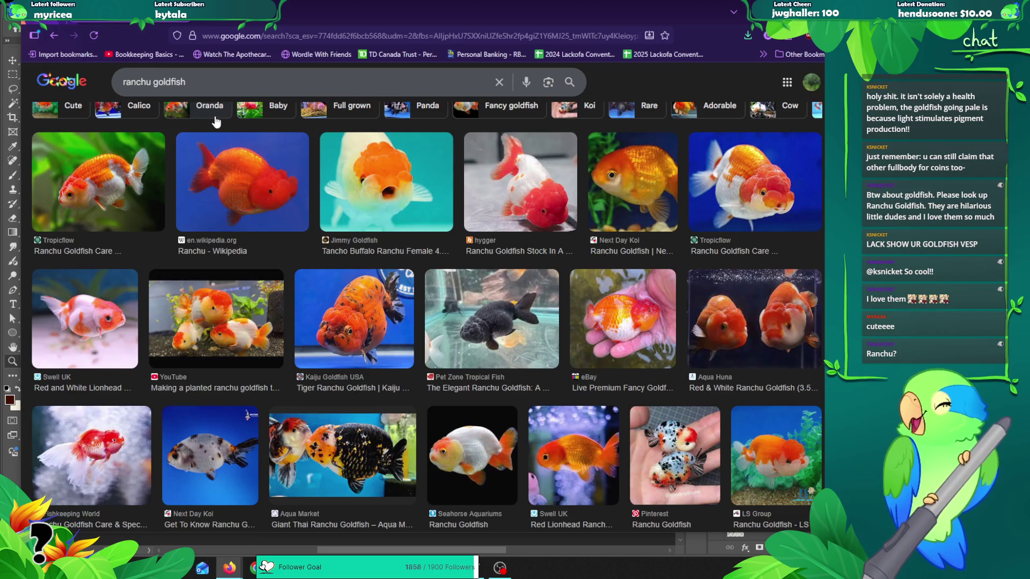
scroll(185, 108, "up", 1)
double_click(151, 89)
type("oranda")
key("Return")
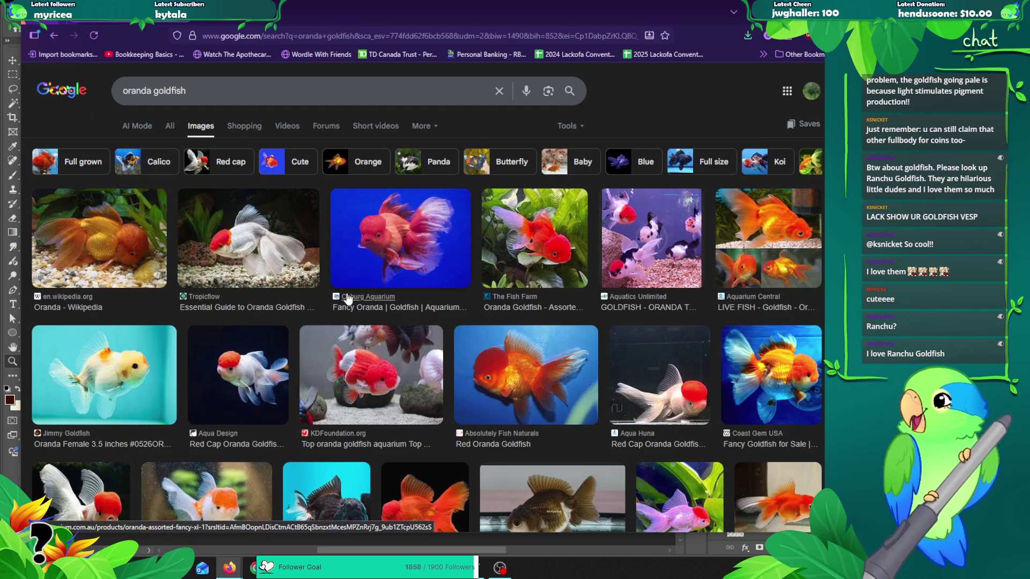
left_click(54, 35)
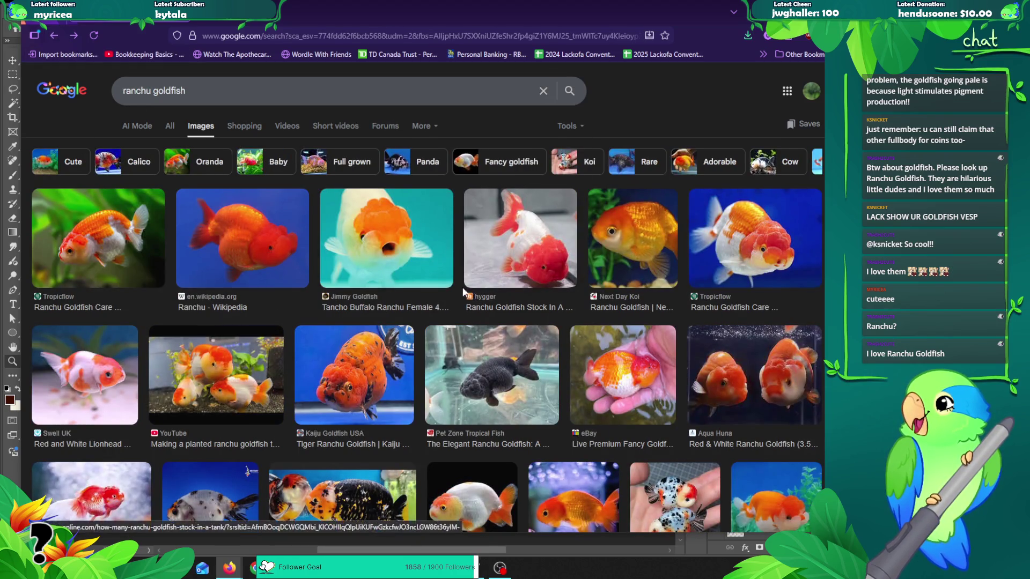
Step: Preview the Aquarium Source ranchu goldfish image, then close the preview
scroll(449, 290, "down", 2)
scroll(449, 290, "down", 3)
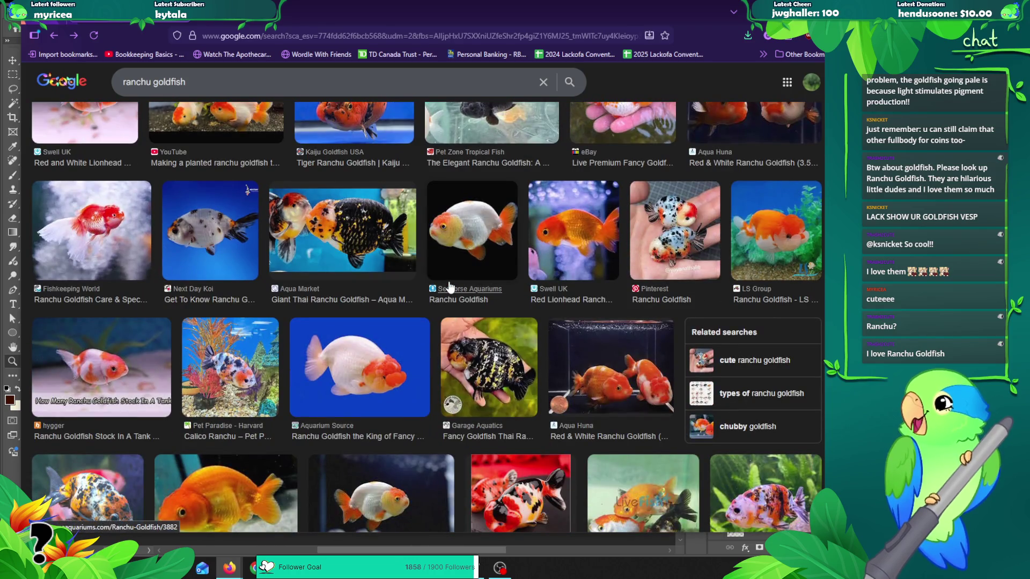
left_click(357, 367)
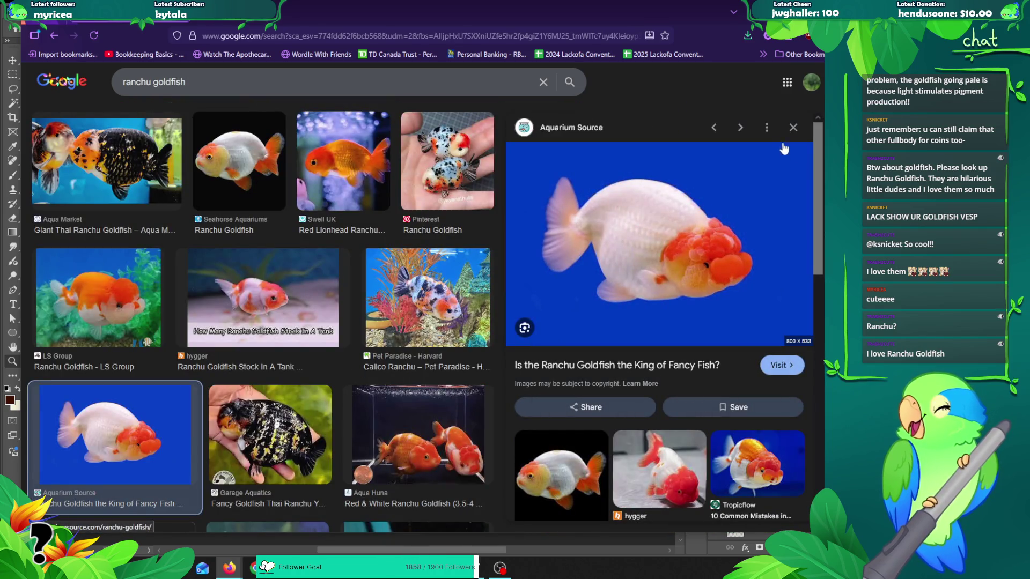
left_click(793, 127)
scroll(286, 277, "down", 2)
scroll(286, 277, "up", 5)
Step: Filter results to Oranda and preview the Coburg Aquarium fancy oranda image
left_click(194, 110)
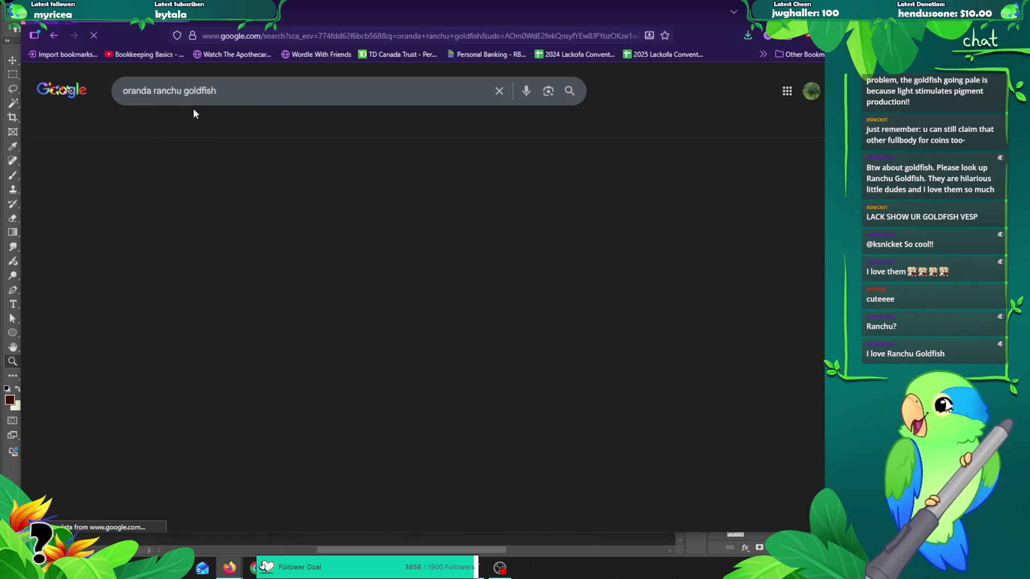
scroll(320, 227, "down", 3)
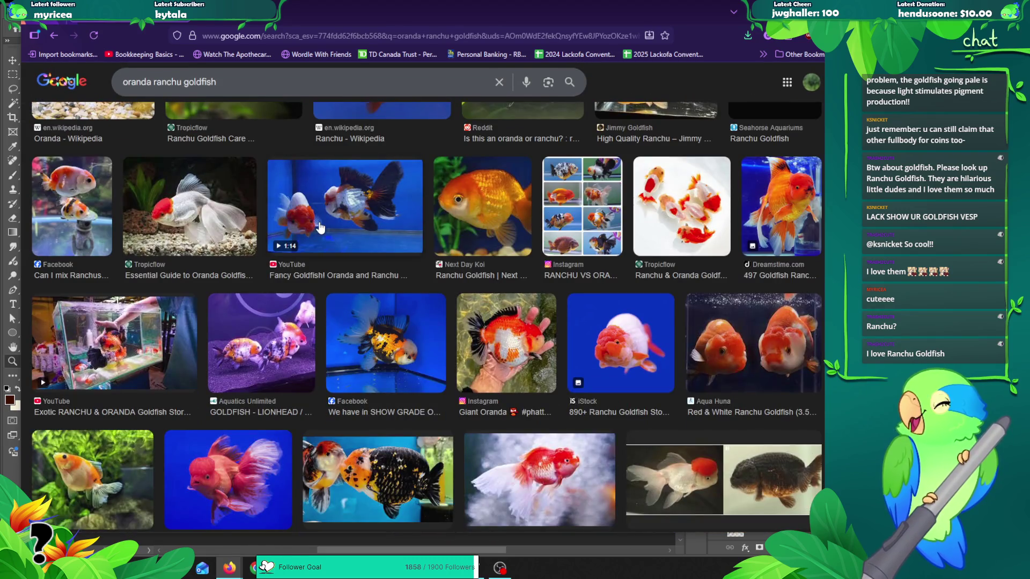
scroll(371, 302, "down", 1)
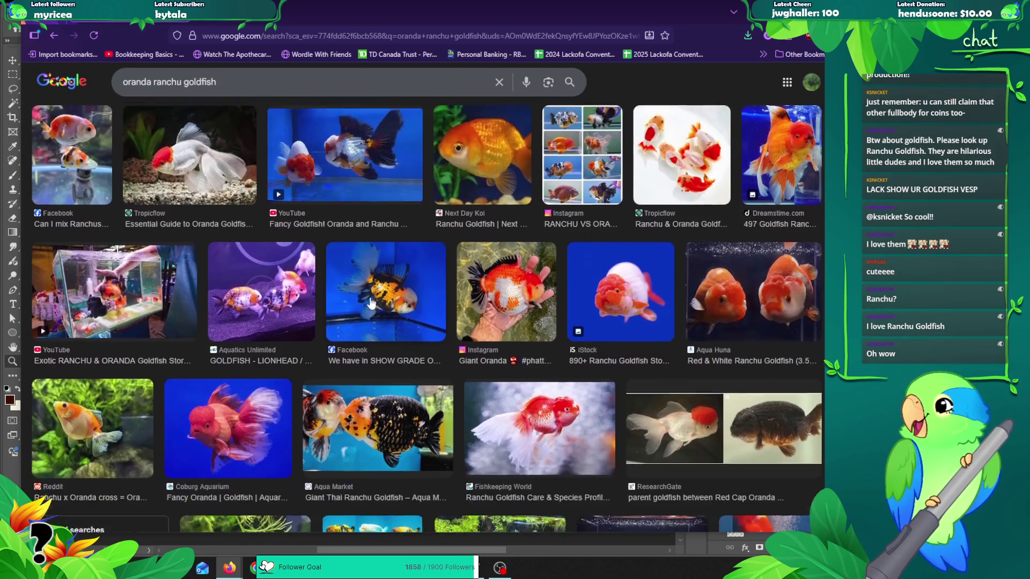
scroll(371, 301, "down", 1)
left_click(231, 375)
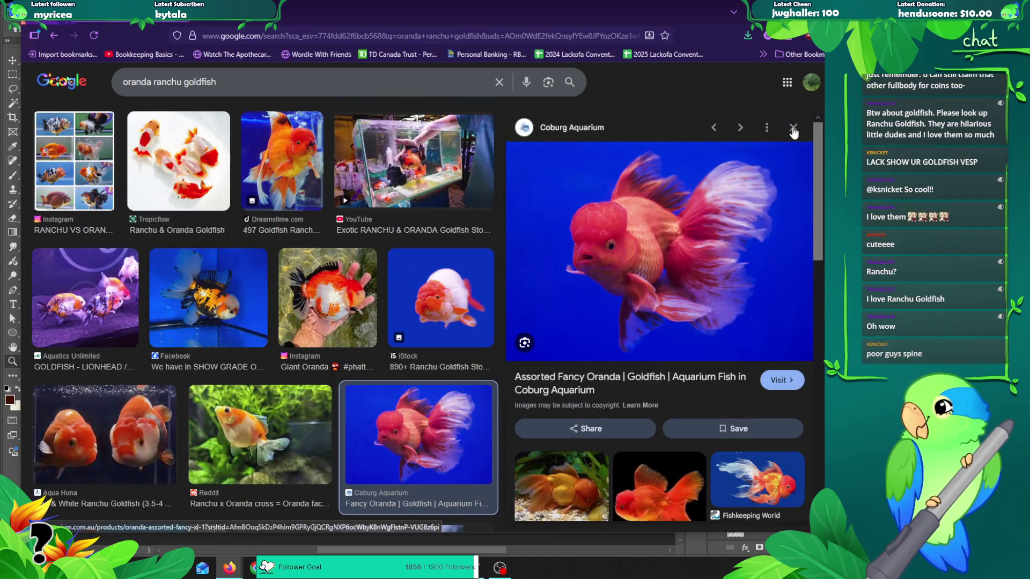
left_click(793, 128)
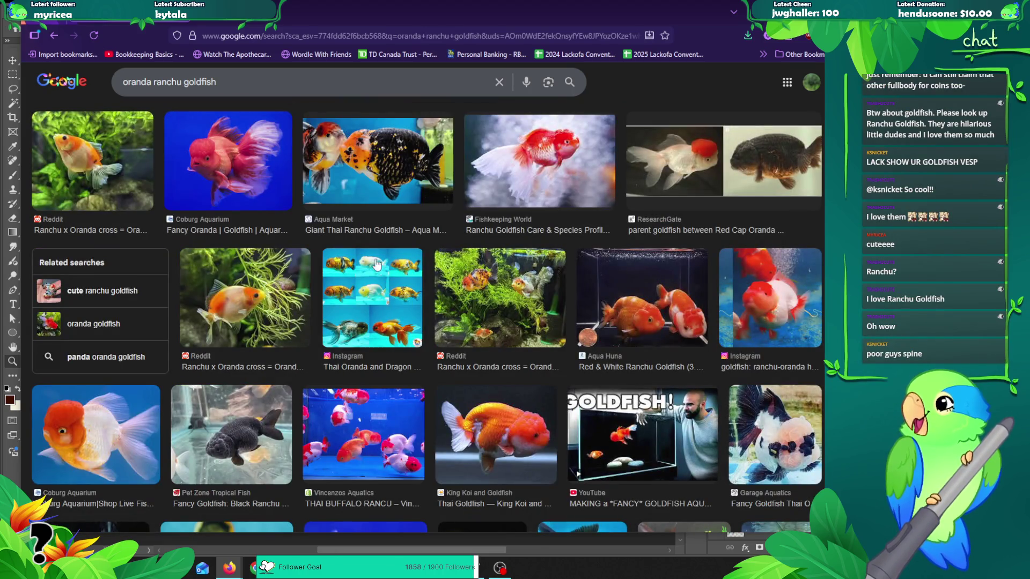
scroll(379, 269, "down", 1)
scroll(382, 274, "up", 10)
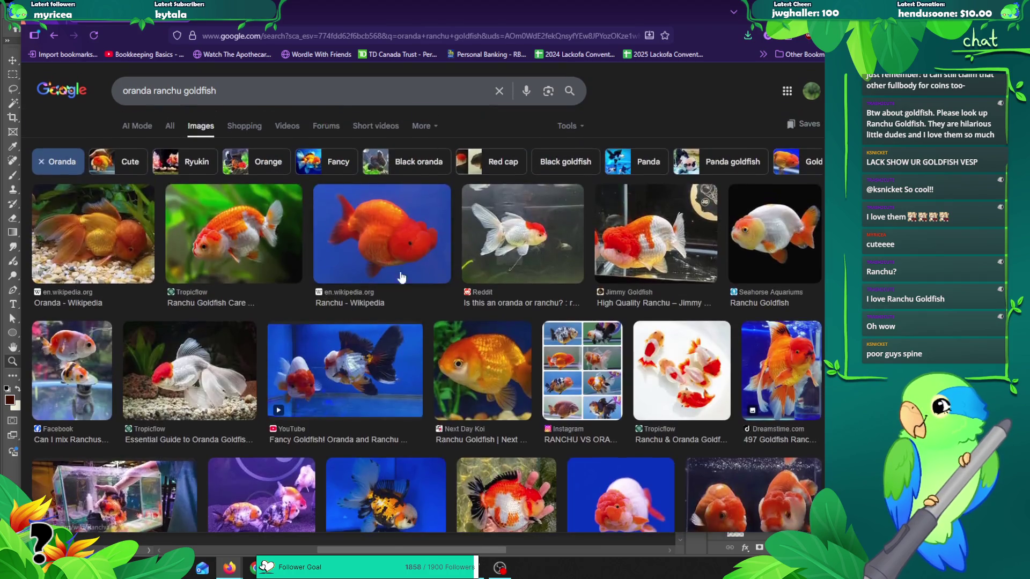
key("alt+Tab")
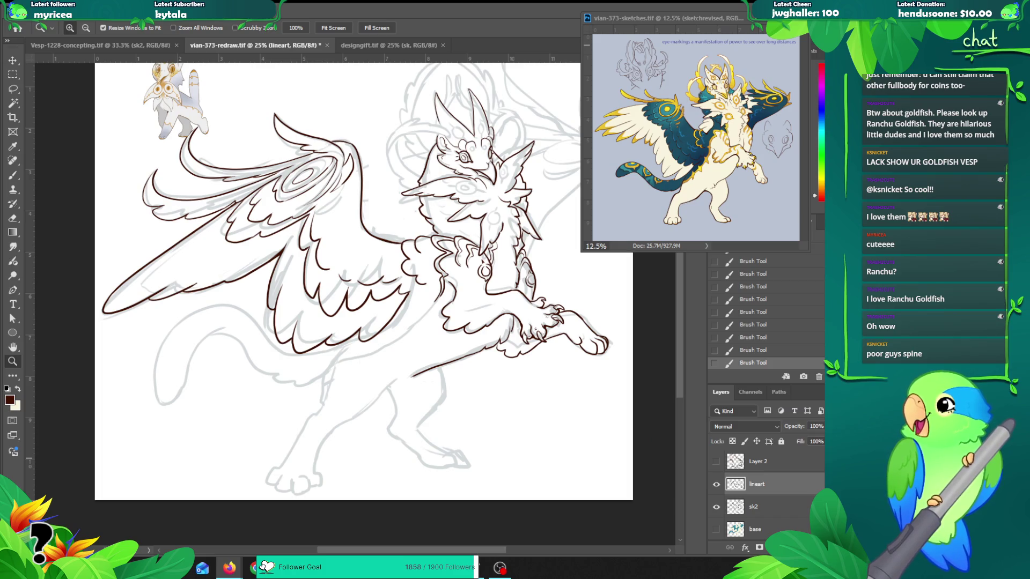
Step: Pan the lineart to centre the head, wing and lower body, then bring the balloon molly results forward
left_click_drag(371, 200, 239, 311)
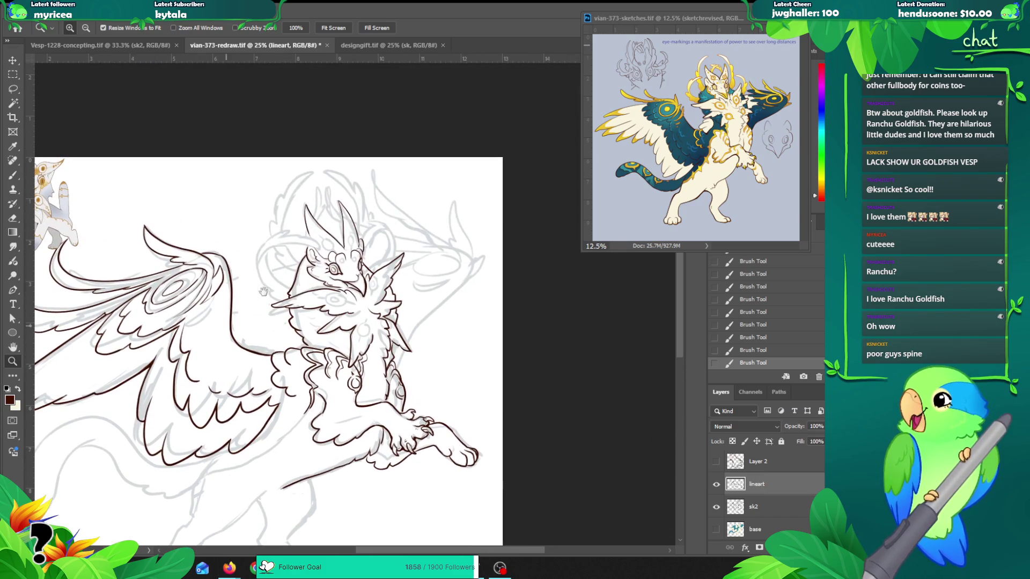
left_click_drag(427, 289, 454, 235)
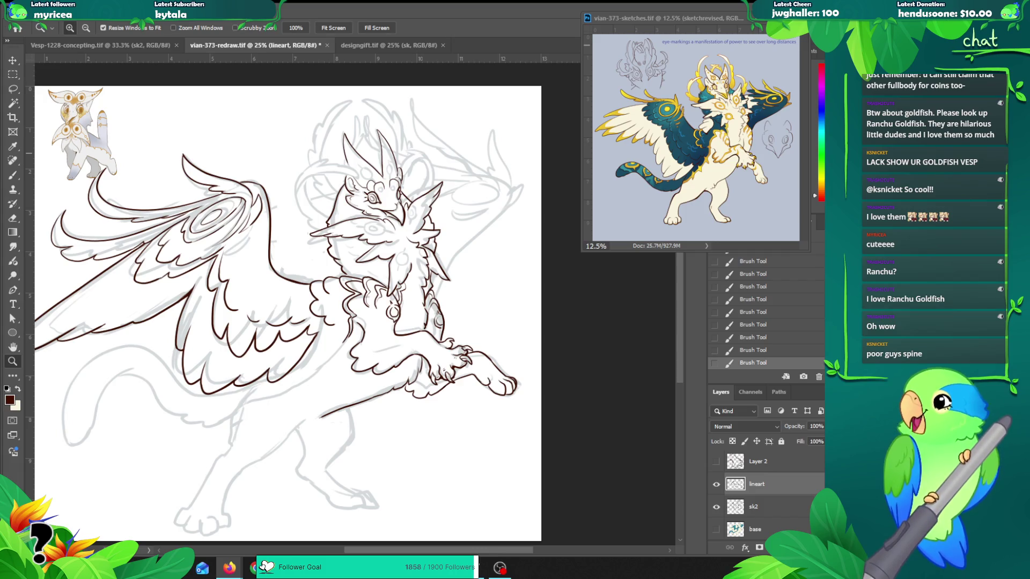
mouse_move(0, 56)
left_mouse_down()
mouse_move(255, 56)
mouse_move(320, 27)
left_mouse_up()
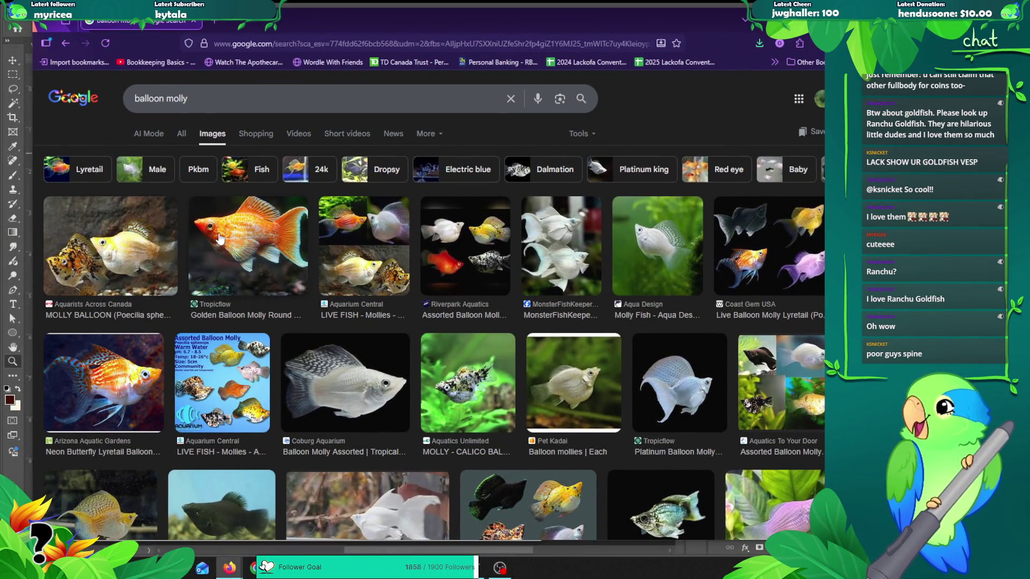
Step: Preview two balloon molly images, including the Golden Balloon Molly, and close the preview panel
left_click(217, 246)
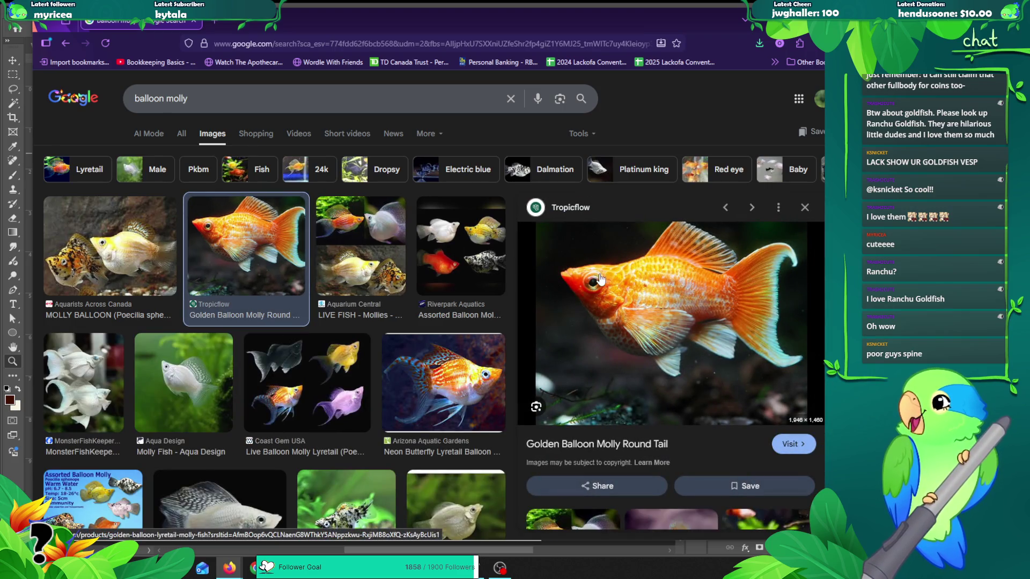
left_click(805, 207)
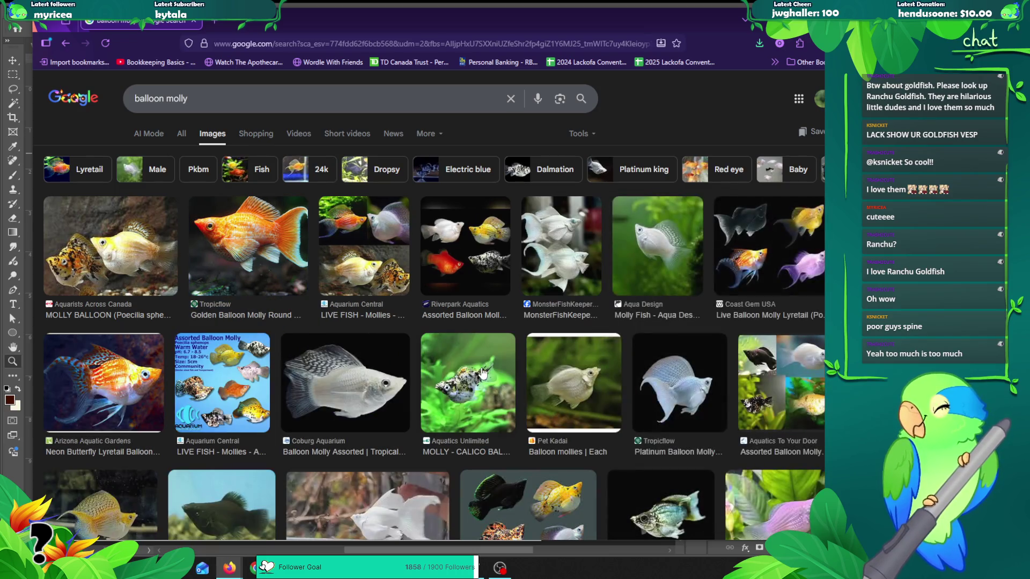
scroll(384, 343, "down", 2)
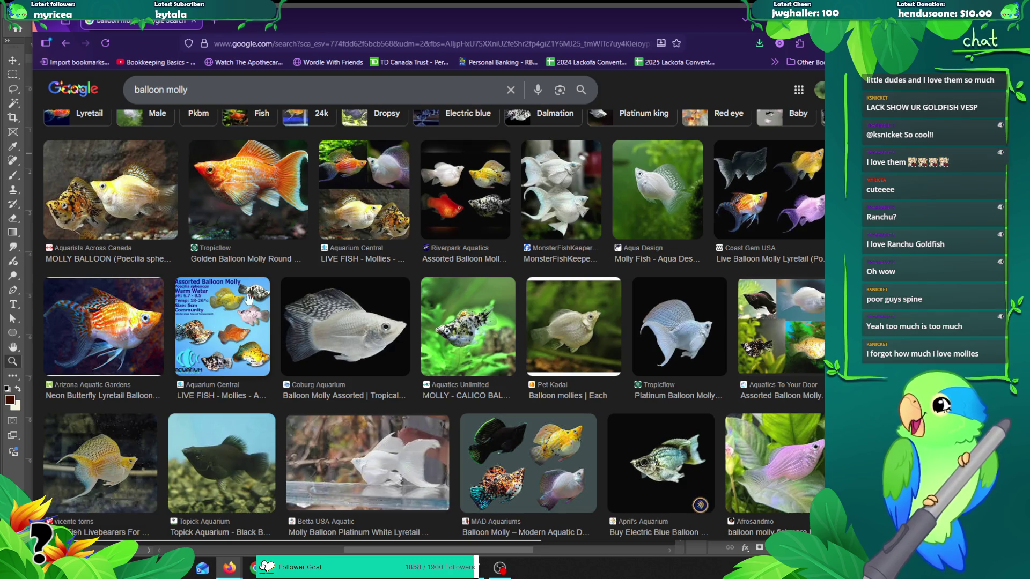
left_click(516, 442)
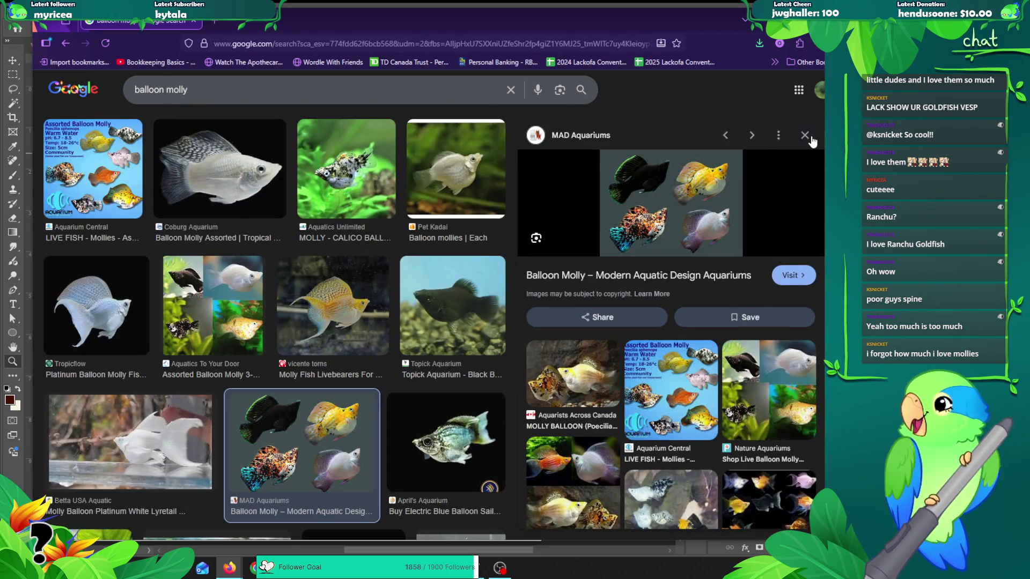
left_click(805, 135)
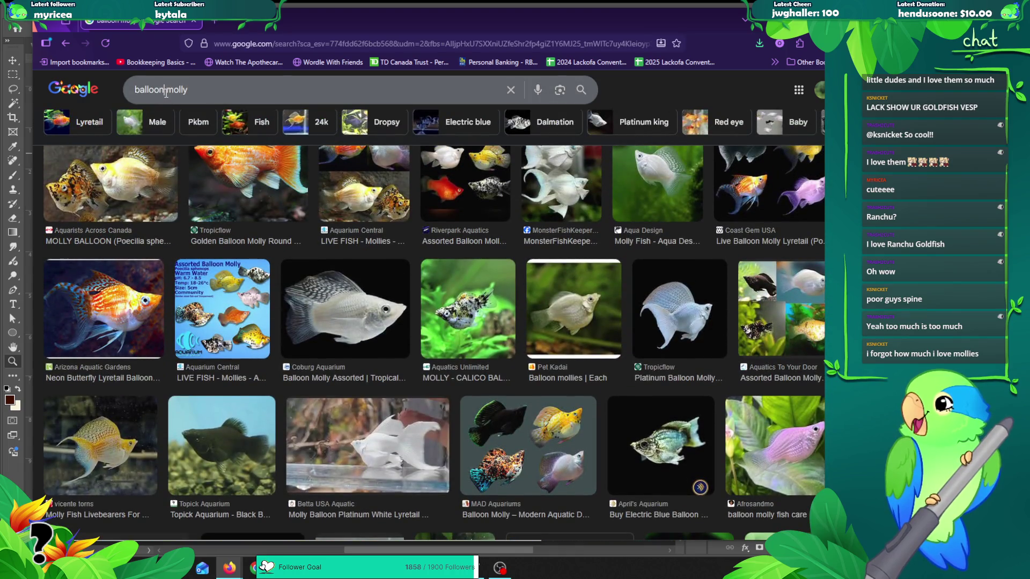
Step: Change the image search query from balloon molly to 'molly fish'
double_click(163, 90)
key("BackSpace")
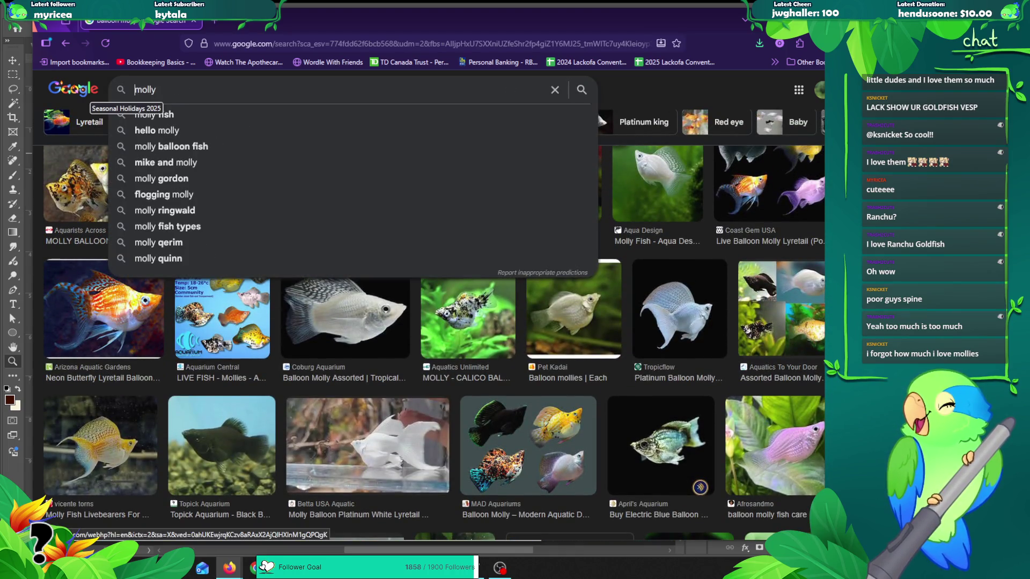
key("Return")
left_click(161, 98)
type("fish")
key("Return")
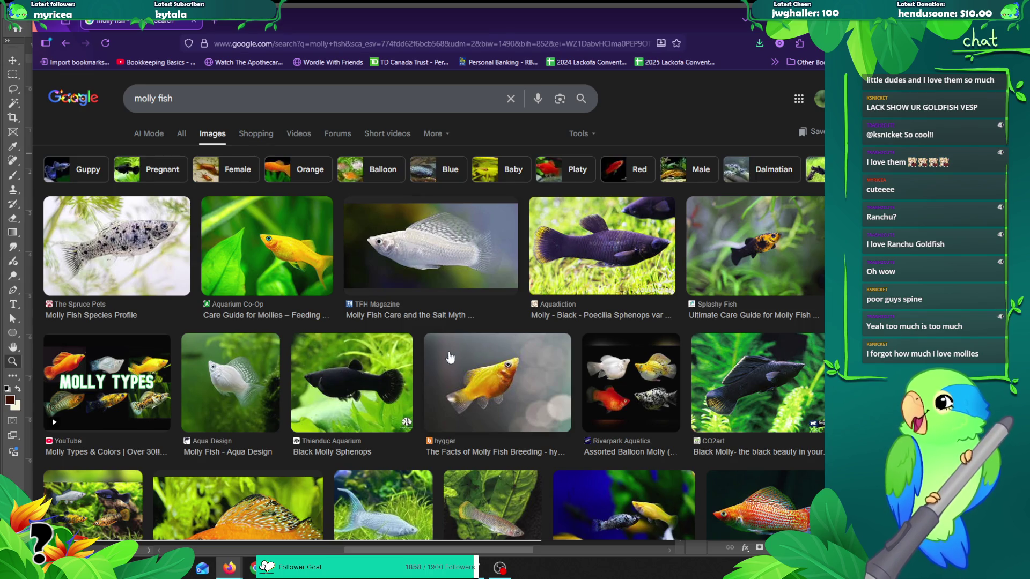
Step: Scroll through the molly fish results and back to the top, then return to Photoshop
scroll(276, 375, "down", 1)
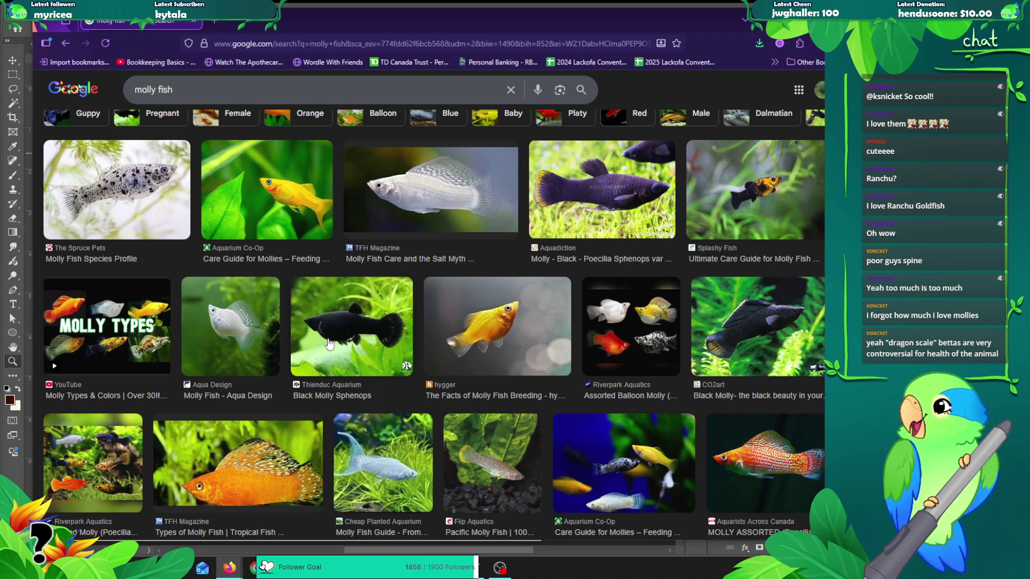
scroll(474, 275, "down", 5)
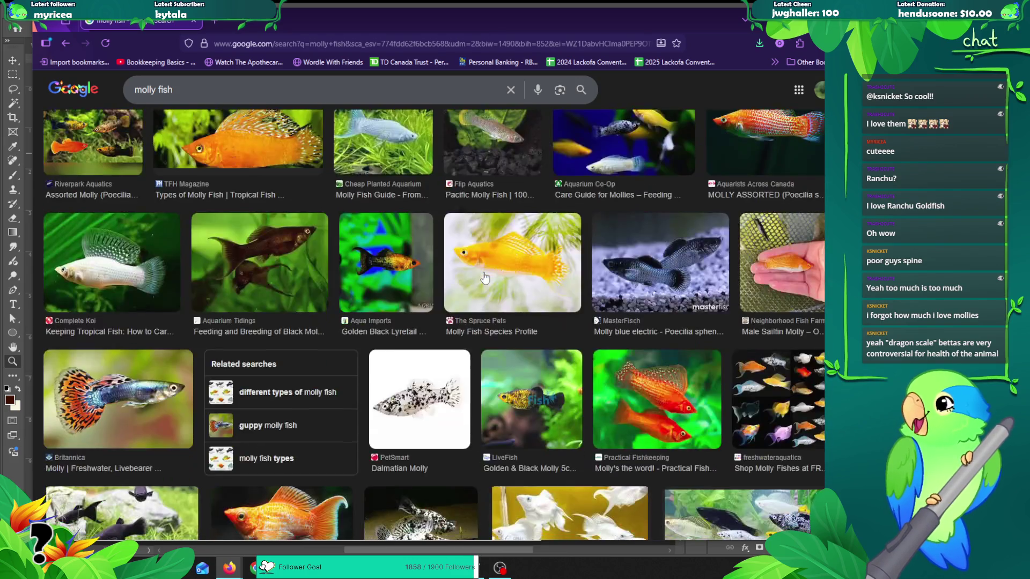
scroll(458, 278, "down", 2)
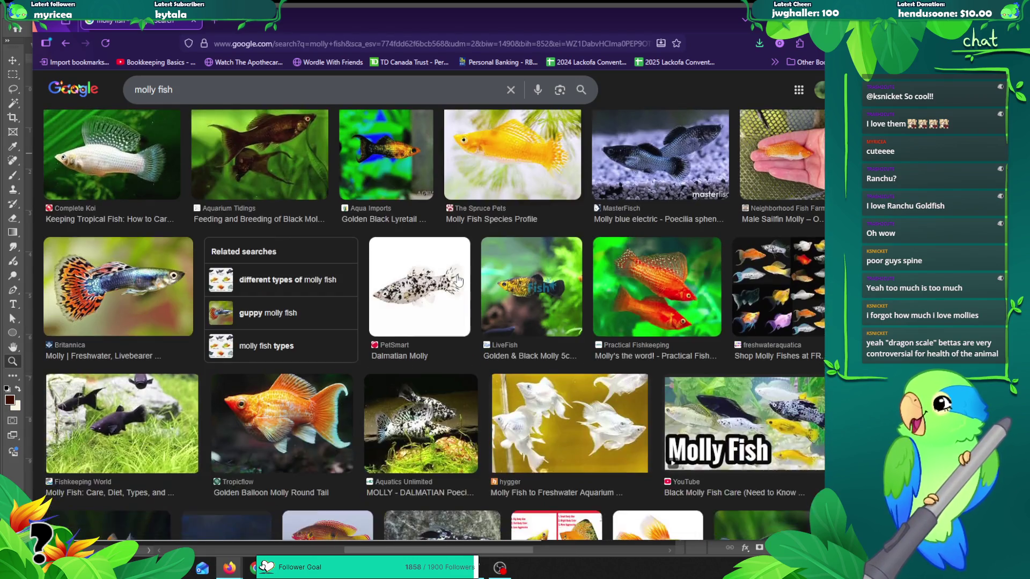
scroll(456, 280, "down", 2)
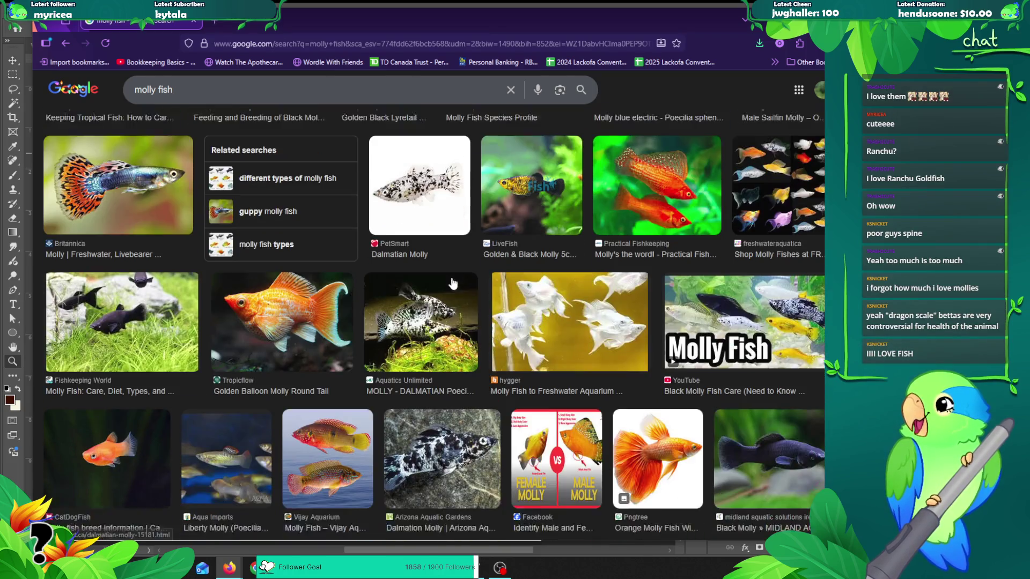
scroll(453, 306, "up", 7)
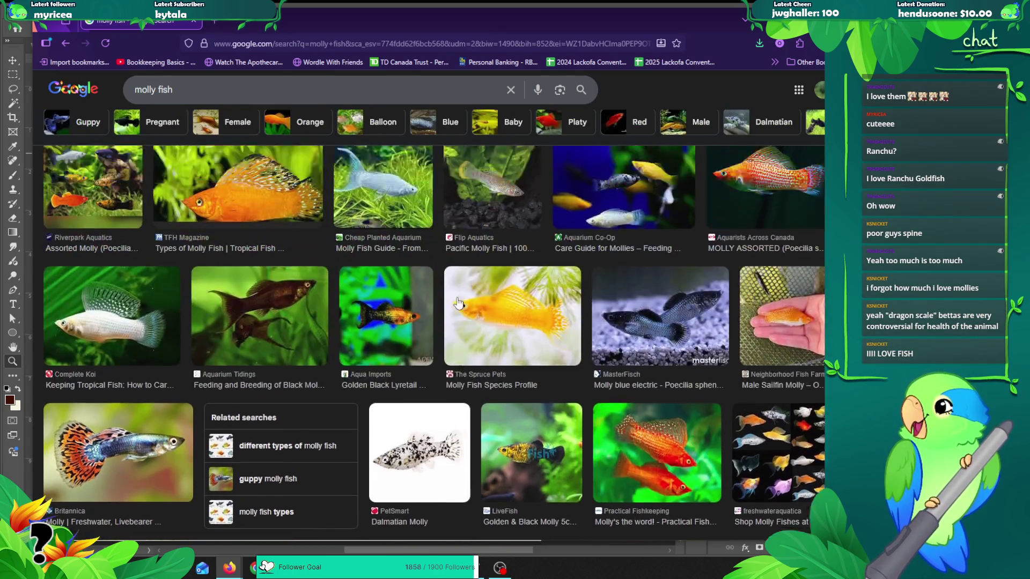
scroll(452, 321, "up", 4)
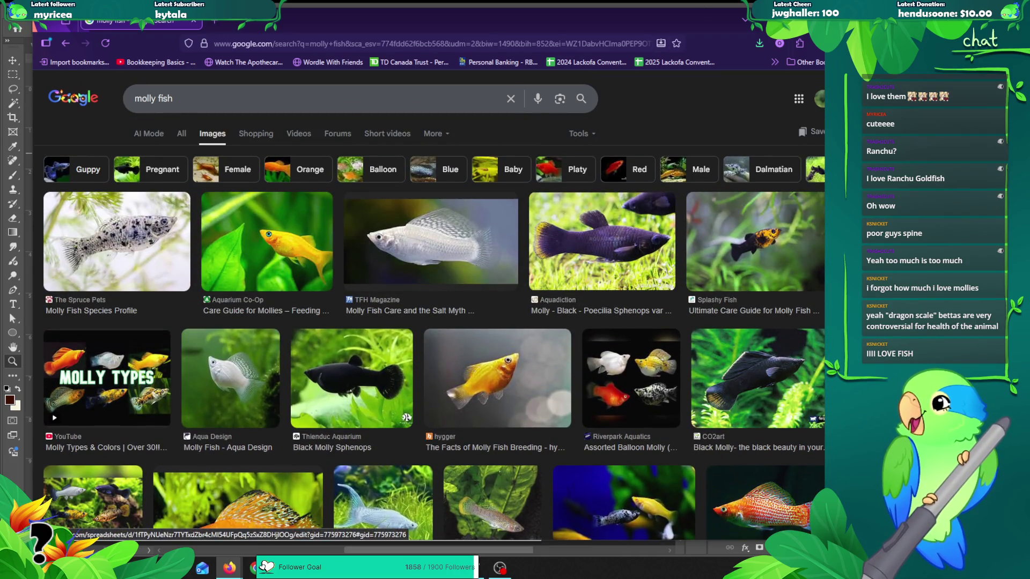
key("alt+Tab")
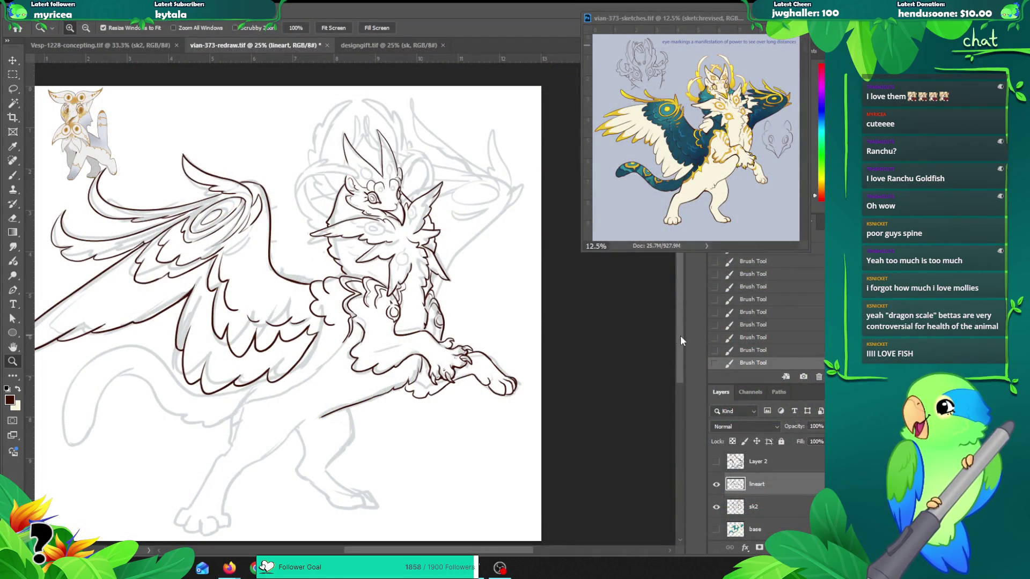
Step: Recentre the creature, undo the latest lineart stroke, then bring up the dragon scale betta results
left_click_drag(416, 186, 377, 210)
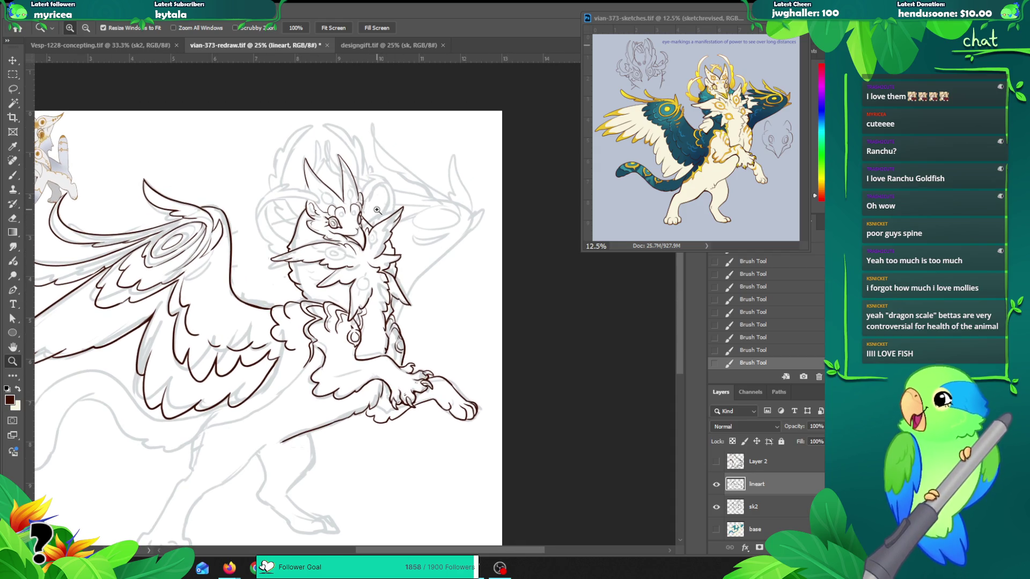
key("b")
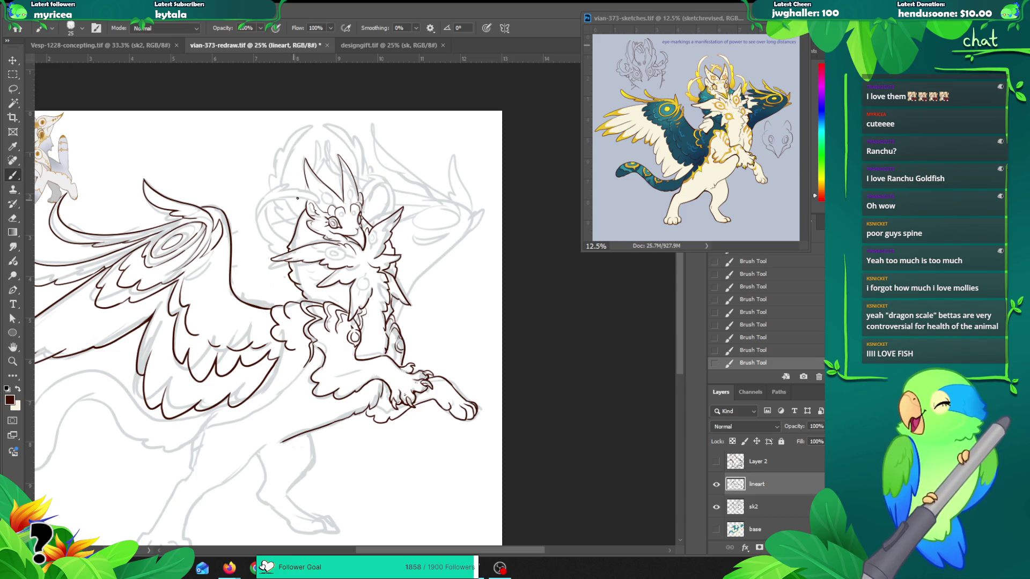
key("ctrl+z")
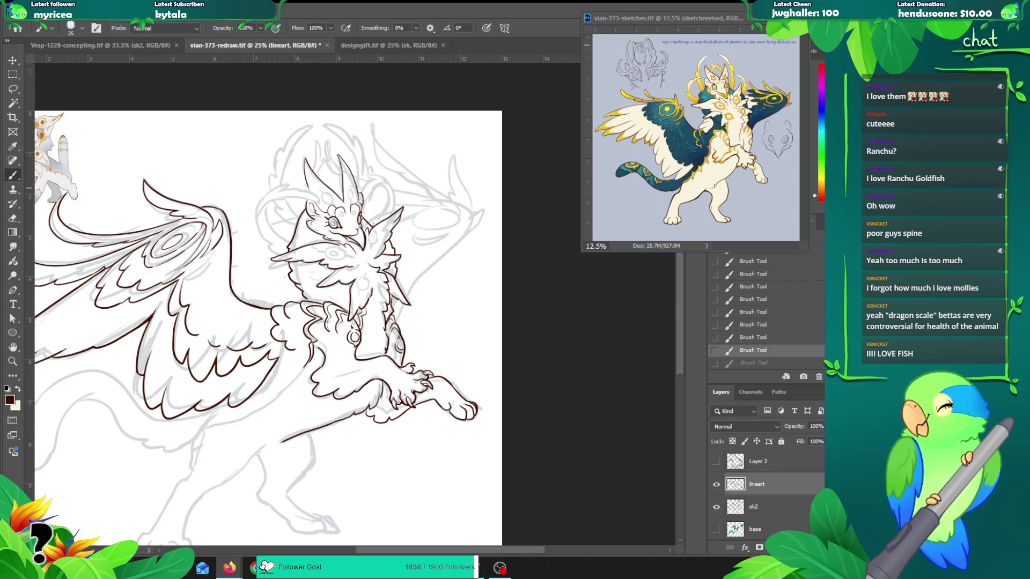
key("alt+Tab")
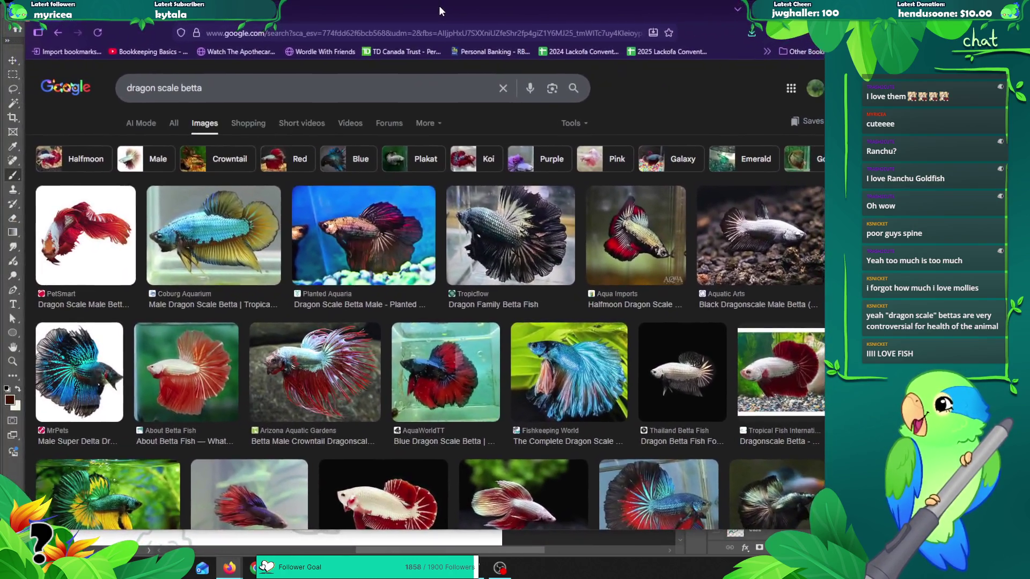
Step: Lower the browser window slightly and scroll the dragon scale betta results before returning to Photoshop
left_click_drag(439, 5, 433, 18)
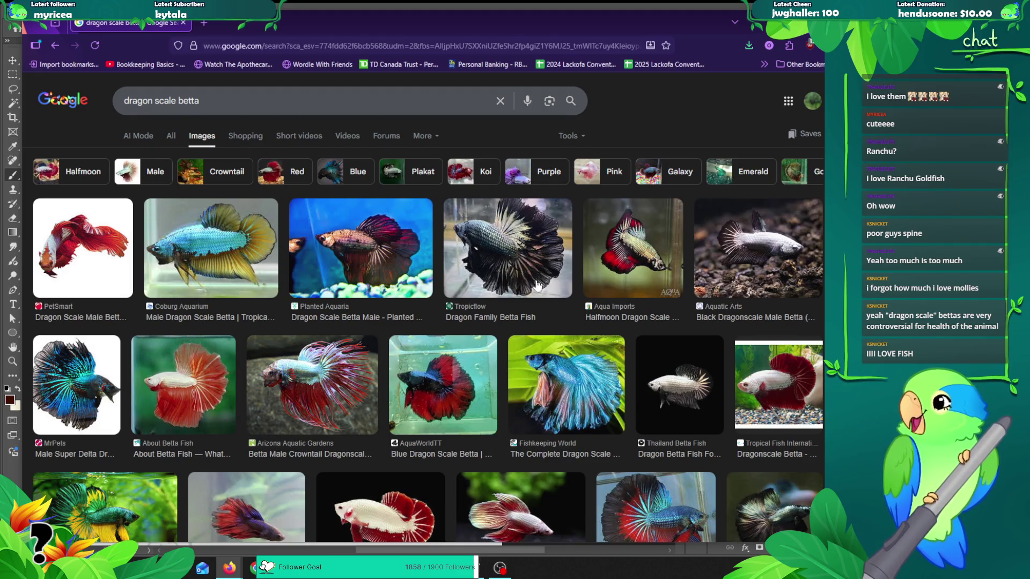
scroll(492, 285, "down", 4)
scroll(514, 285, "down", 2)
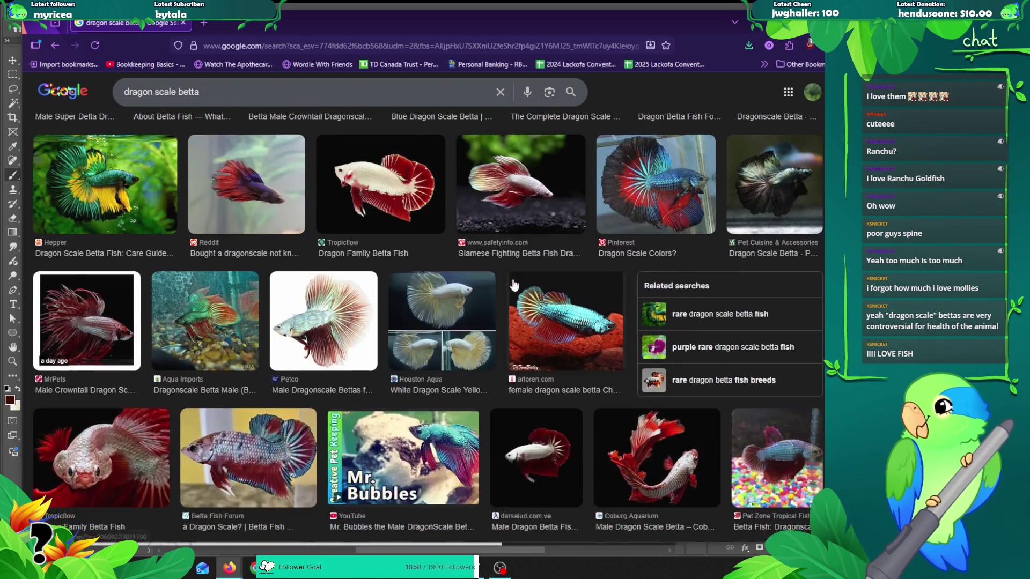
scroll(514, 285, "up", 3)
key("alt+Tab")
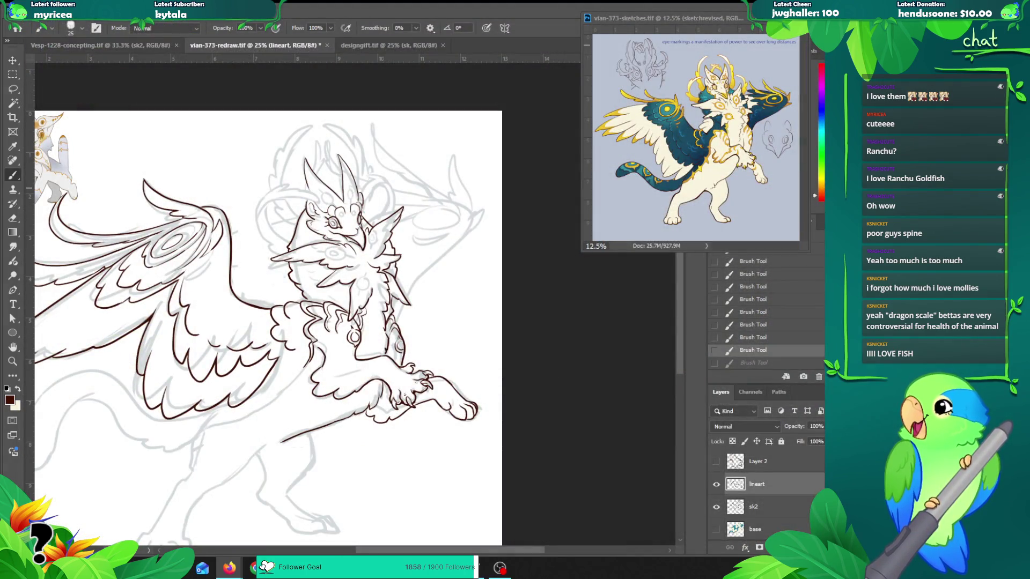
Step: Recentre and zoom to 33.3% on the creature, then try and undo a first chest stroke
mouse_move(330, 300)
left_mouse_down()
mouse_move(363, 292)
mouse_move(401, 257)
left_mouse_up()
left_click_drag(520, 136, 456, 198)
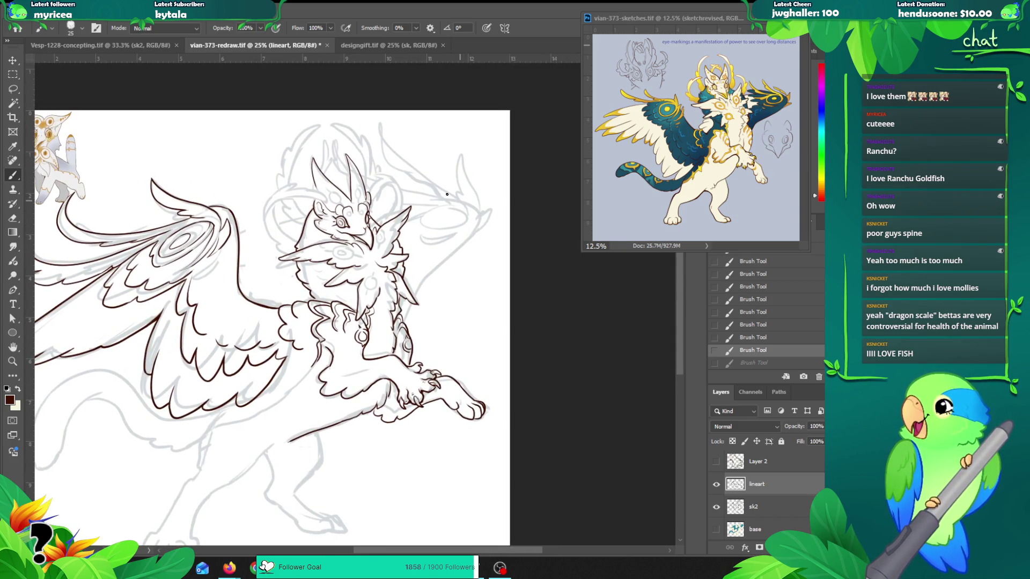
left_click(358, 253, "ctrl")
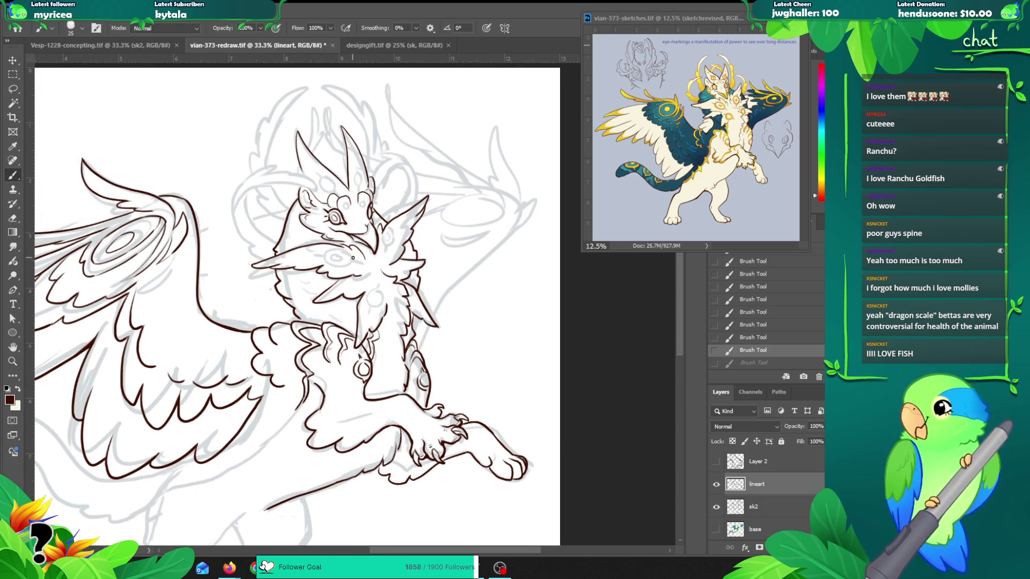
key("ctrl+z")
mouse_move(344, 276)
left_mouse_down()
mouse_move(357, 262)
mouse_move(333, 275)
mouse_move(355, 256)
mouse_move(356, 265)
left_mouse_up()
key("ctrl+z")
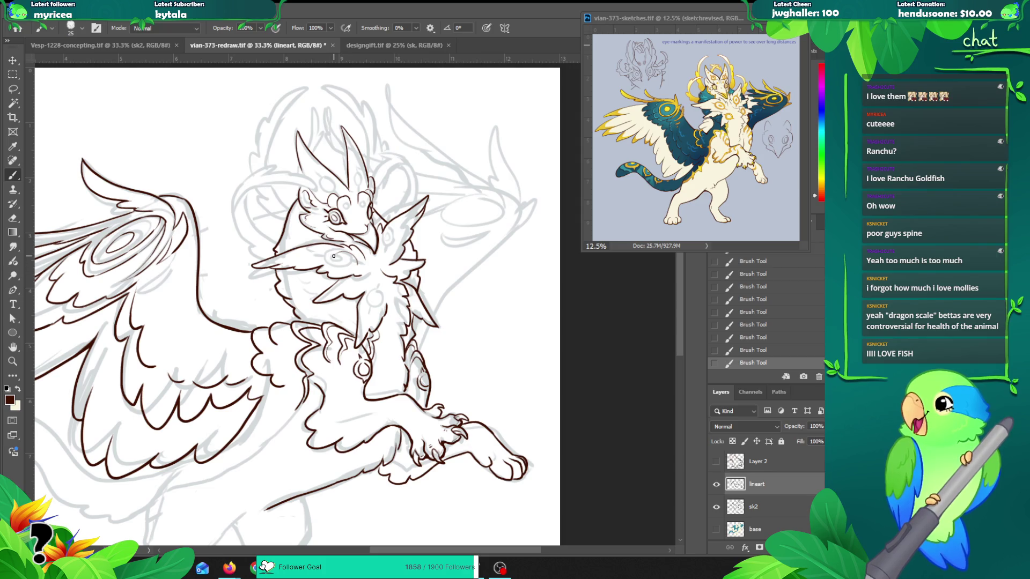
Step: At 66.7% zoom, try several short strokes across the chest, undoing each attempt
left_click(314, 263, "ctrl")
left_click(338, 250, "ctrl")
key("ctrl+z")
key("ctrl+z")
mouse_move(319, 251)
left_mouse_down()
mouse_move(367, 247)
mouse_move(355, 246)
mouse_move(375, 266)
mouse_move(335, 243)
mouse_move(370, 253)
mouse_move(375, 271)
left_mouse_up()
key("ctrl+z")
key("ctrl+z")
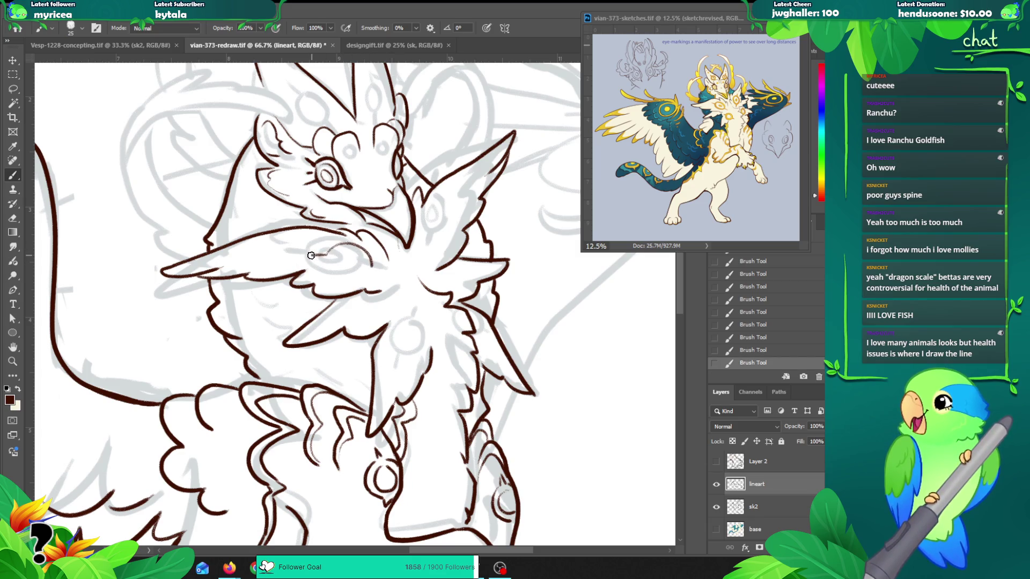
mouse_move(307, 255)
left_mouse_down()
mouse_move(336, 271)
mouse_move(296, 251)
mouse_move(371, 274)
left_mouse_up()
key("ctrl+z")
key("ctrl+z")
key("ctrl+z")
key("ctrl+z")
key("ctrl+z")
key("ctrl+z")
key("ctrl+z")
key("ctrl+z")
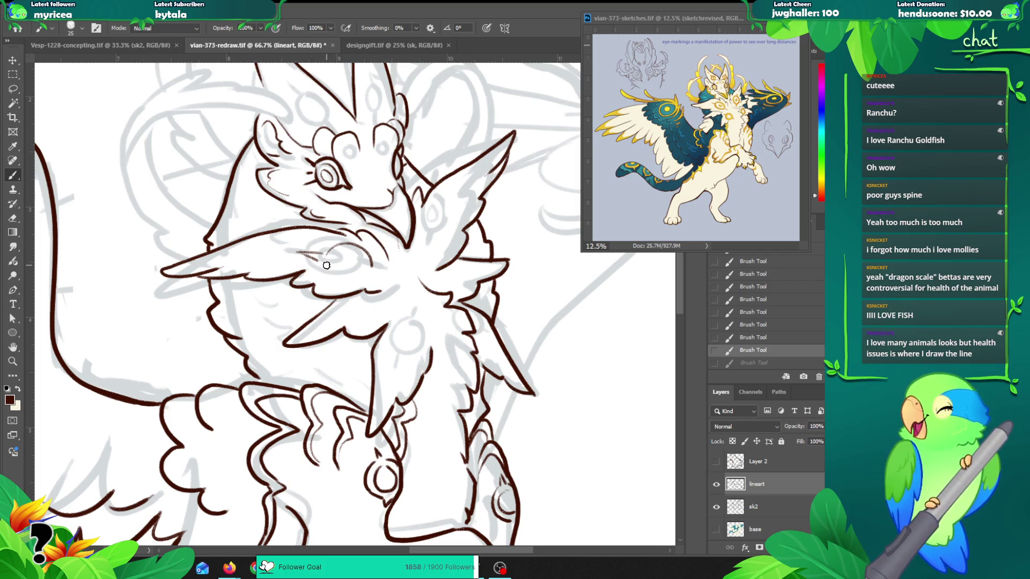
left_click_drag(328, 270, 359, 264)
key("ctrl+z")
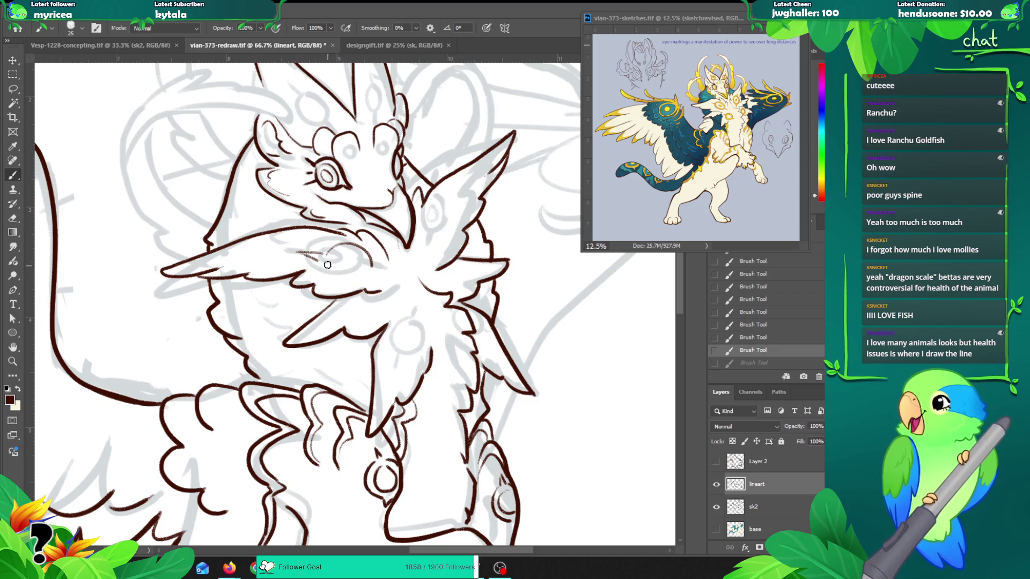
left_click_drag(328, 267, 376, 270)
key("ctrl+z")
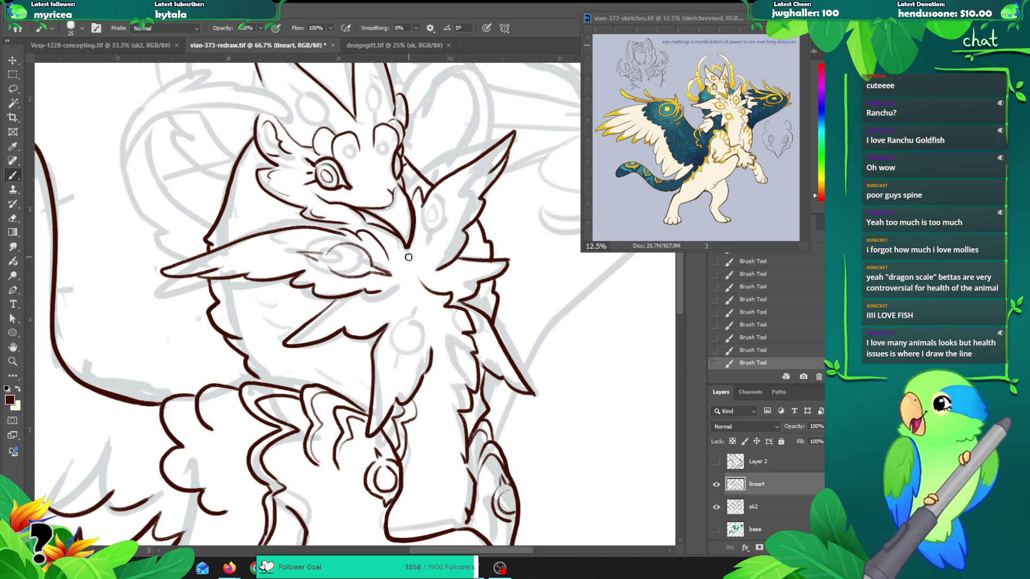
Step: Erase stray line bits on the wing and undo the short wing line
key("e")
mouse_move(321, 260)
left_mouse_down()
mouse_move(306, 257)
mouse_move(343, 249)
mouse_move(303, 249)
mouse_move(326, 253)
left_mouse_up()
key("b")
key("ctrl+z")
key("ctrl+z")
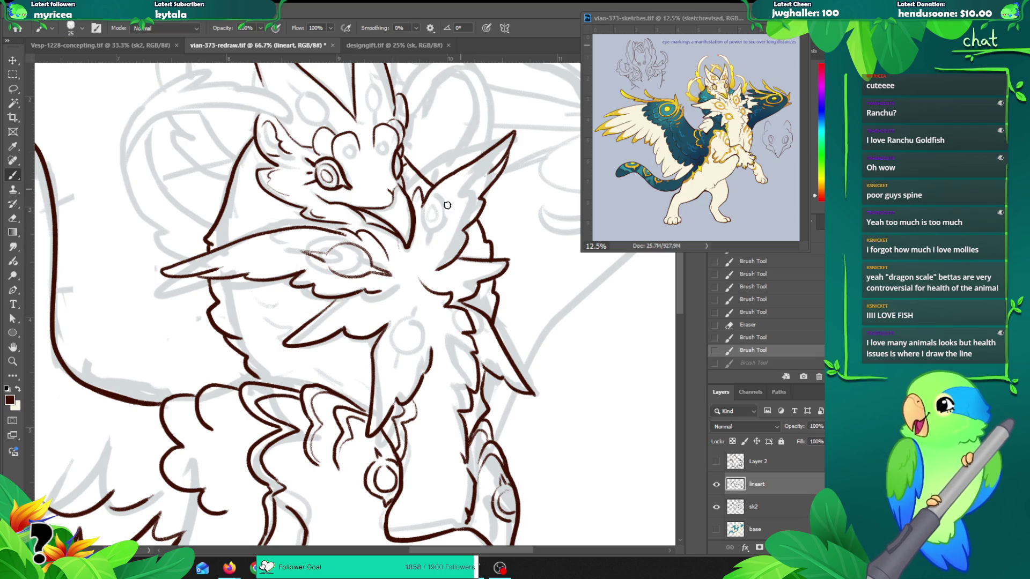
Step: Try hatch strokes inside the ear and a loop around the eye marking, undoing the retries
left_click_drag(448, 202, 445, 210)
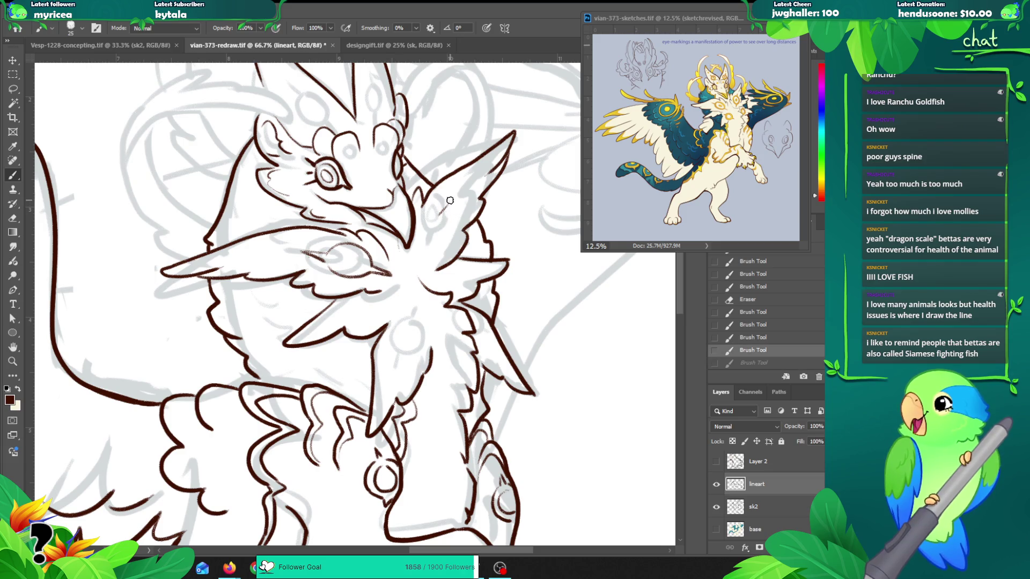
left_click_drag(445, 252, 427, 265)
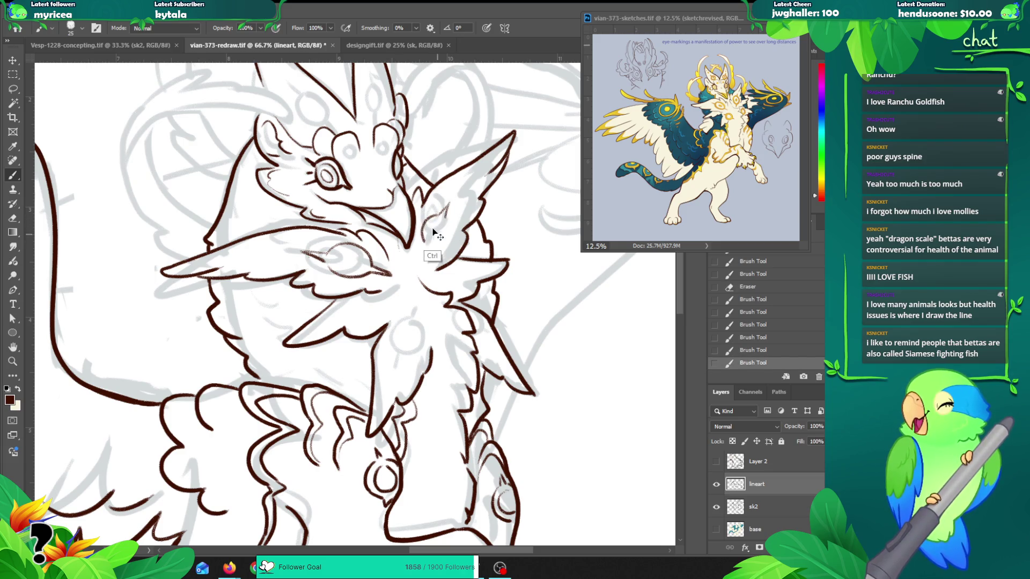
key("ctrl+z")
mouse_move(435, 214)
left_mouse_down()
mouse_move(421, 241)
mouse_move(449, 236)
mouse_move(447, 252)
mouse_move(445, 240)
mouse_move(426, 245)
left_mouse_up()
key("ctrl+z")
key("ctrl+z")
key("ctrl+z")
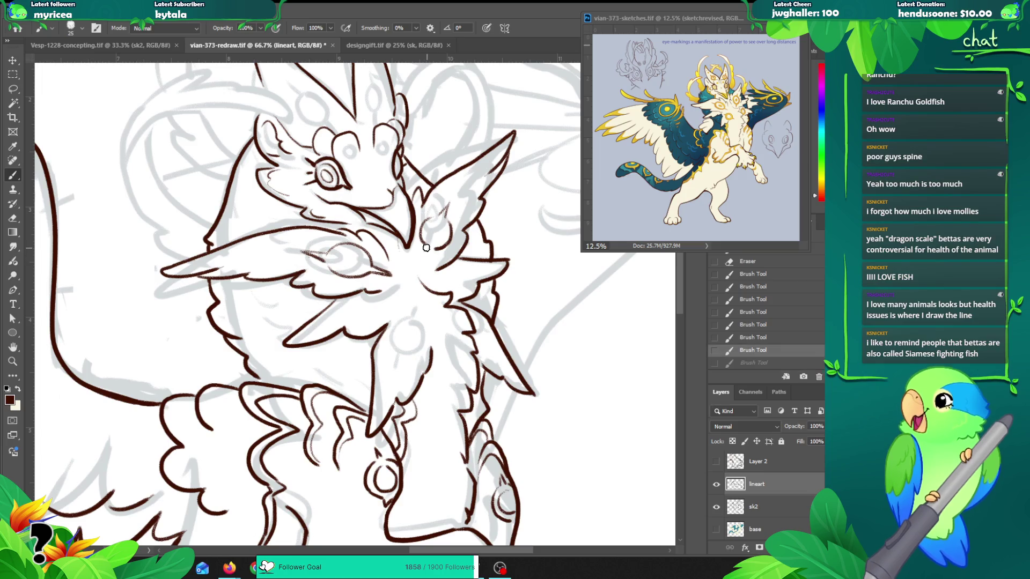
left_click_drag(424, 263, 436, 224)
key("ctrl+z")
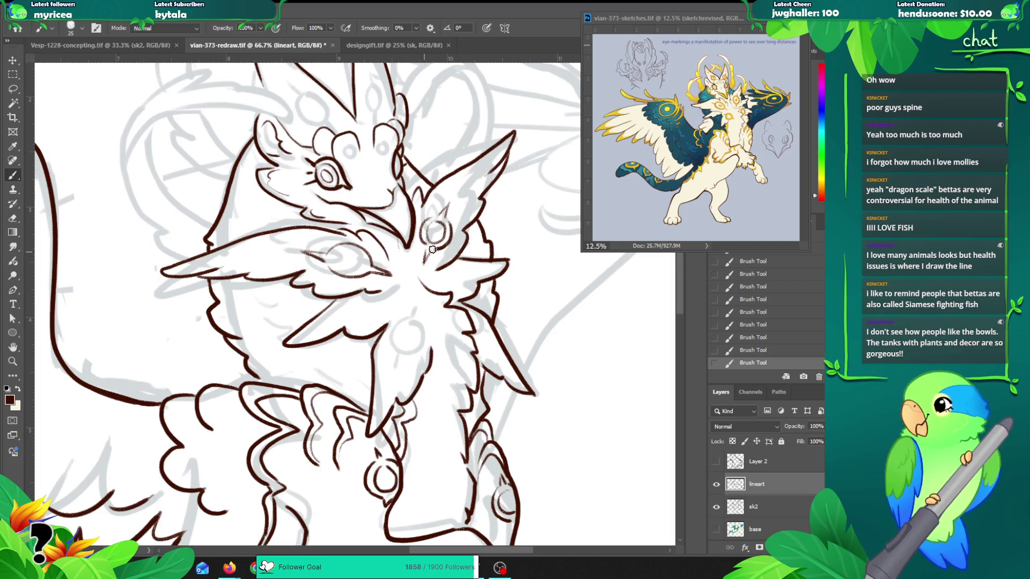
mouse_move(332, 267)
left_mouse_down()
mouse_move(365, 259)
mouse_move(330, 264)
mouse_move(343, 253)
left_mouse_up()
key("ctrl+z")
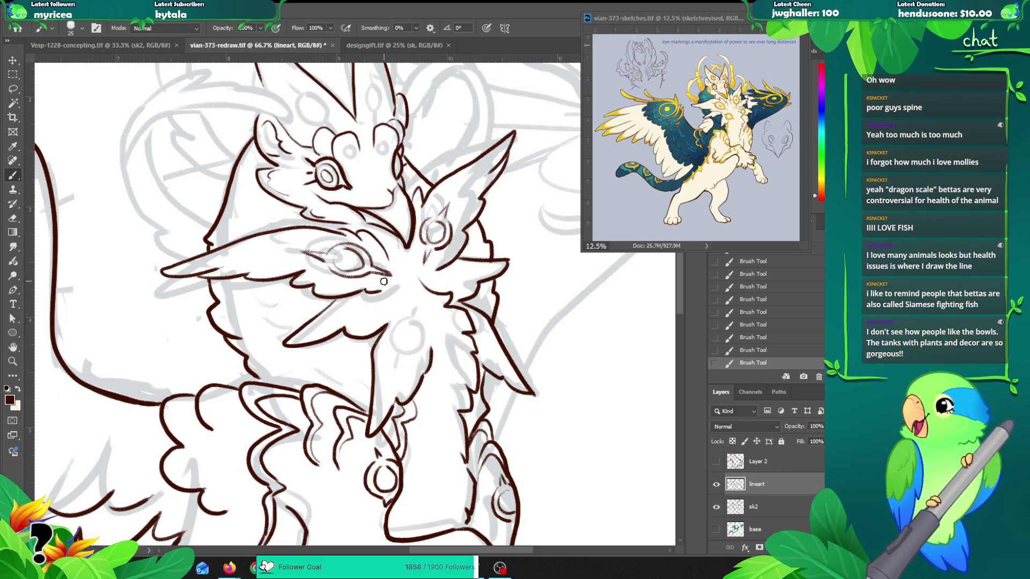
Step: Draw the small gem circle on the chest and short fur strokes below it, comparing with undo/redo
mouse_move(384, 281)
left_mouse_down()
mouse_move(377, 275)
mouse_move(365, 299)
mouse_move(386, 320)
mouse_move(370, 302)
left_mouse_up()
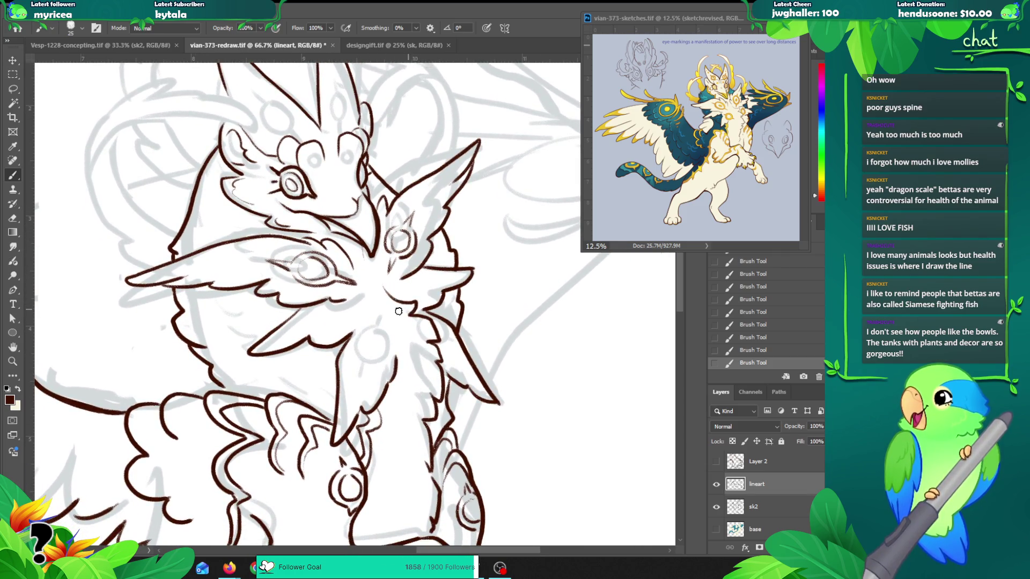
mouse_move(378, 335)
left_mouse_down()
mouse_move(359, 361)
mouse_move(395, 350)
mouse_move(355, 349)
mouse_move(389, 348)
left_mouse_up()
key("ctrl+z")
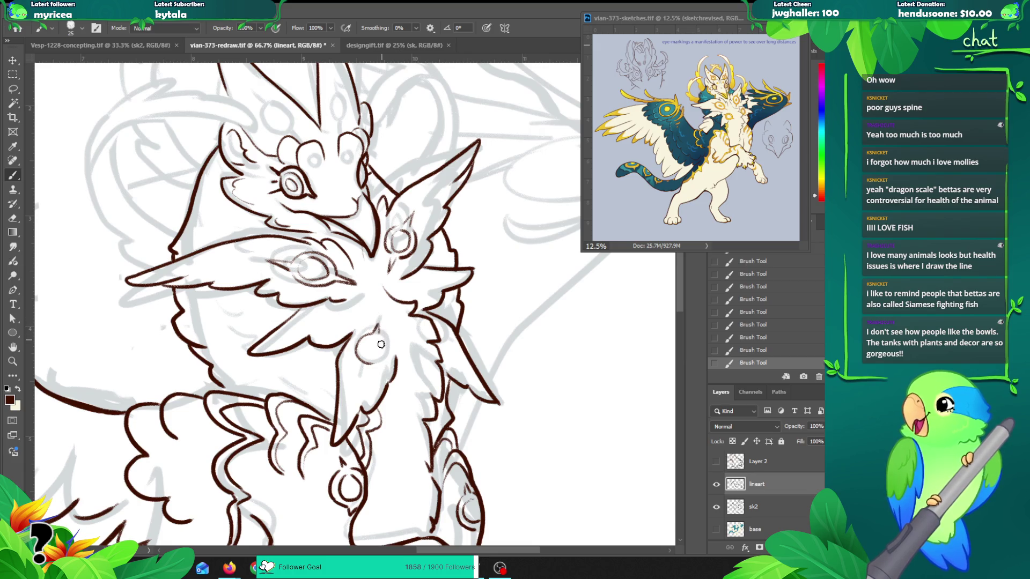
left_click_drag(370, 362, 367, 376)
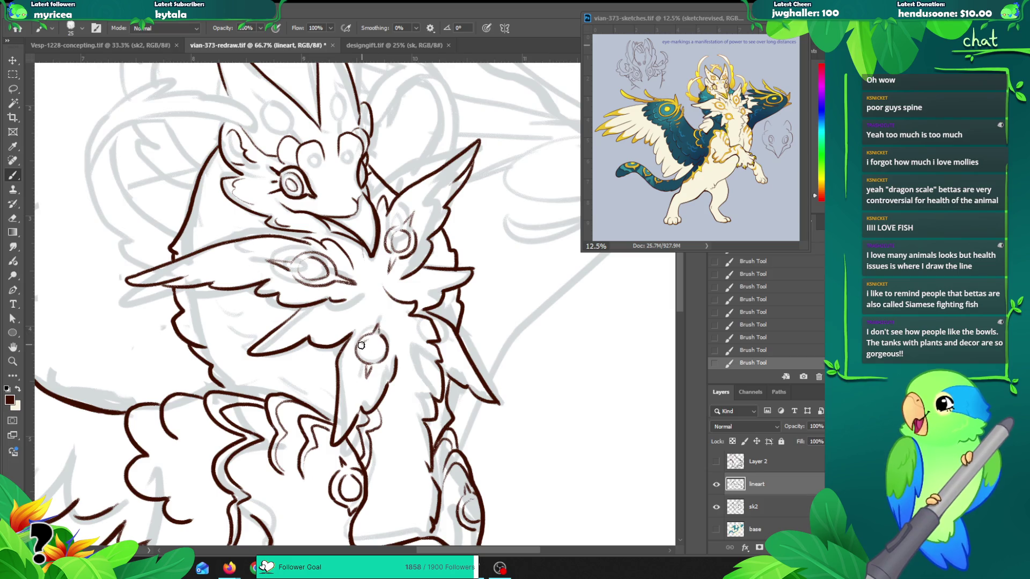
key("ctrl+z")
key("ctrl+shift+z")
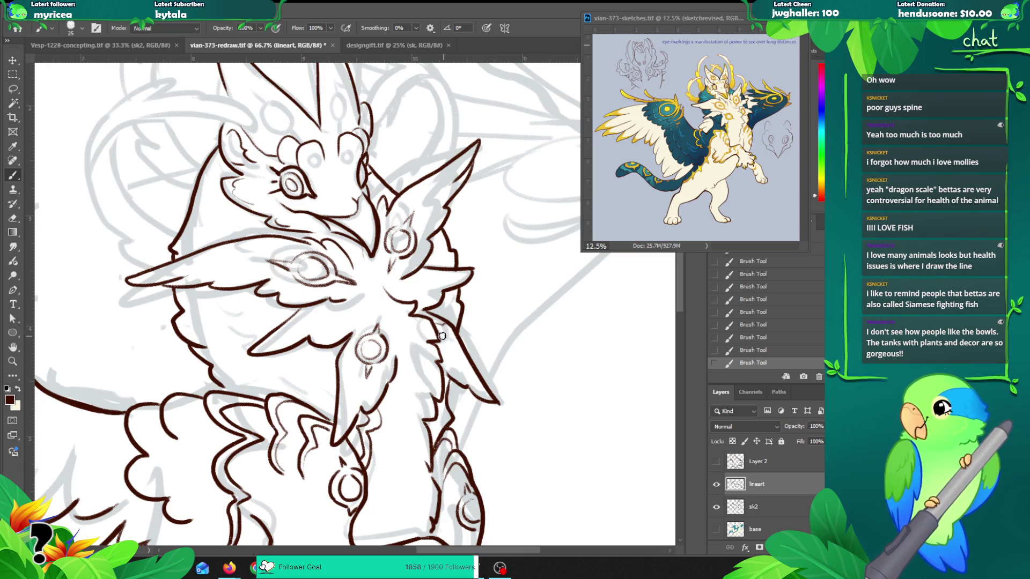
key("ctrl+z")
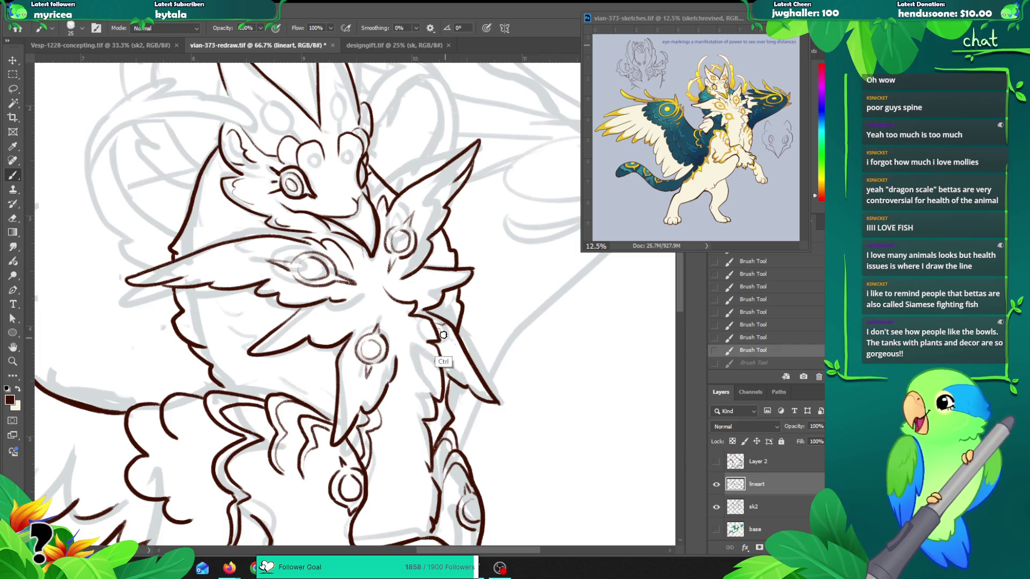
key("ctrl+shift+z")
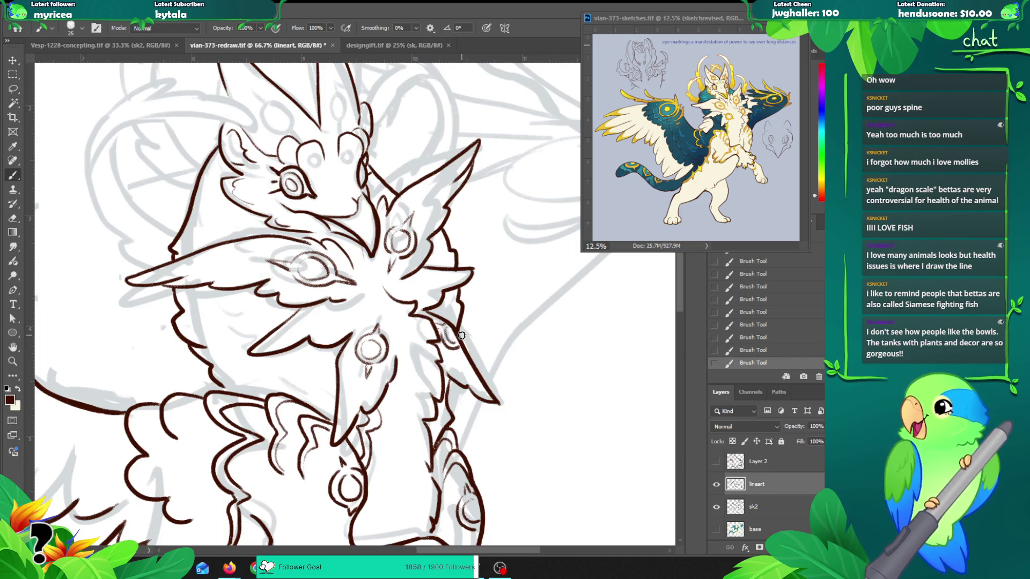
Step: Lasso the chest gem marking, nudge it slightly with the Move tool, and deselect
key("z")
left_click(430, 336, "alt")
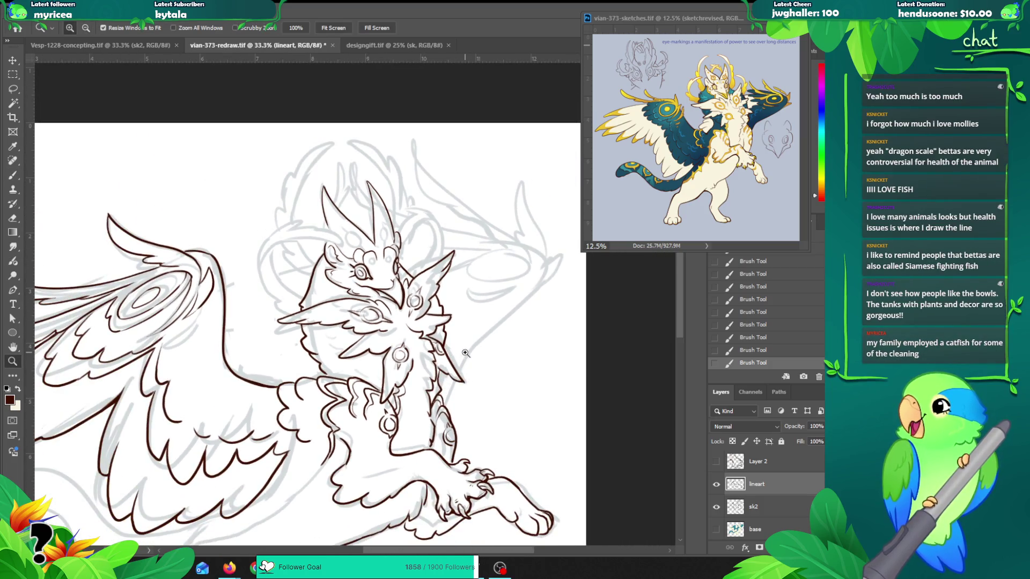
left_click_drag(445, 371, 462, 322)
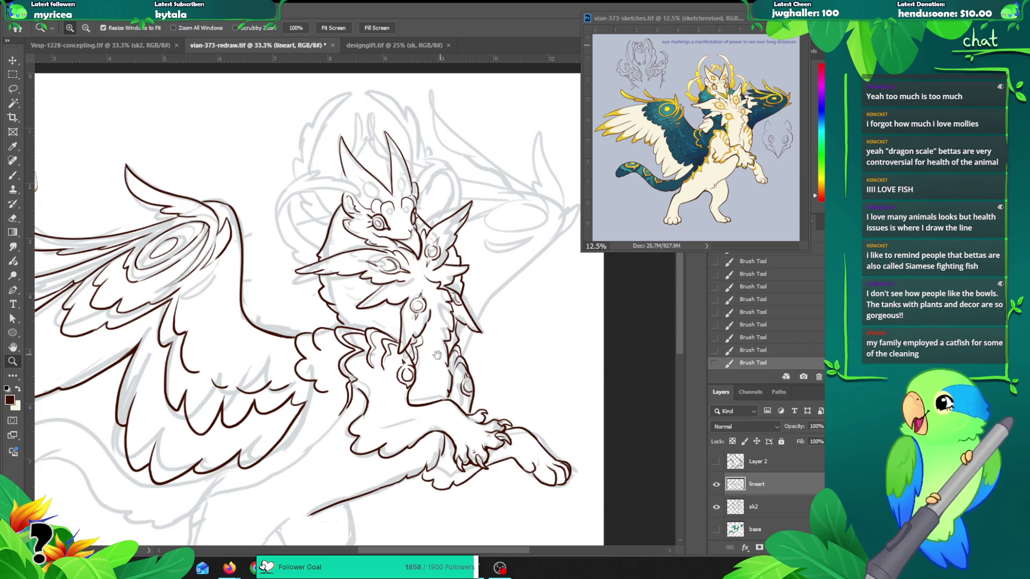
left_click(429, 307)
key("l")
mouse_move(427, 284)
left_mouse_down()
mouse_move(410, 298)
mouse_move(408, 330)
mouse_move(423, 302)
left_mouse_up()
key("v")
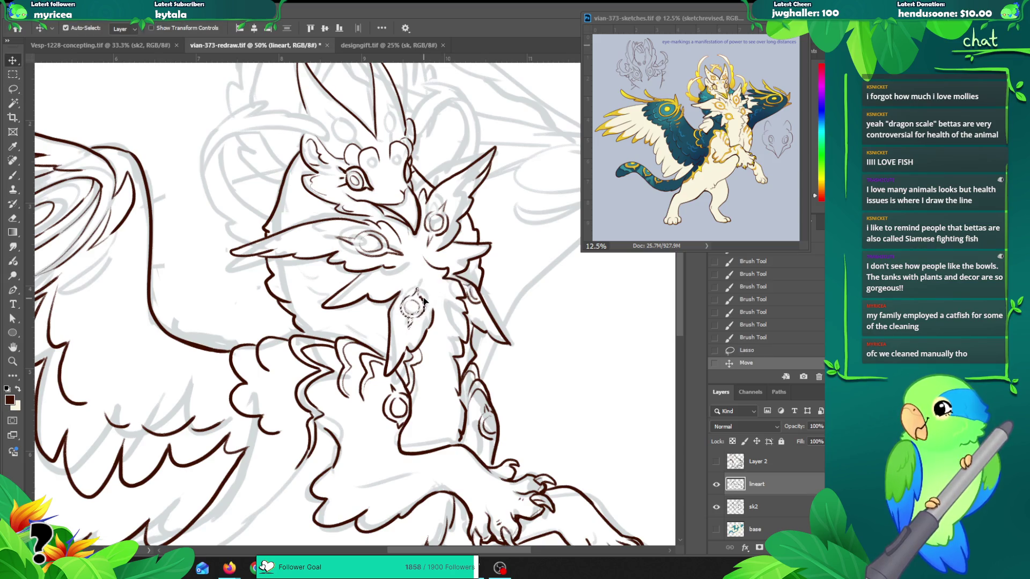
key("ctrl+d")
Step: Zoom out to 33.3%, then try and undo a short brush stroke near the left horn
key("z")
left_click(424, 314, "alt")
left_click(423, 314, "alt")
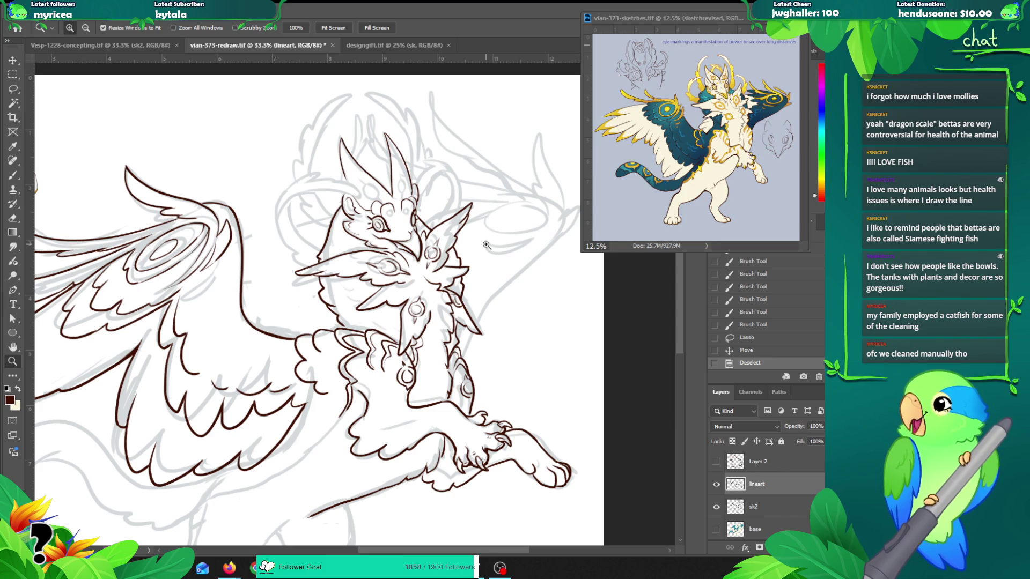
left_click_drag(436, 262, 427, 282)
key("b")
scroll(356, 209, "up", 1)
left_click_drag(346, 190, 363, 215)
key("ctrl+z")
key("ctrl+z")
key("ctrl+z")
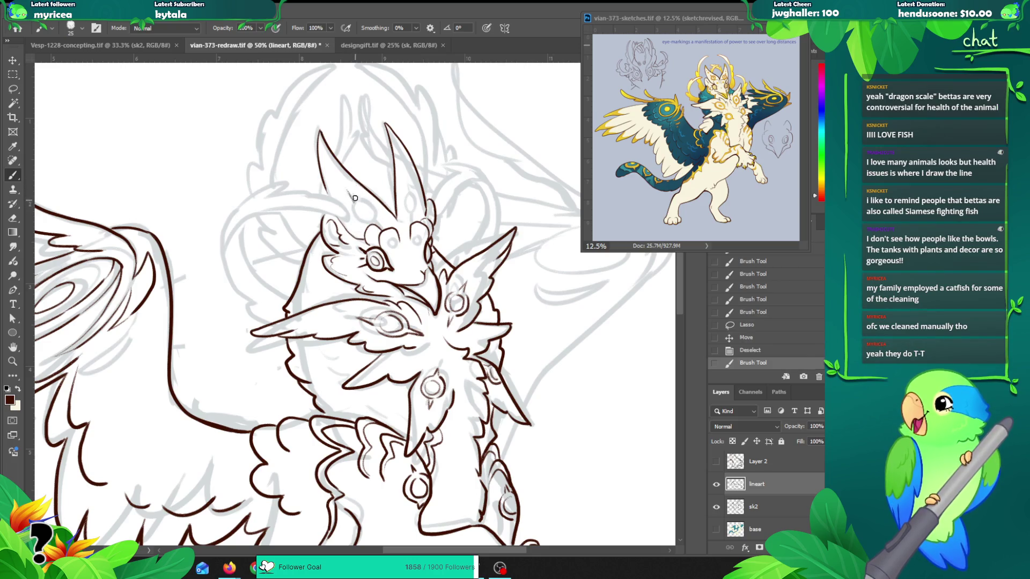
Step: Try a stroke beside the left horn and ink crest gem outlines, undoing the last strokes
mouse_move(346, 186)
left_mouse_down()
mouse_move(363, 206)
mouse_move(352, 204)
mouse_move(370, 210)
mouse_move(369, 202)
mouse_move(376, 213)
mouse_move(358, 205)
mouse_move(371, 213)
mouse_move(365, 230)
mouse_move(370, 209)
mouse_move(381, 225)
left_mouse_up()
key("ctrl+z")
key("ctrl+z")
key("ctrl+z")
key("ctrl+z")
key("ctrl+z")
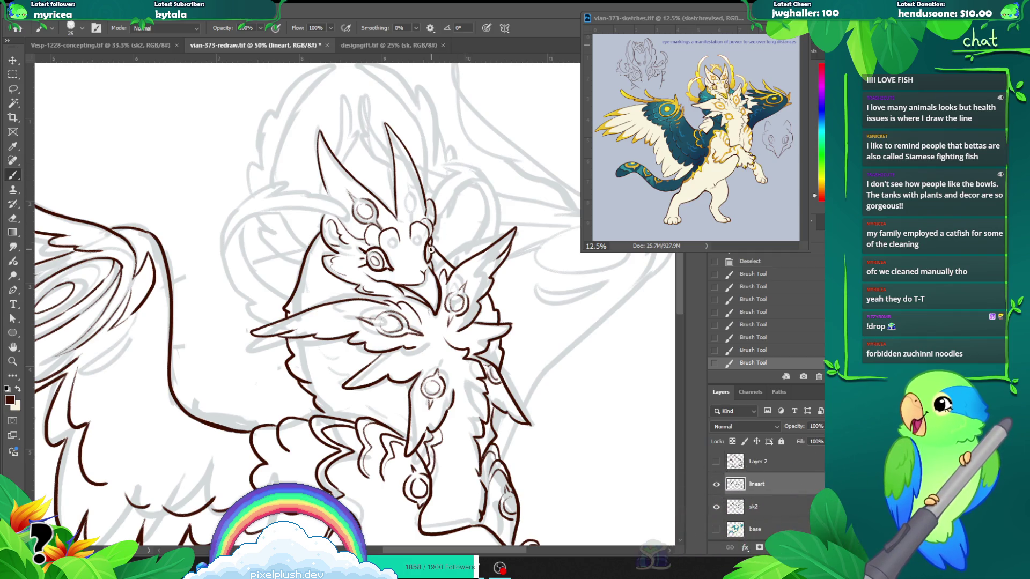
left_click_drag(408, 182, 410, 192)
key("ctrl+z")
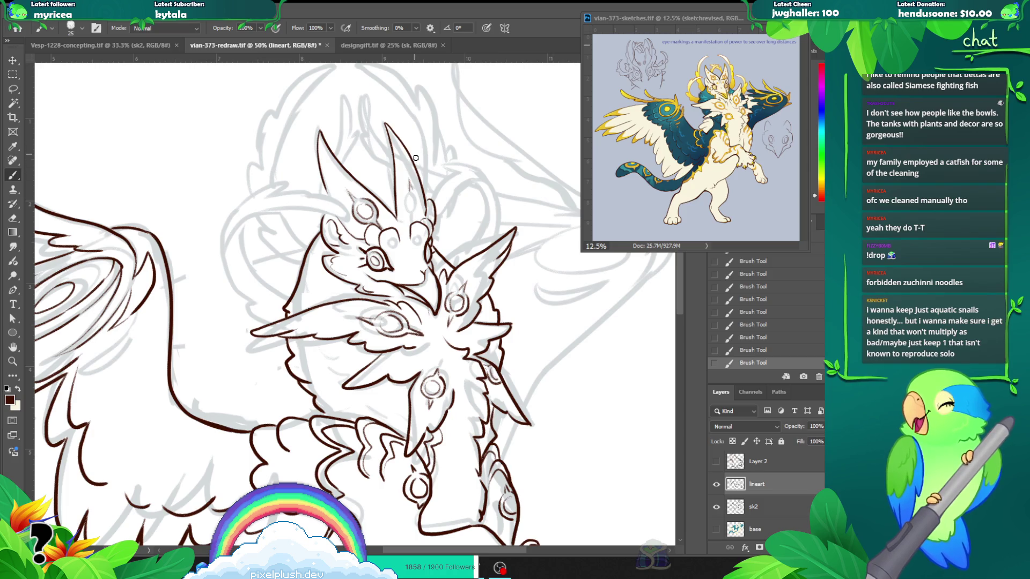
key("ctrl+z")
key("ctrl+z")
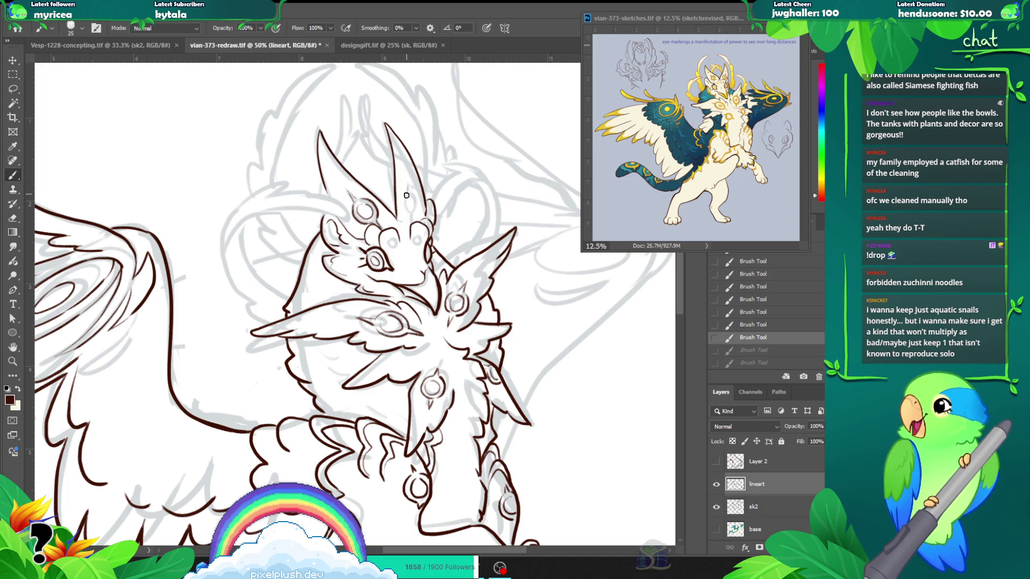
Step: Toggle undo and redo repeatedly to compare the crest strokes, finally restoring them all
key("ctrl+shift+z")
key("ctrl+shift+z")
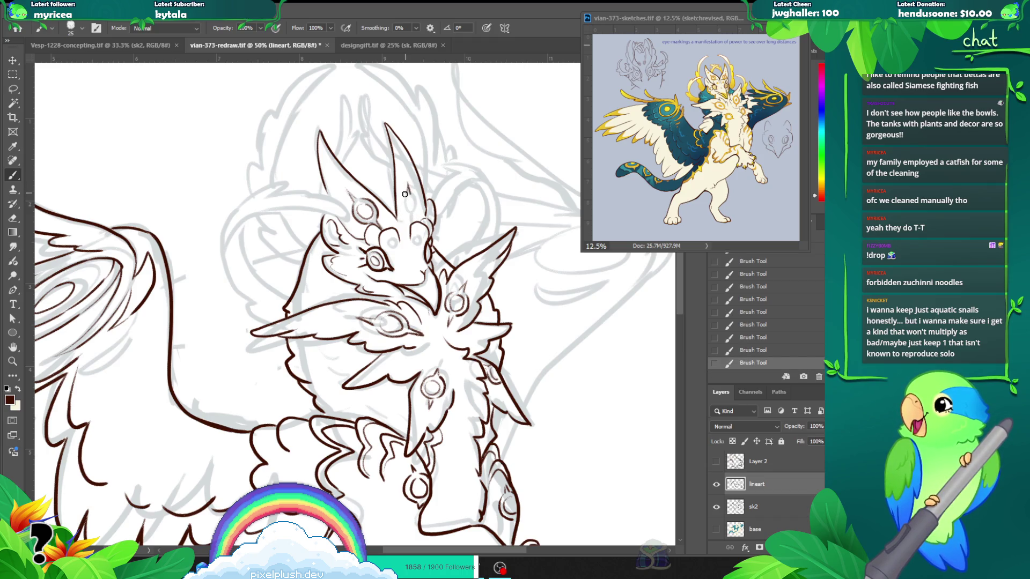
key("ctrl+z")
key("ctrl+shift+z")
key("ctrl+z")
key("ctrl+shift+z")
key("ctrl+z")
key("ctrl+shift+z")
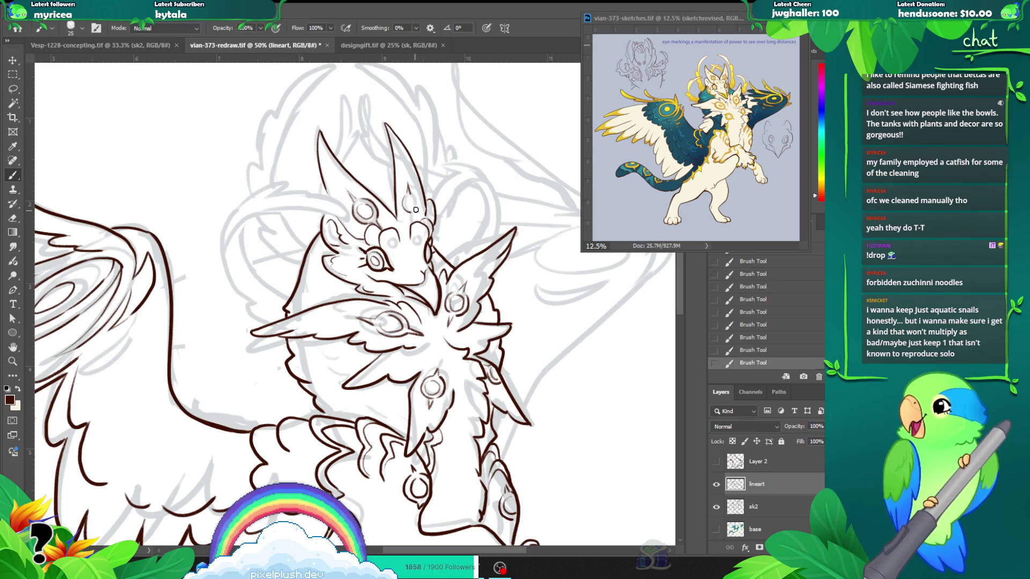
key("ctrl+z")
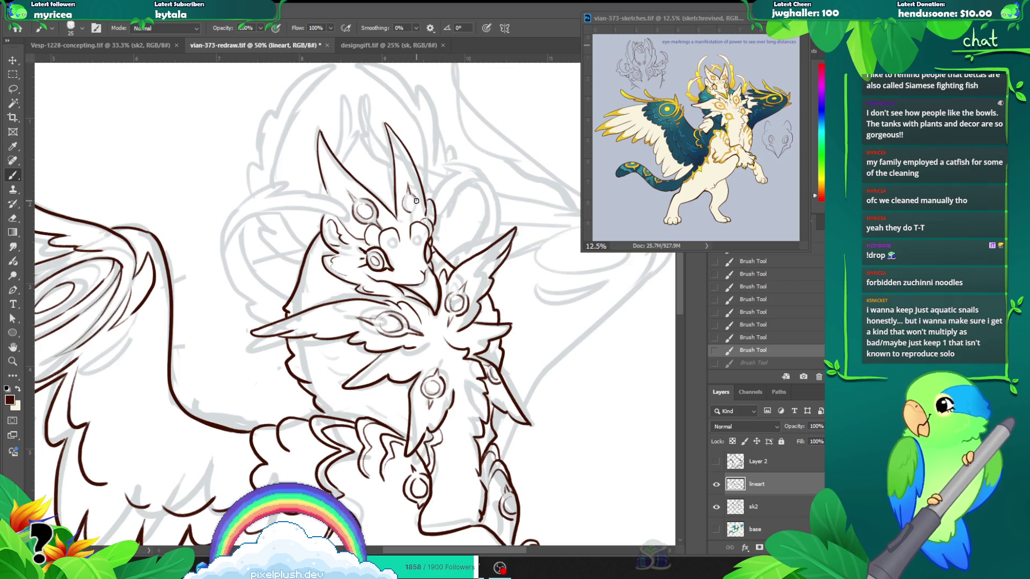
key("ctrl+shift+z")
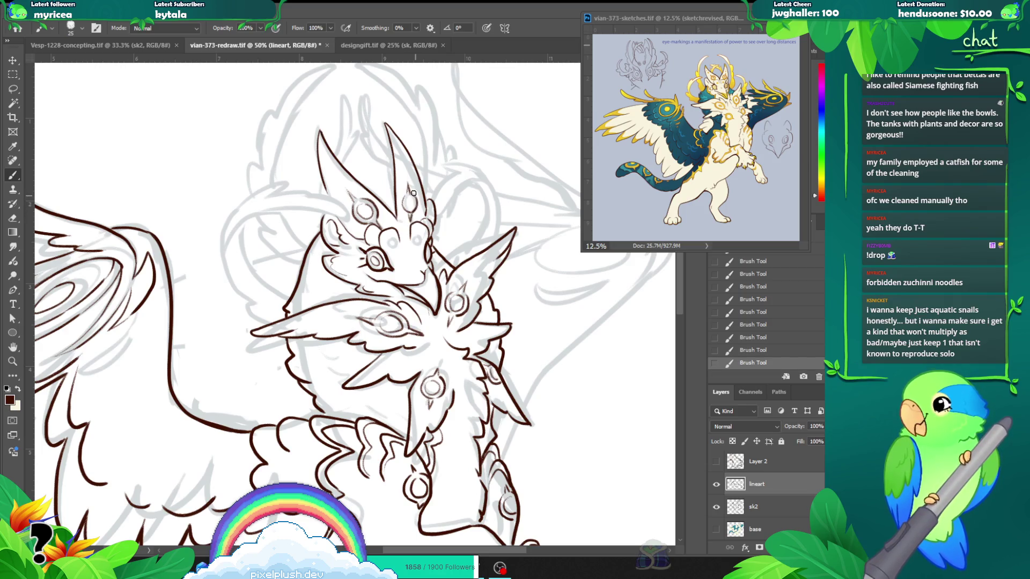
key("ctrl+z")
key("ctrl+shift+z")
key("ctrl+z")
key("ctrl+shift+z")
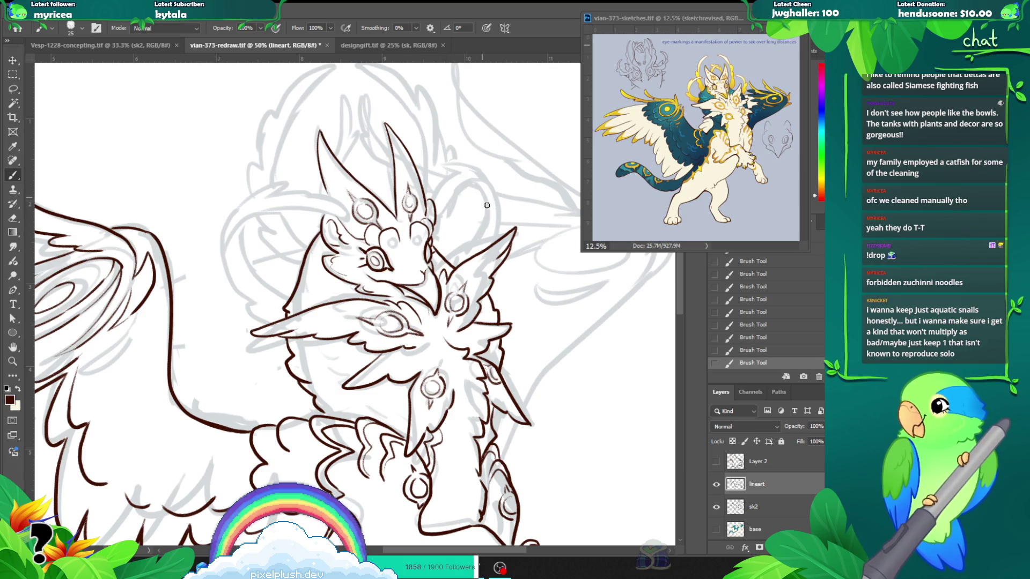
key("ctrl+z")
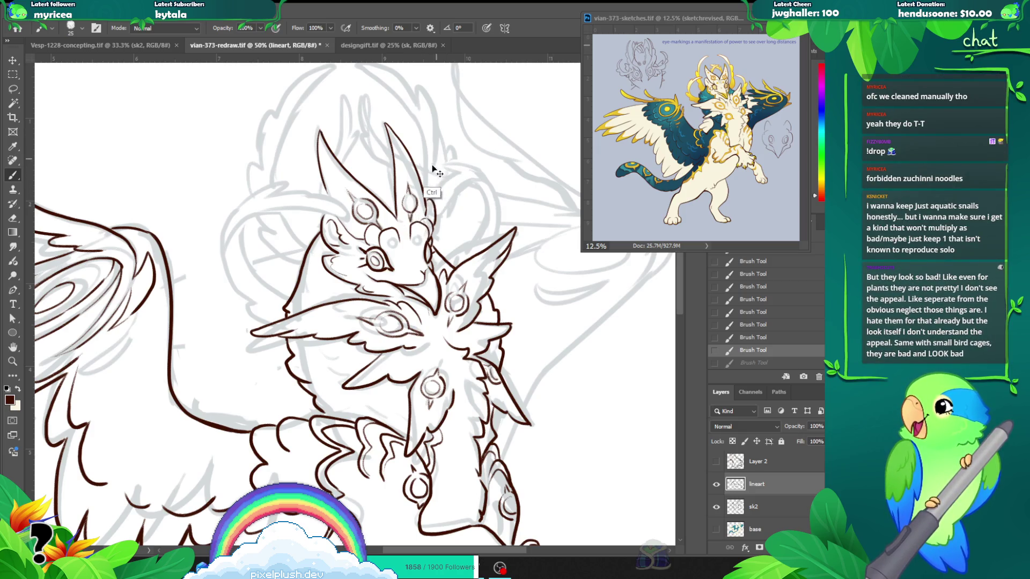
key("ctrl+z")
key("ctrl+z")
key("ctrl+z")
key("ctrl+z")
key("ctrl+z")
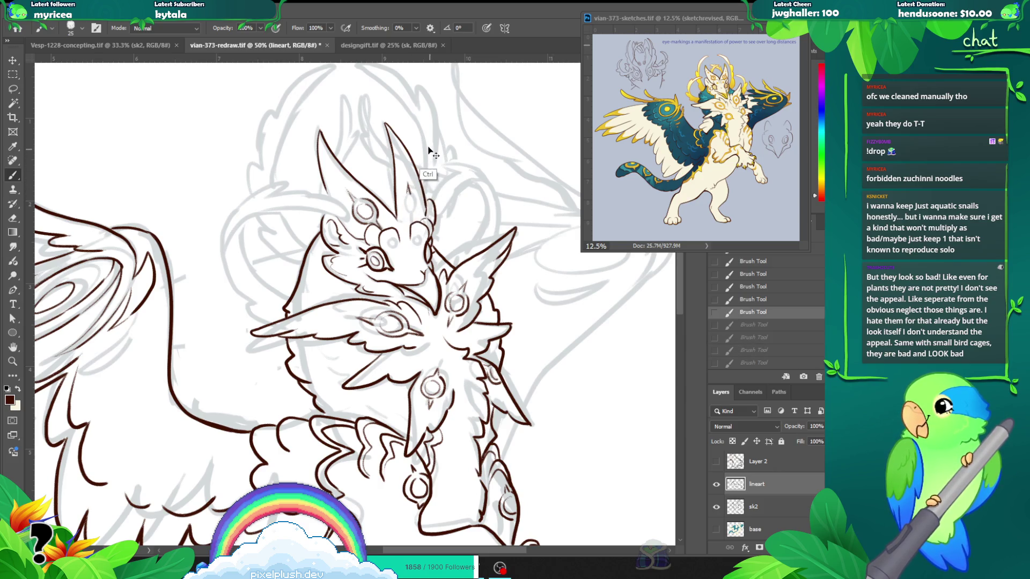
key("ctrl+shift+z")
key("ctrl+shift+z")
key("ctrl+shift+z")
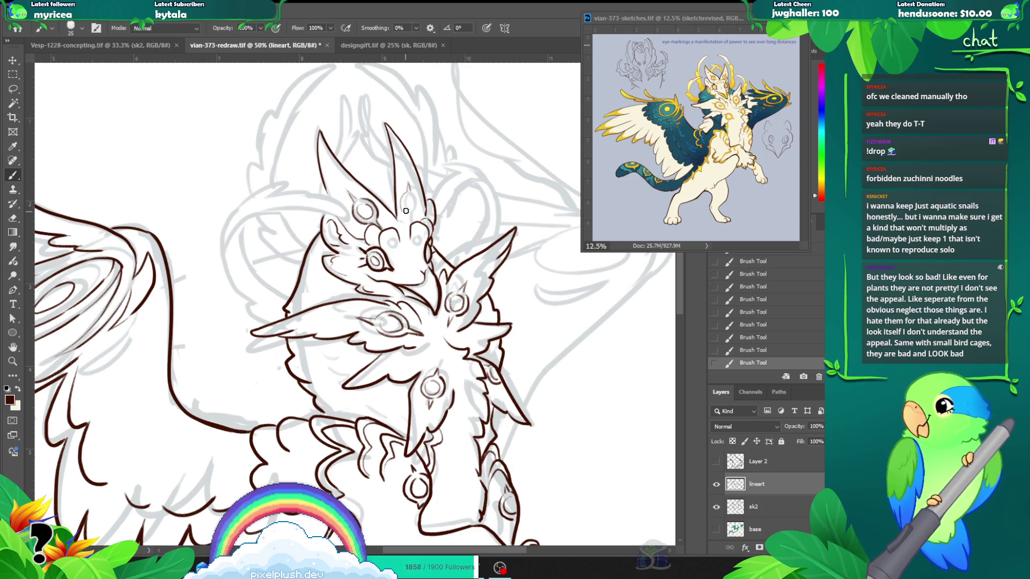
Step: Retry short crest strokes and finish with a small oval gem at the crest's top centre
key("ctrl+z")
left_click_drag(404, 210, 413, 194)
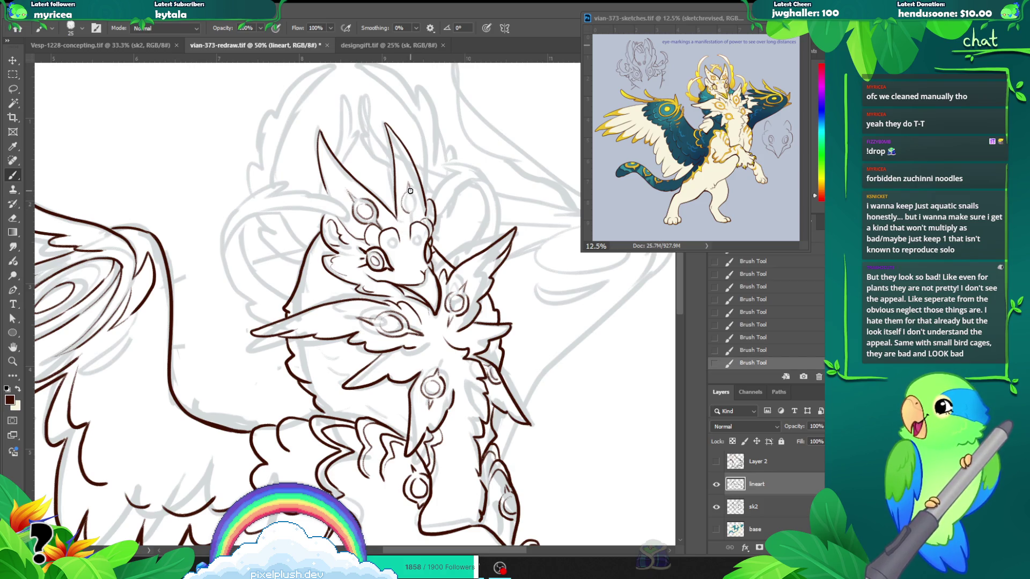
key("ctrl+z")
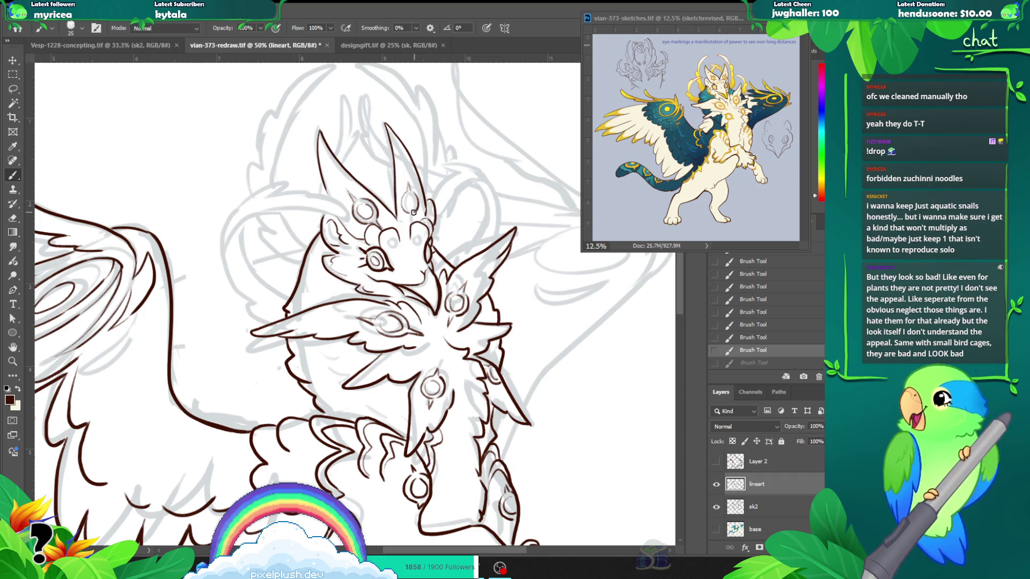
key("ctrl+shift+z")
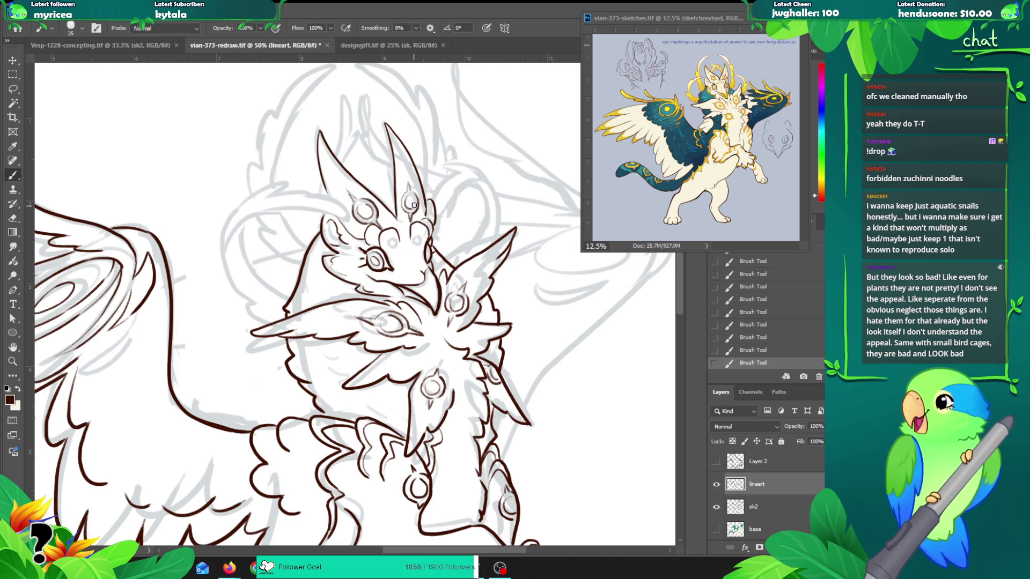
left_click_drag(418, 220, 401, 231)
key("ctrl+z")
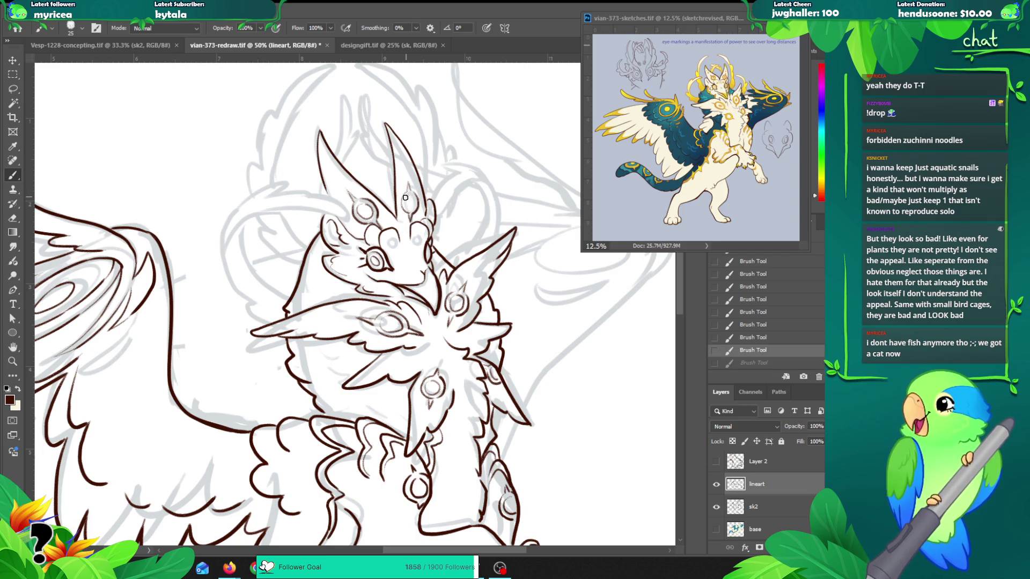
left_click_drag(406, 195, 408, 203)
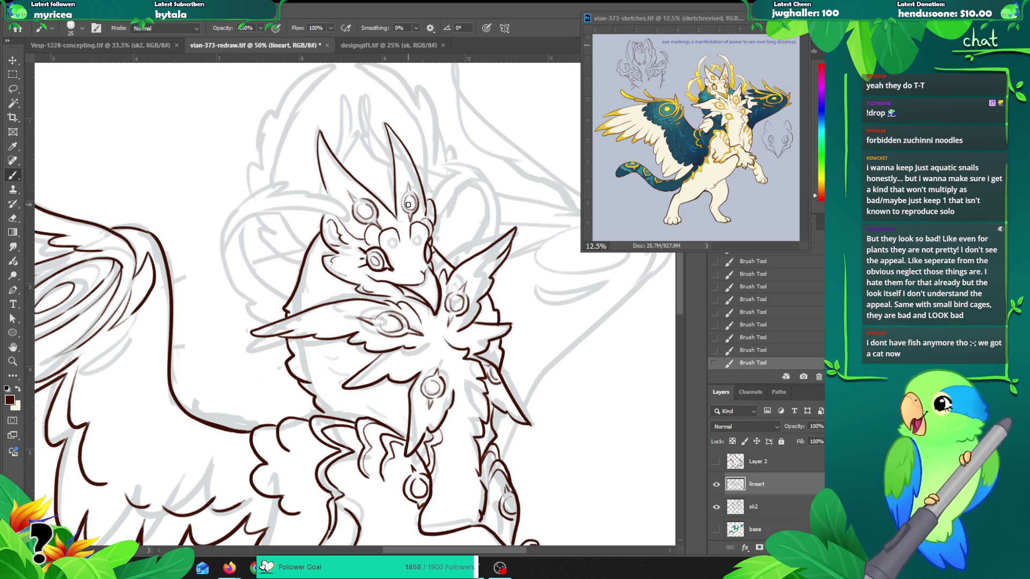
key("ctrl+z")
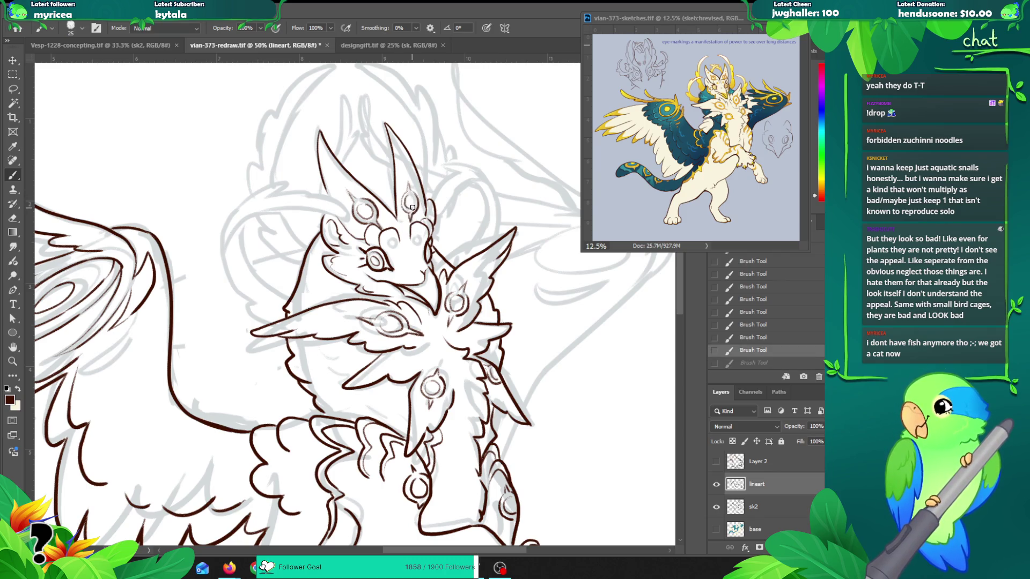
left_click_drag(412, 208, 411, 206)
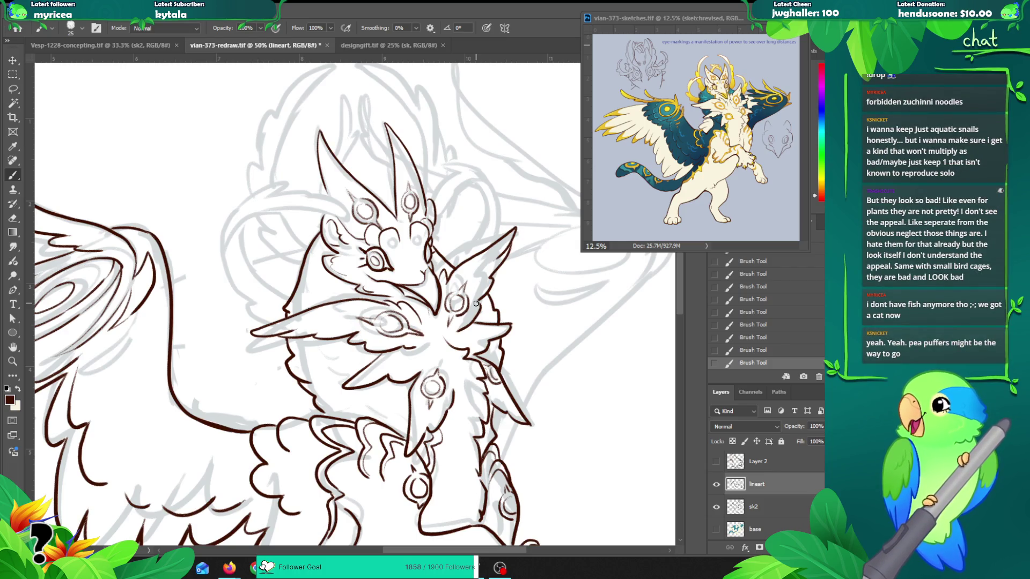
Step: Enlarge the tall-frond gem to about 105%, nudge it up into place, and deselect
key("l")
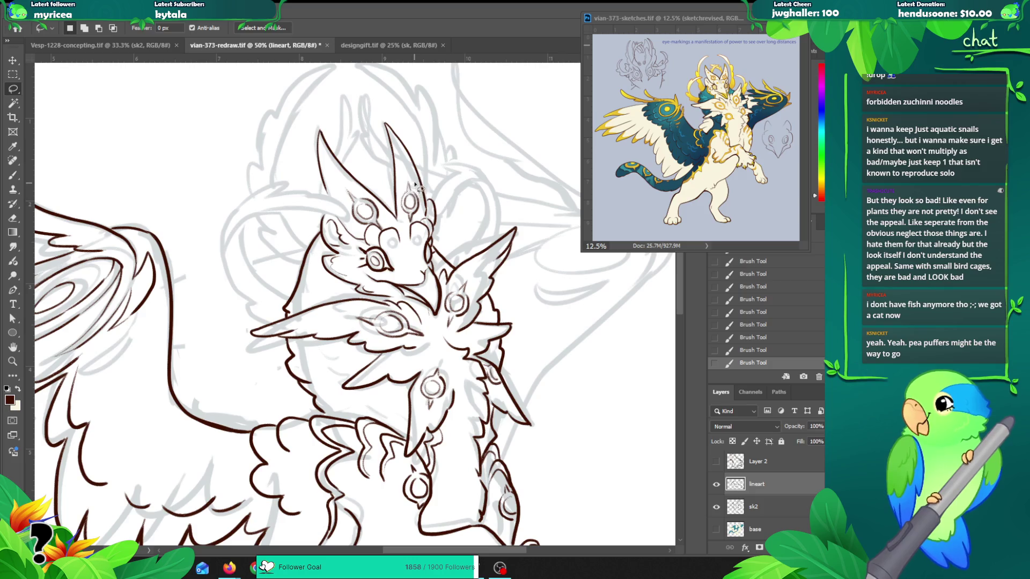
mouse_move(399, 196)
left_mouse_down()
mouse_move(401, 216)
mouse_move(420, 222)
left_mouse_up()
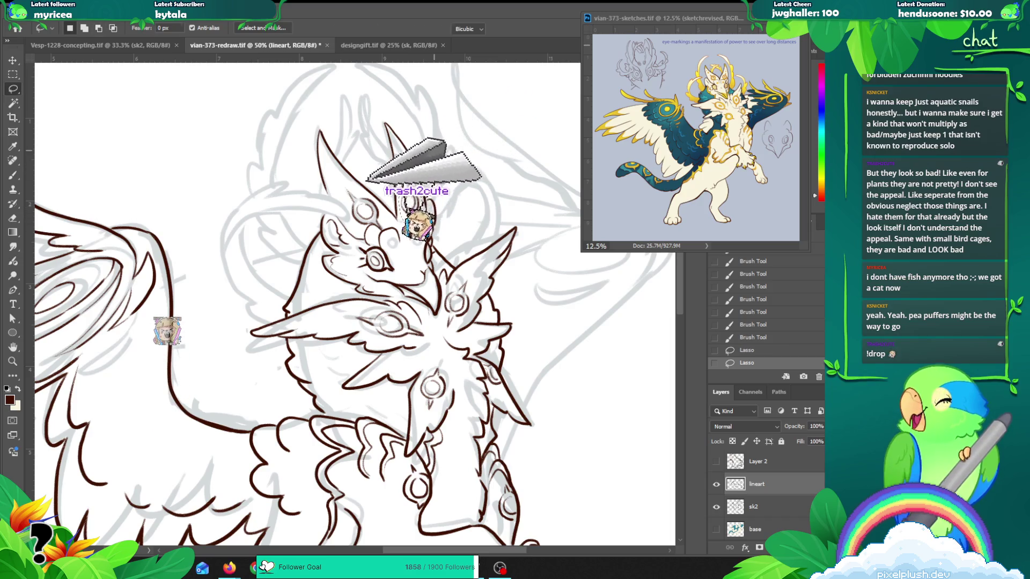
key("ctrl+t")
left_click_drag(423, 174, 425, 171)
key("Return")
key("Up")
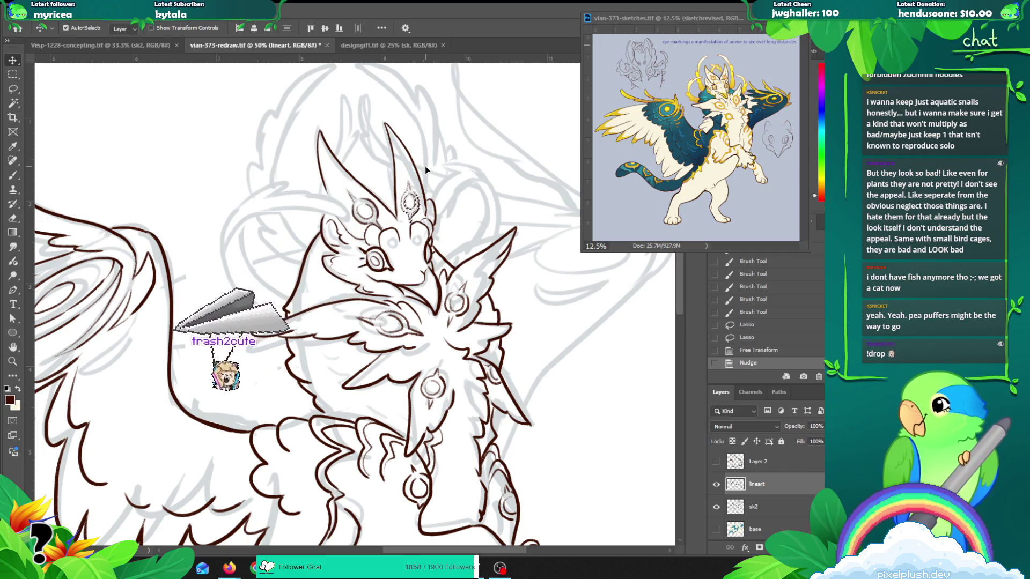
key("ctrl")
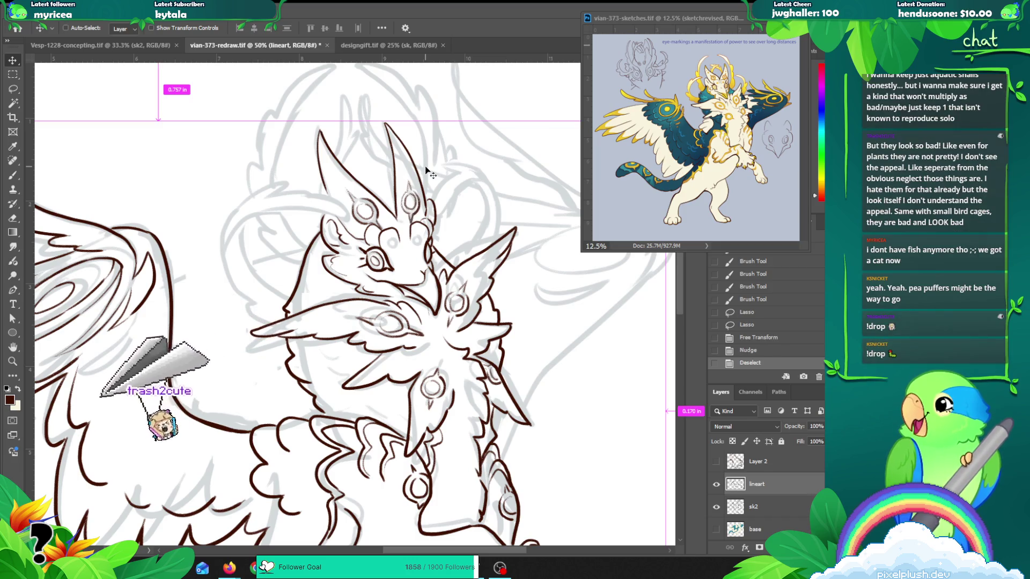
key("ctrl+d")
Step: Ink a small line near the eye ornament after discarding a trial head stroke
scroll(436, 239, "down", 1)
key("b")
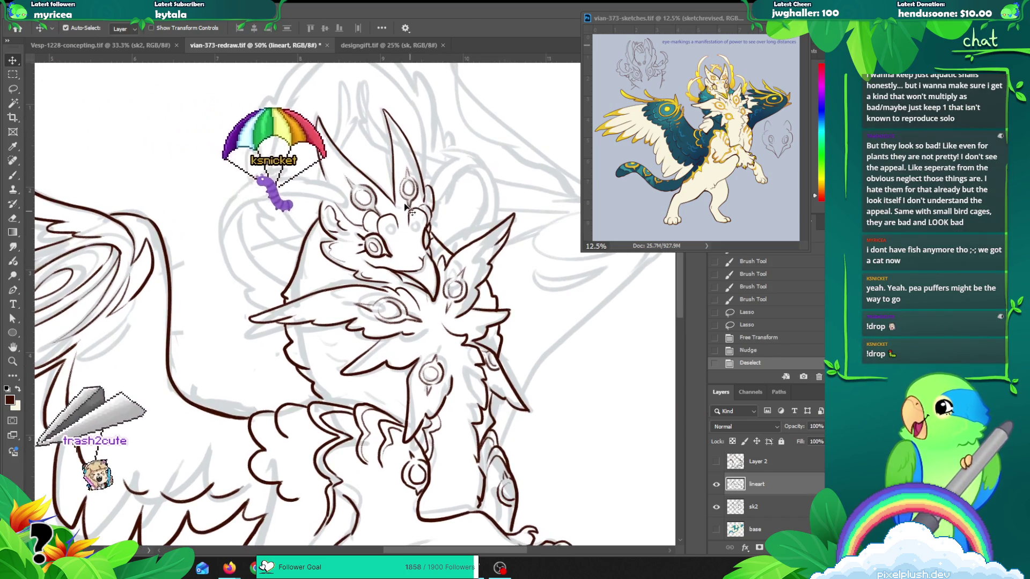
mouse_move(385, 230)
left_mouse_down()
mouse_move(396, 223)
mouse_move(388, 238)
mouse_move(420, 218)
mouse_move(411, 227)
left_mouse_up()
key("ctrl+z")
key("ctrl+z")
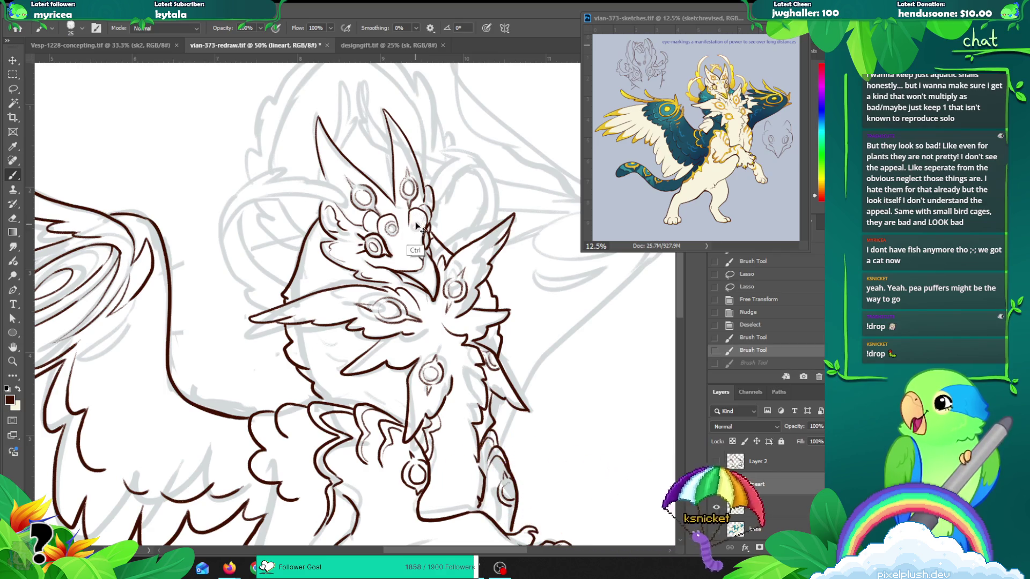
left_click_drag(413, 232, 417, 220)
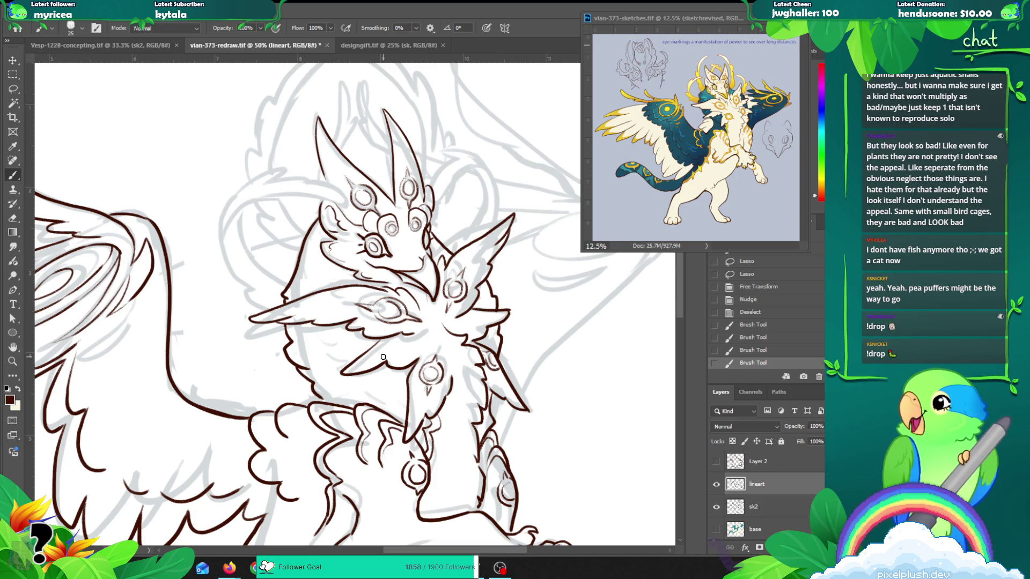
Step: Zoom back in on the head and attempt a curve along the face's left side
key("z")
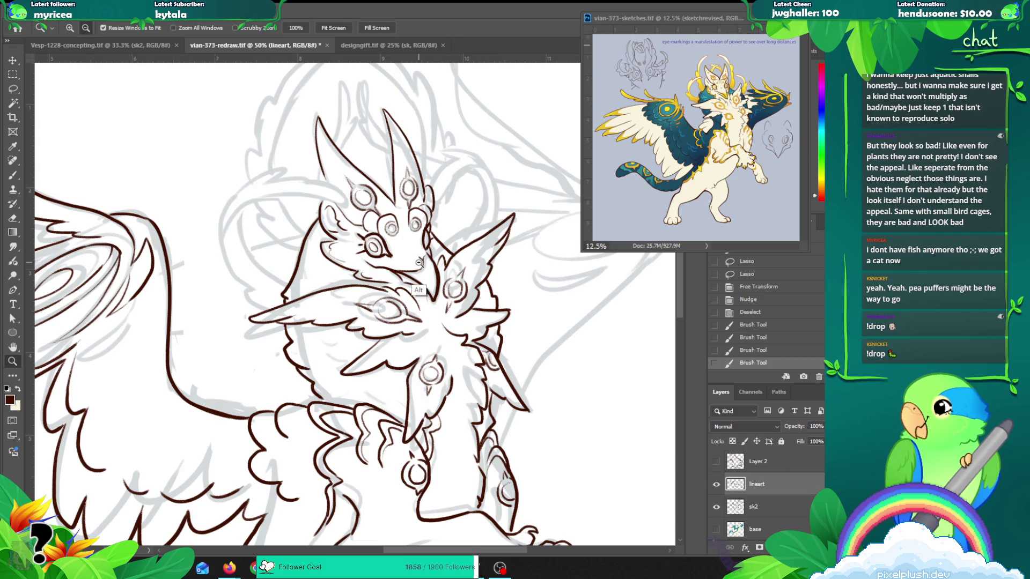
left_click(421, 258, "alt")
left_click_drag(491, 277, 444, 248)
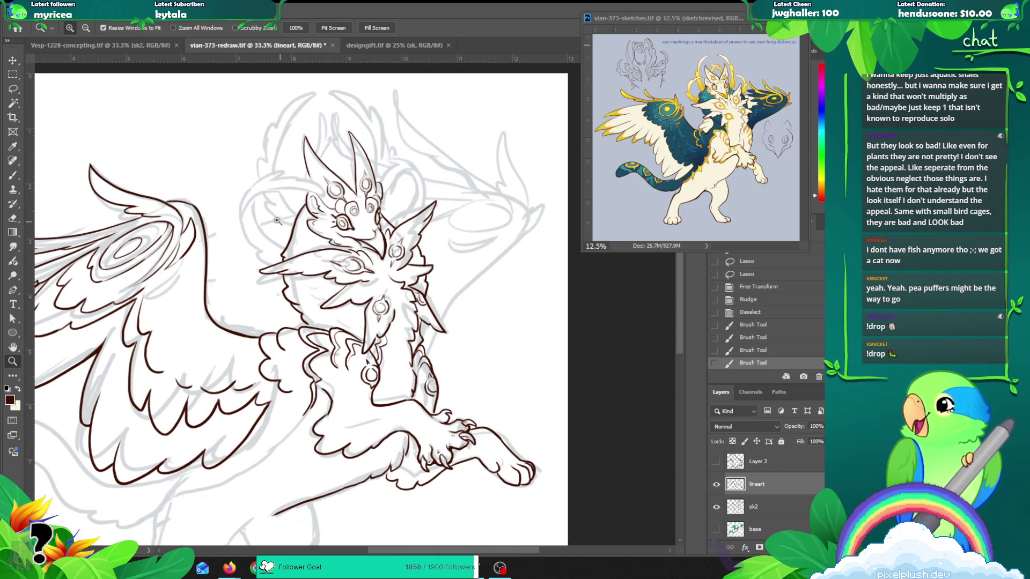
key("b")
key("z")
left_click(280, 234)
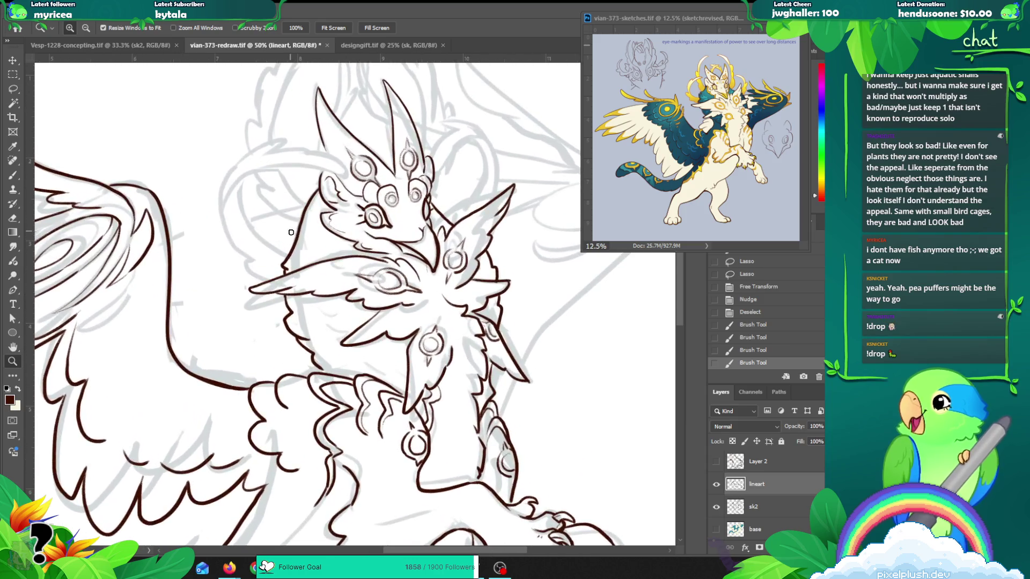
key("b")
left_click_drag(285, 256, 237, 185)
key("ctrl+z")
left_click_drag(286, 257, 236, 185)
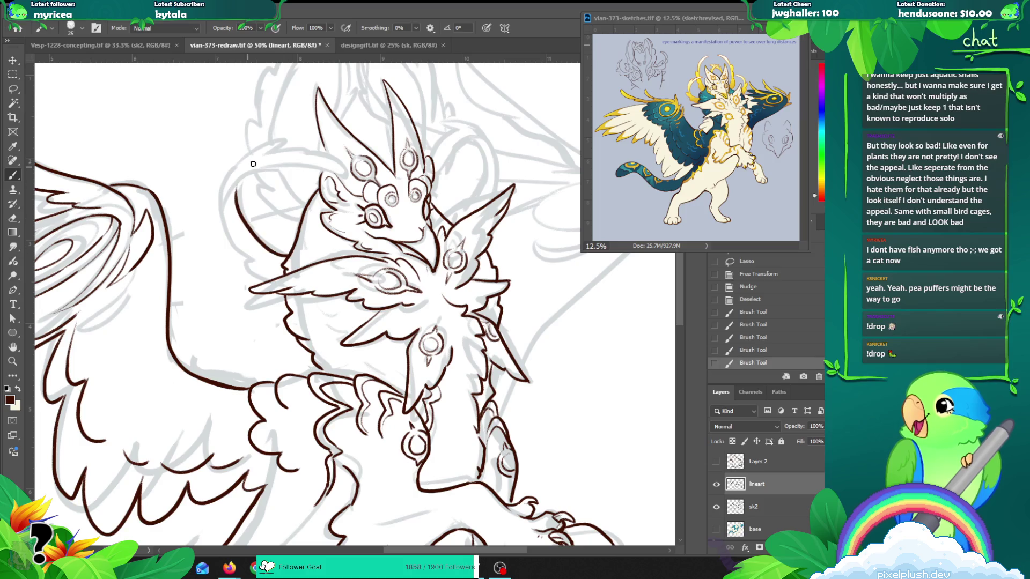
key("ctrl+z")
Step: Retry the stroke rising from the cheek along the left of the face
left_click_drag(289, 257, 236, 176)
key("ctrl+z")
mouse_move(288, 255)
left_mouse_down()
mouse_move(256, 241)
mouse_move(236, 179)
left_mouse_up()
key("ctrl+z")
mouse_move(290, 257)
left_mouse_down()
mouse_move(250, 232)
mouse_move(236, 177)
left_mouse_up()
key("ctrl+z")
mouse_move(278, 251)
left_mouse_down()
mouse_move(243, 176)
mouse_move(244, 213)
mouse_move(290, 257)
left_mouse_up()
key("ctrl+z")
key("ctrl+z")
Step: Ink a line down the head's left side and a short line left of the chest
left_click_drag(248, 176, 239, 226)
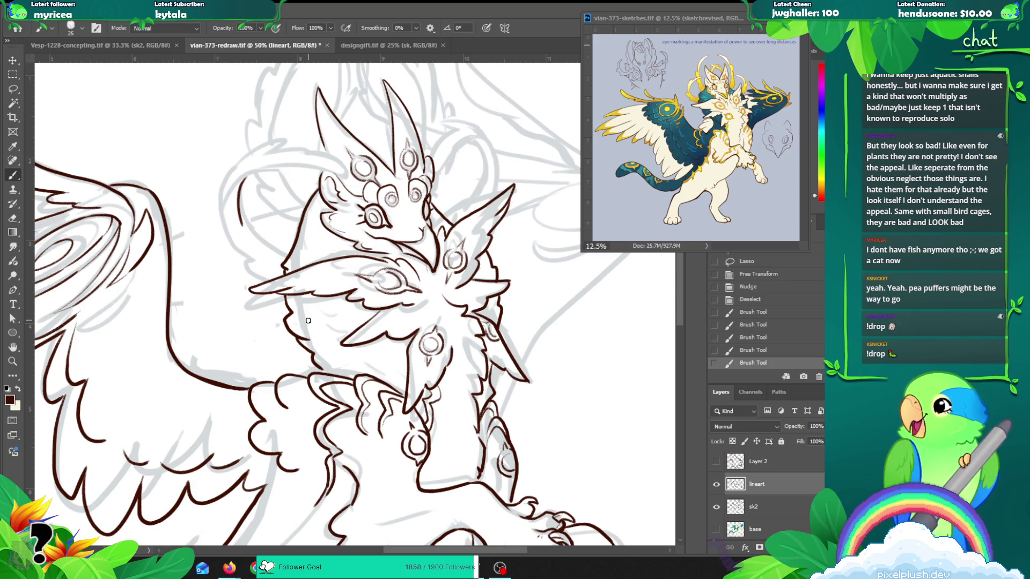
left_click_drag(238, 202, 293, 250)
key("ctrl+z")
mouse_move(236, 180)
left_mouse_down()
mouse_move(241, 222)
mouse_move(288, 257)
mouse_move(236, 206)
mouse_move(291, 256)
left_mouse_up()
key("ctrl+z")
key("ctrl+z")
mouse_move(240, 177)
left_mouse_down()
mouse_move(252, 231)
mouse_move(288, 256)
mouse_move(303, 284)
mouse_move(236, 188)
left_mouse_up()
key("ctrl+z")
key("ctrl+z")
key("ctrl+z")
mouse_move(291, 265)
left_mouse_down()
mouse_move(234, 188)
mouse_move(239, 214)
mouse_move(293, 254)
left_mouse_up()
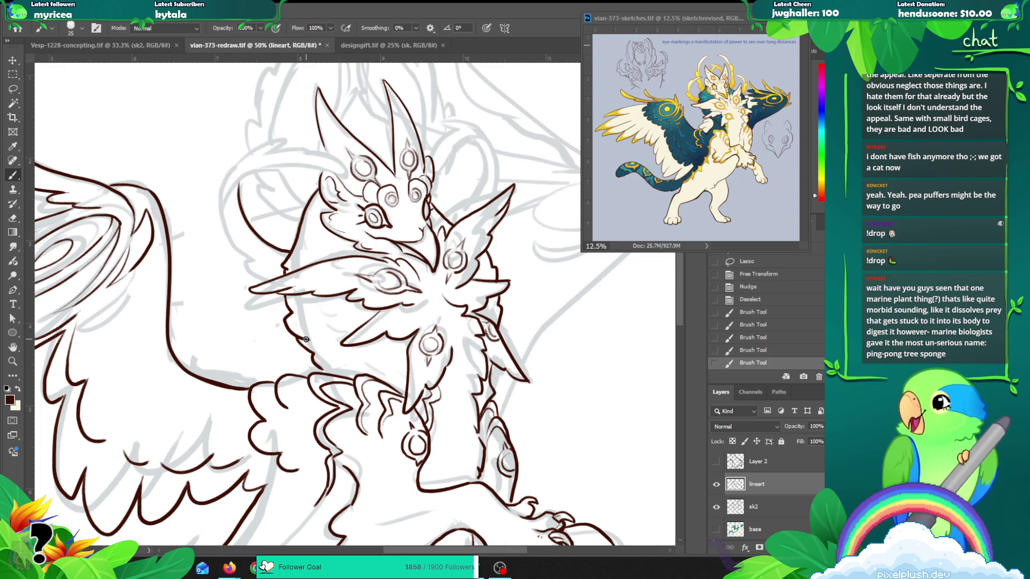
left_click_drag(283, 274, 253, 271)
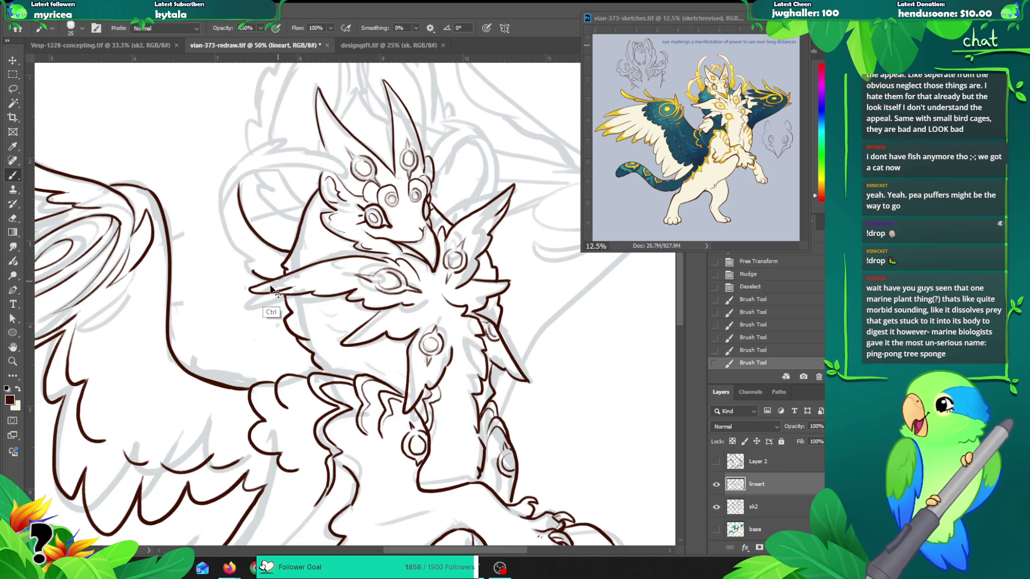
Step: Remove the chest stroke, then bring up the 'ping pong tree sponge' image search and preview Real Monstrosities
key("ctrl+z")
key("ctrl+shift+z")
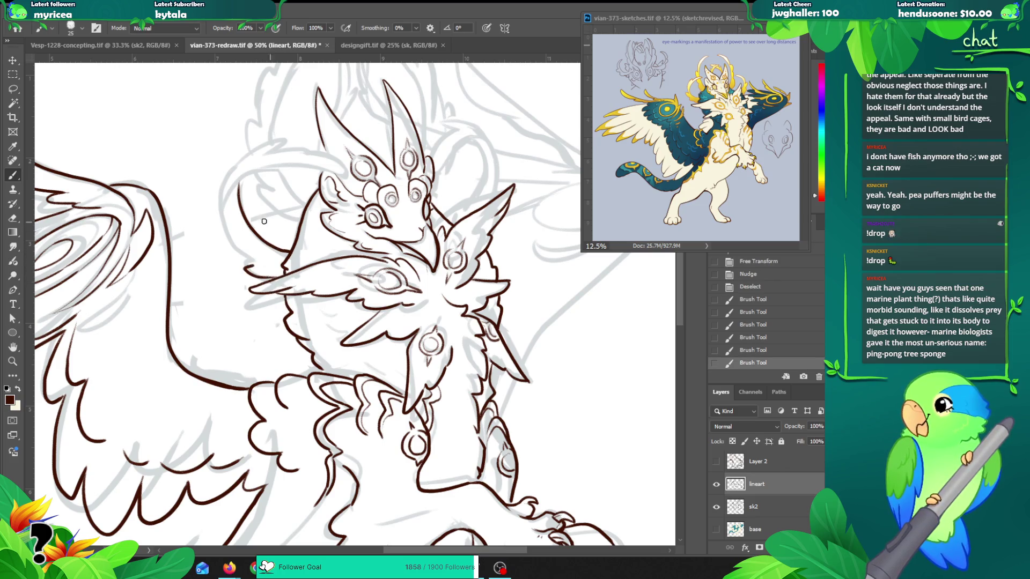
key("ctrl+z")
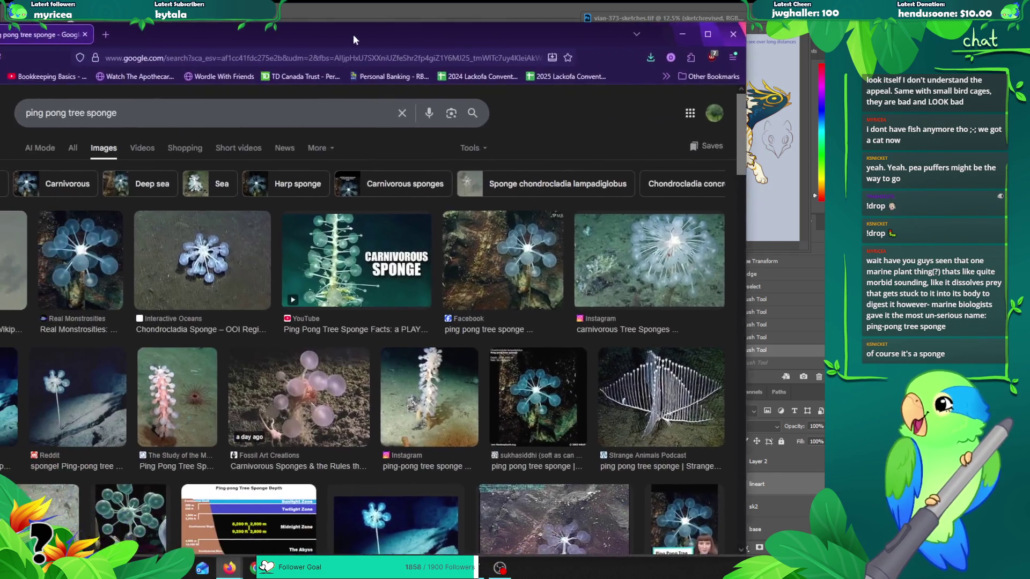
left_click_drag(352, 34, 449, 2)
left_click(166, 234)
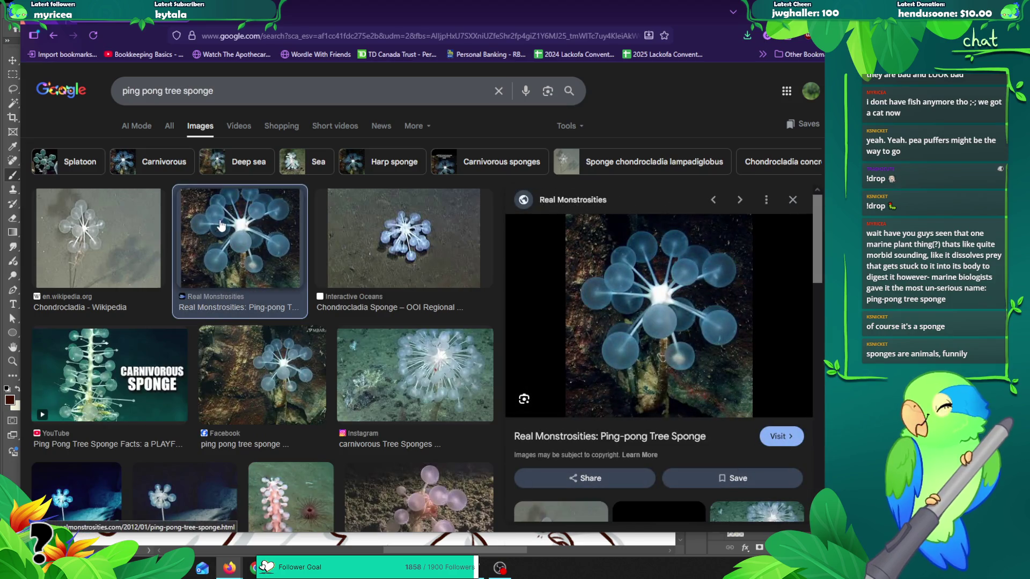
Step: Preview several ping pong tree sponge results, ending on the Splatoon image from Reddit
left_click(793, 200)
left_click(252, 488)
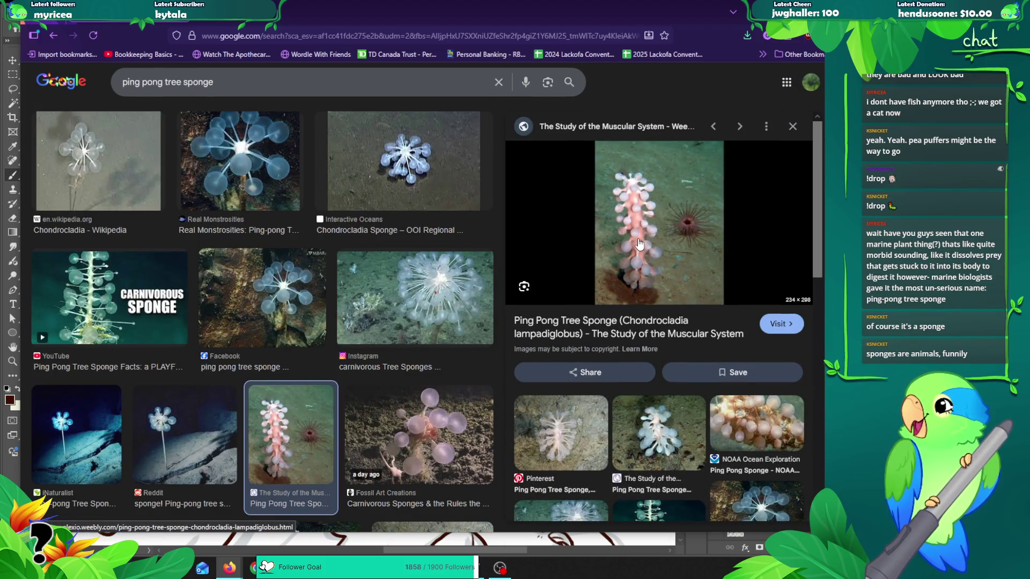
left_click(253, 285)
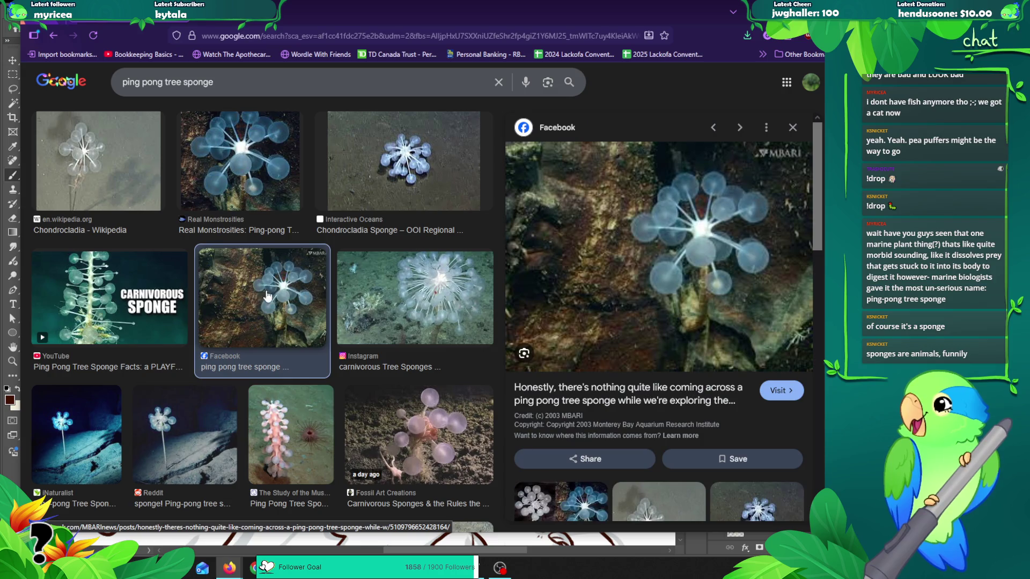
left_click(793, 128)
scroll(353, 304, "down", 5)
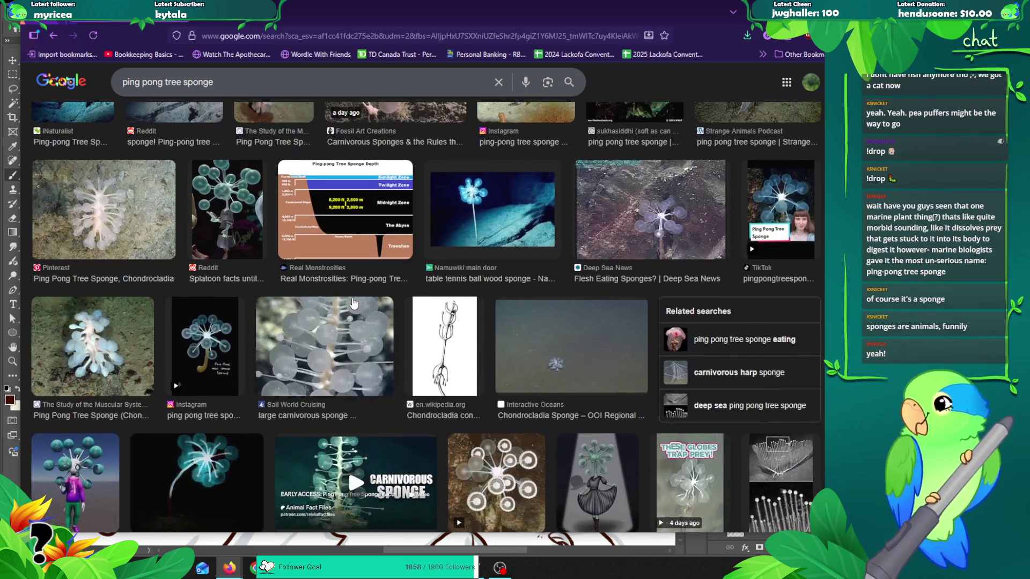
scroll(353, 304, "up", 3)
left_click(207, 312)
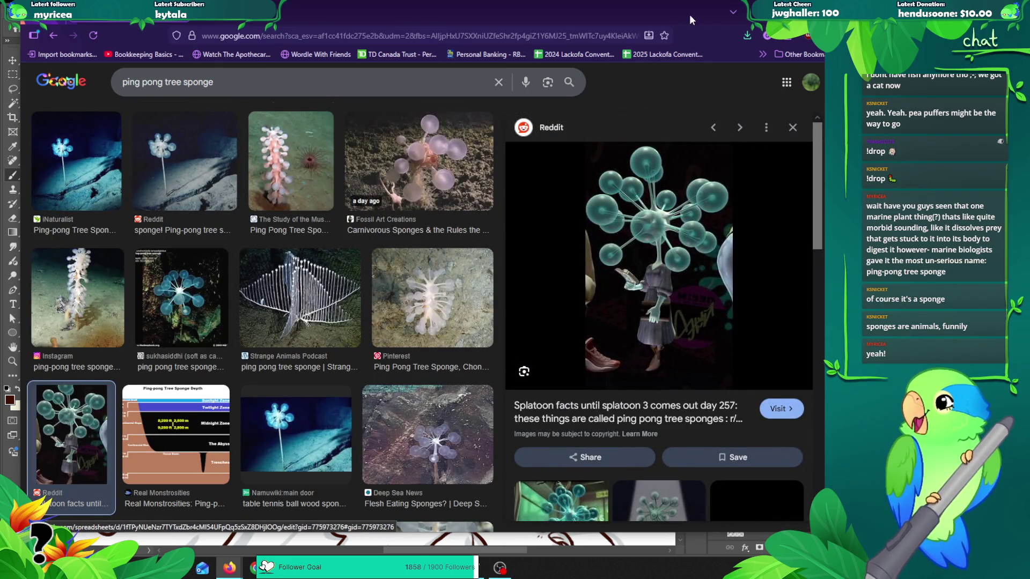
Step: Open the Reddit sponge image in a new tab, then close the browser
left_click_drag(675, 11, 585, 33)
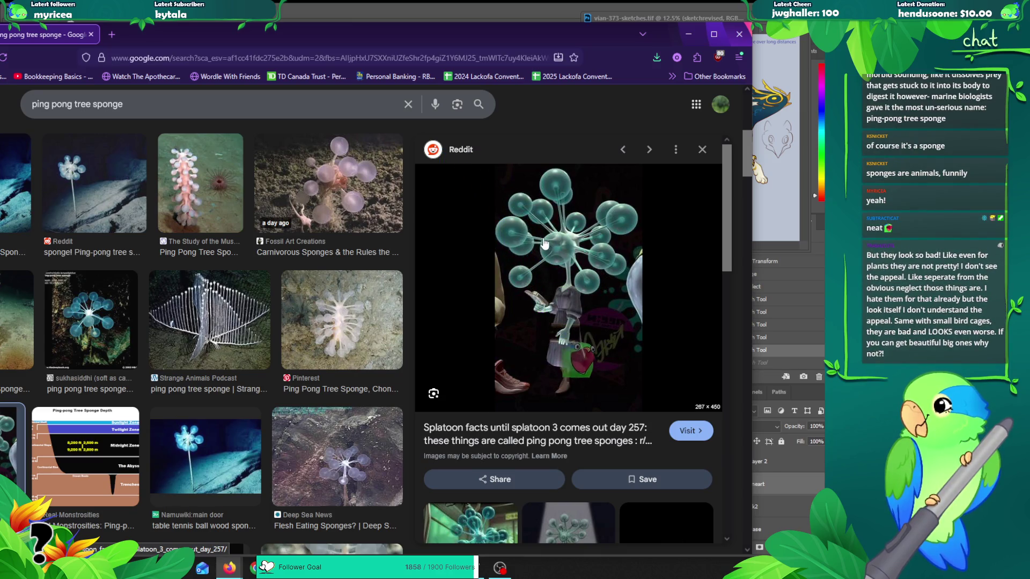
right_click(541, 221)
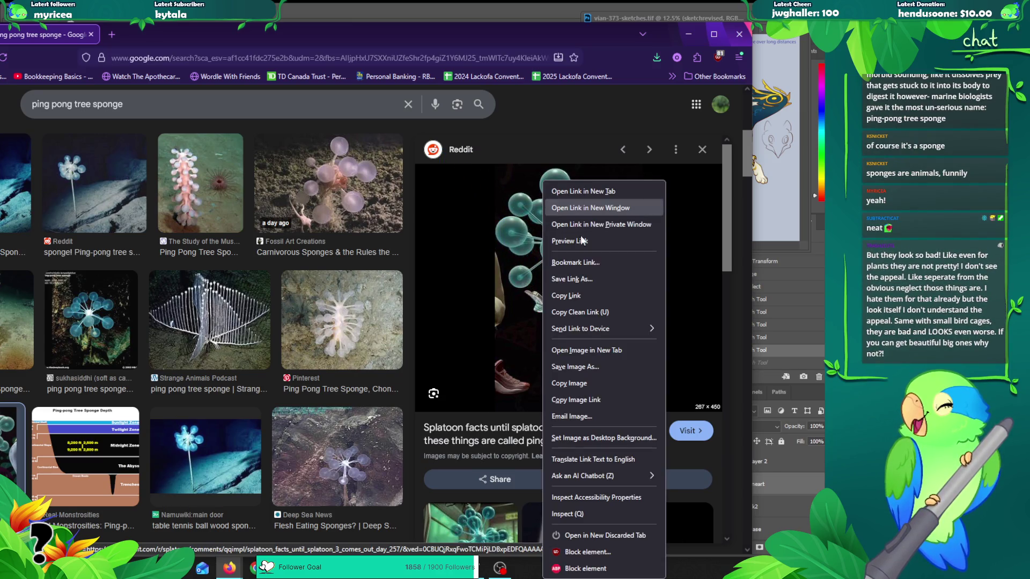
left_click(587, 350)
left_click(158, 35)
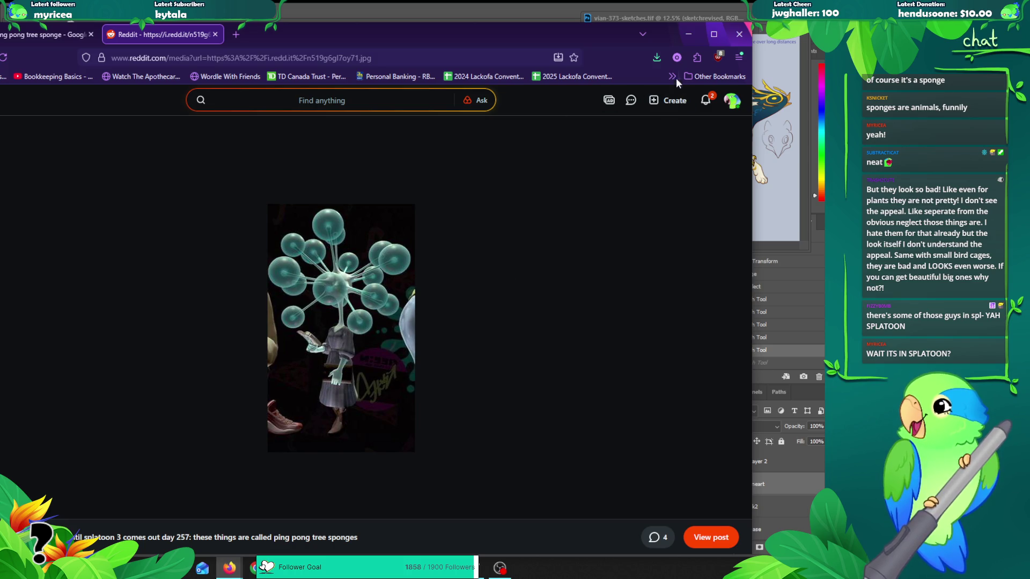
left_click(738, 34)
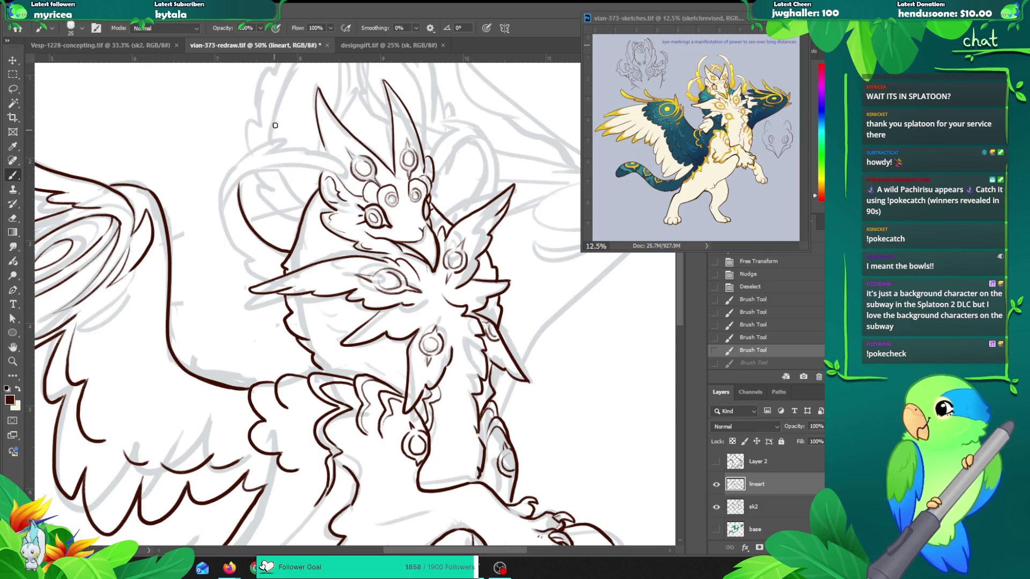
Step: Ink the curve left of the head and extend it up toward the crest
mouse_move(271, 281)
left_mouse_down()
mouse_move(246, 262)
mouse_move(222, 209)
left_mouse_up()
key("ctrl+z")
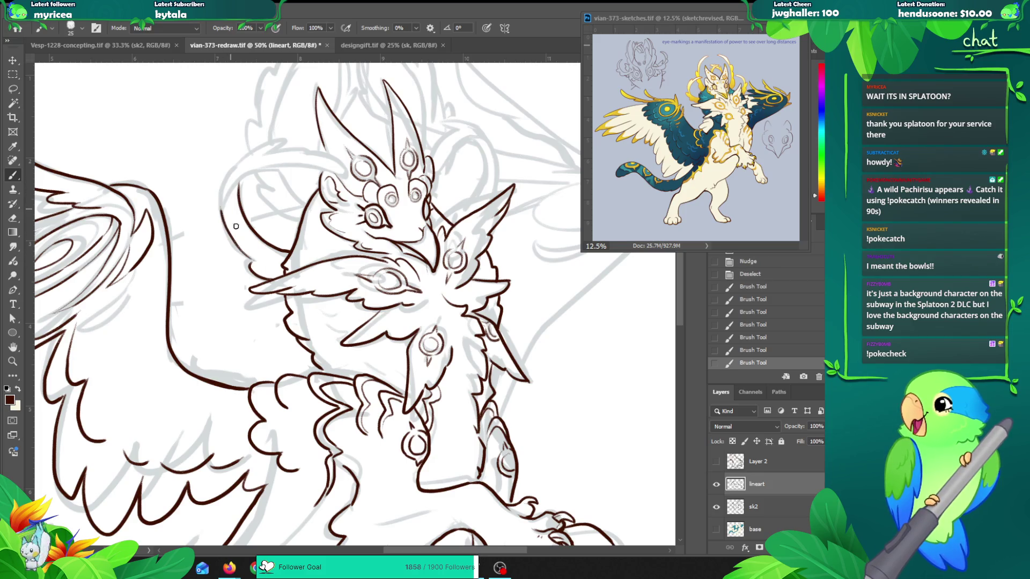
key("ctrl+z")
left_click_drag(254, 263, 221, 208)
key("ctrl+z")
mouse_move(255, 265)
left_mouse_down()
mouse_move(220, 218)
mouse_move(221, 182)
left_mouse_up()
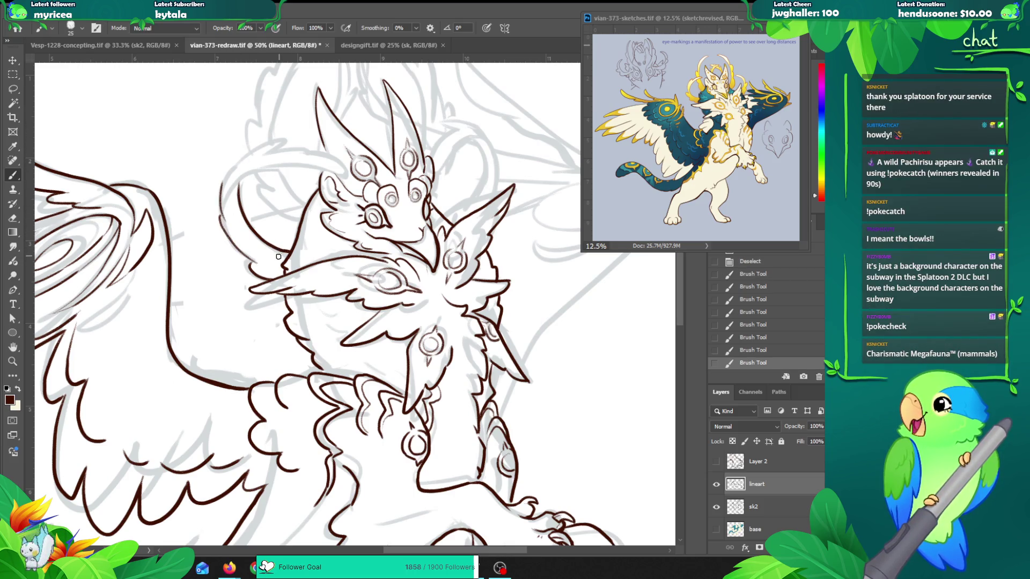
left_click_drag(225, 182, 244, 168)
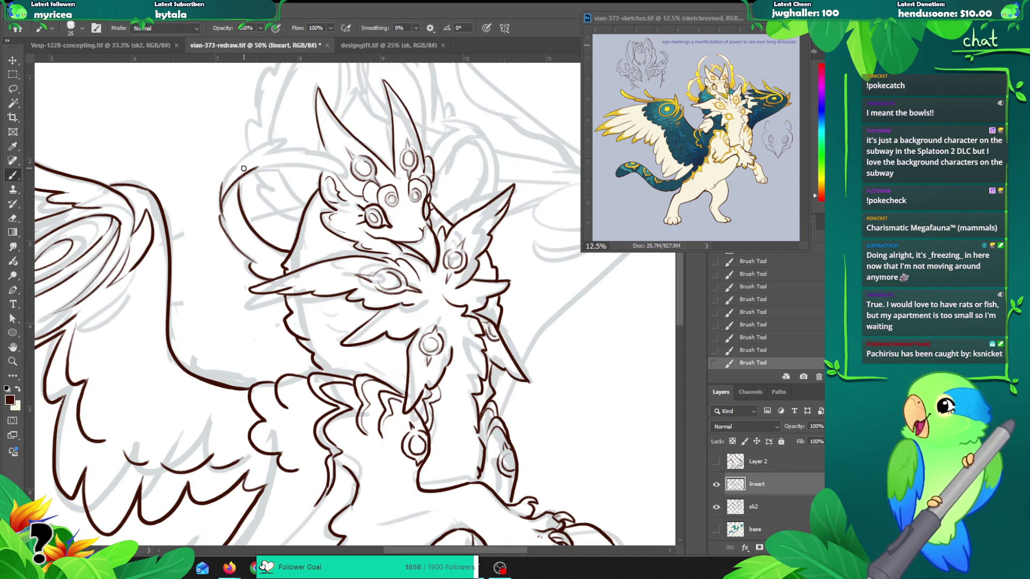
Step: Erase a stray mark near the head and redraw two curves rising toward the crest
key("e")
mouse_move(212, 194)
left_mouse_down()
mouse_move(220, 203)
mouse_move(269, 142)
left_mouse_up()
key("b")
key("ctrl+z")
left_click_drag(218, 203, 245, 164)
key("ctrl+z")
left_click_drag(220, 201, 241, 164)
key("ctrl+z")
left_click_drag(220, 199, 287, 138)
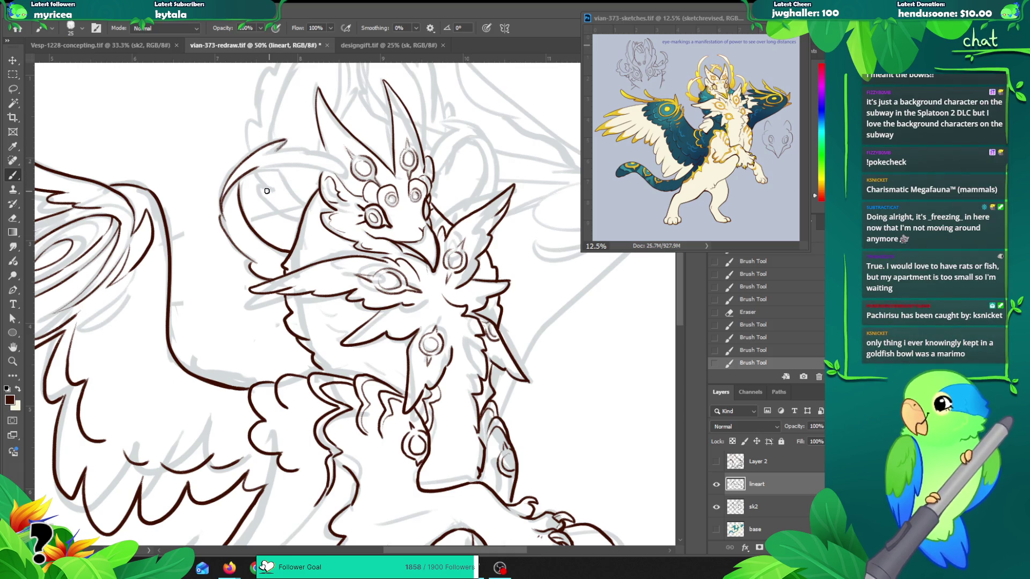
Step: Ink the line across toward the crest and the top of the head curve
left_click_drag(244, 176, 325, 162)
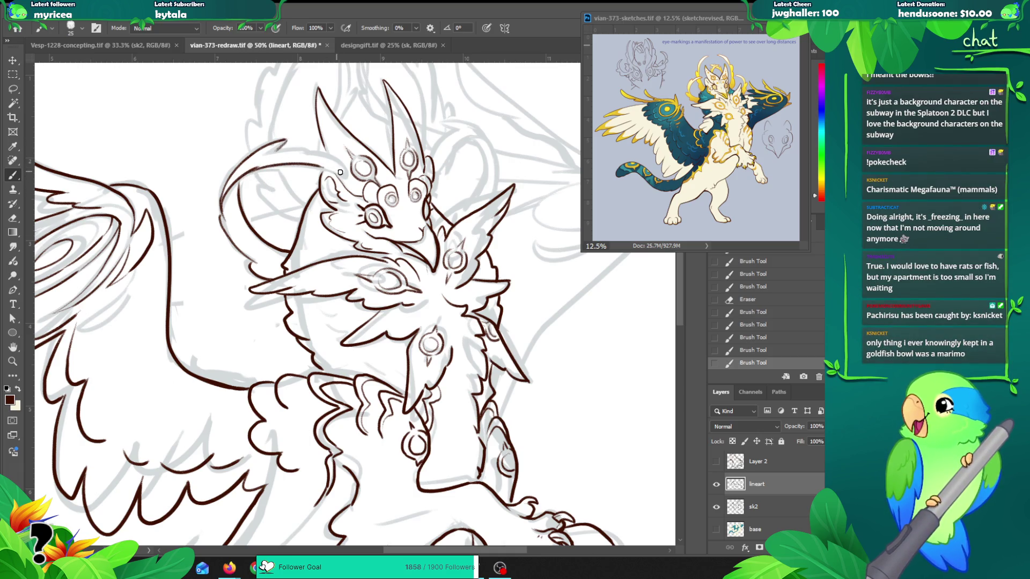
key("ctrl+z")
mouse_move(257, 169)
left_mouse_down()
mouse_move(336, 167)
mouse_move(343, 178)
mouse_move(341, 162)
mouse_move(288, 156)
mouse_move(332, 167)
left_mouse_up()
key("ctrl+z")
key("ctrl+z")
key("ctrl+z")
key("ctrl+z")
key("ctrl+z")
mouse_move(271, 153)
left_mouse_down()
mouse_move(310, 148)
mouse_move(341, 162)
mouse_move(336, 177)
left_mouse_up()
key("ctrl+z")
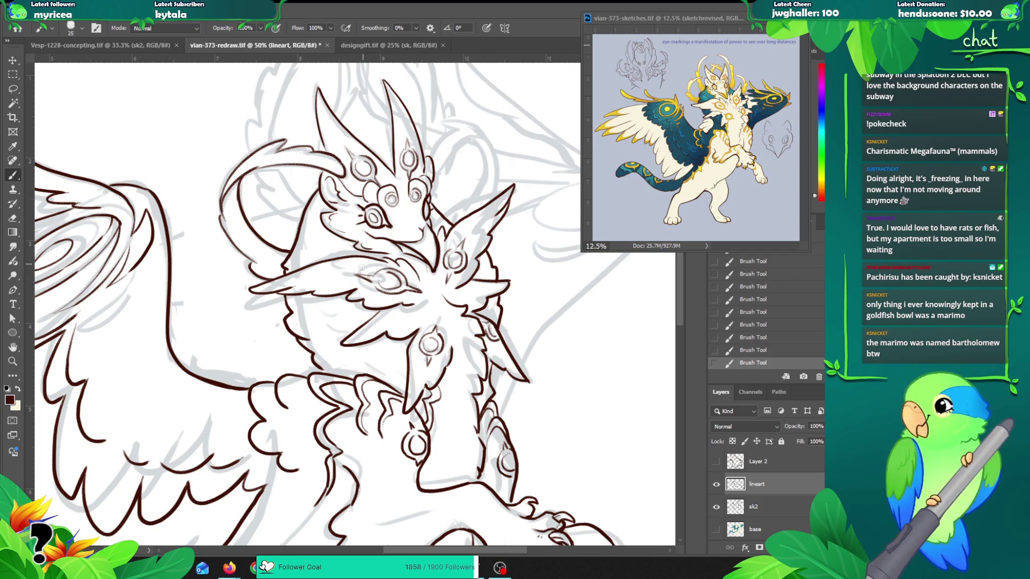
Step: Try extending the left curl toward the chest and adding mane strokes
scroll(332, 231, "up", 3)
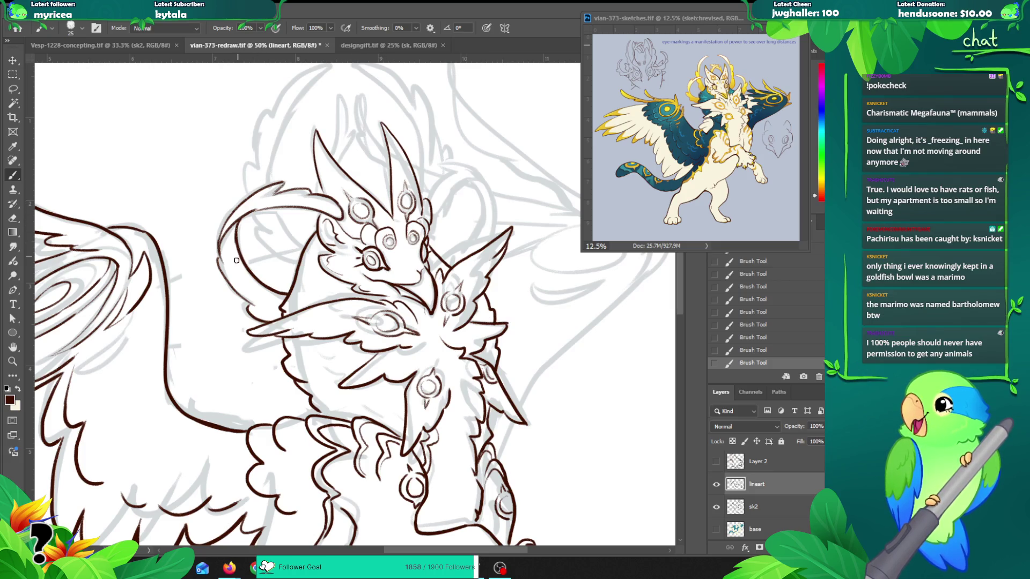
left_click_drag(244, 266, 285, 295)
key("ctrl+z")
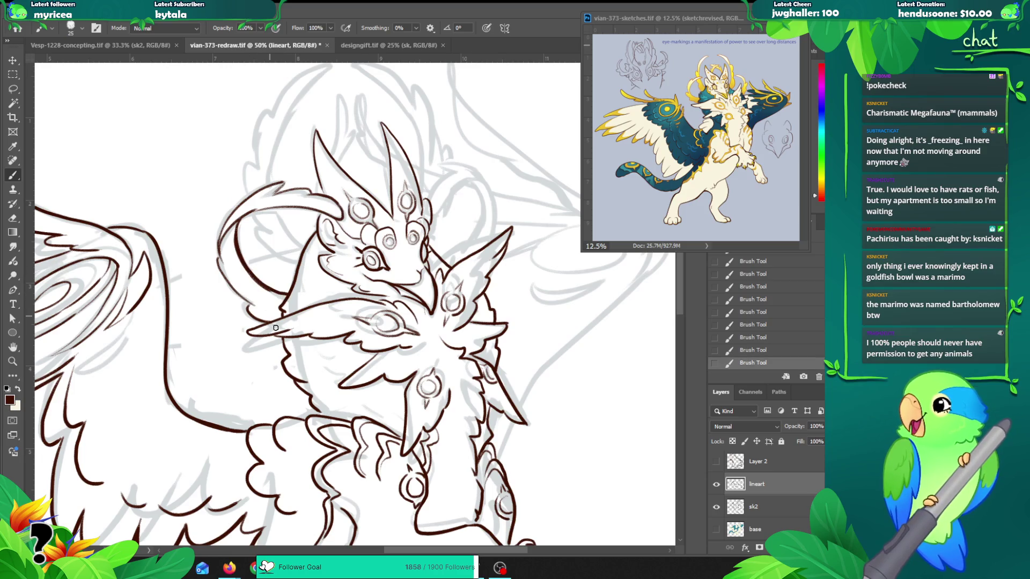
key("ctrl+z")
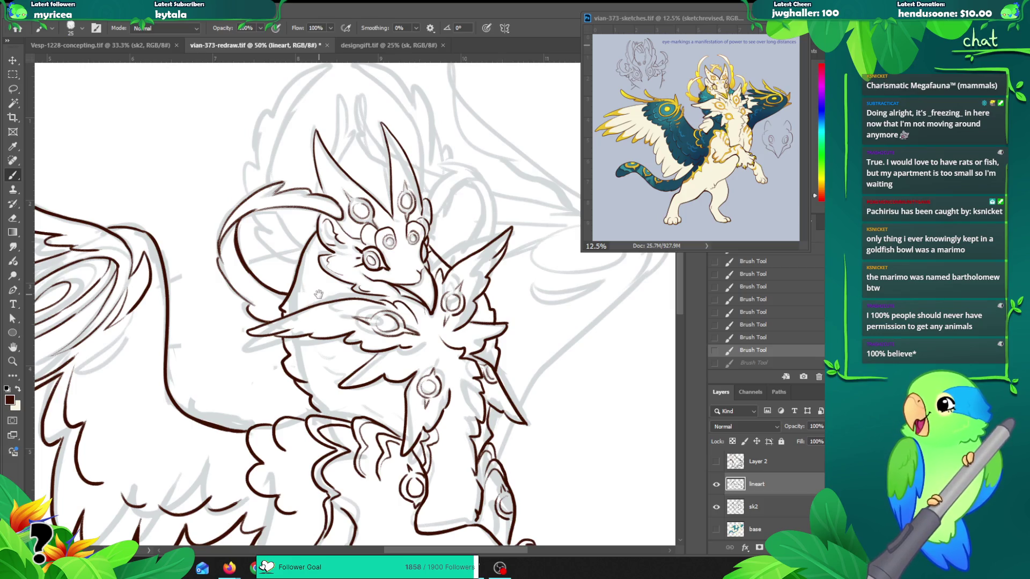
left_click_drag(318, 295, 298, 321)
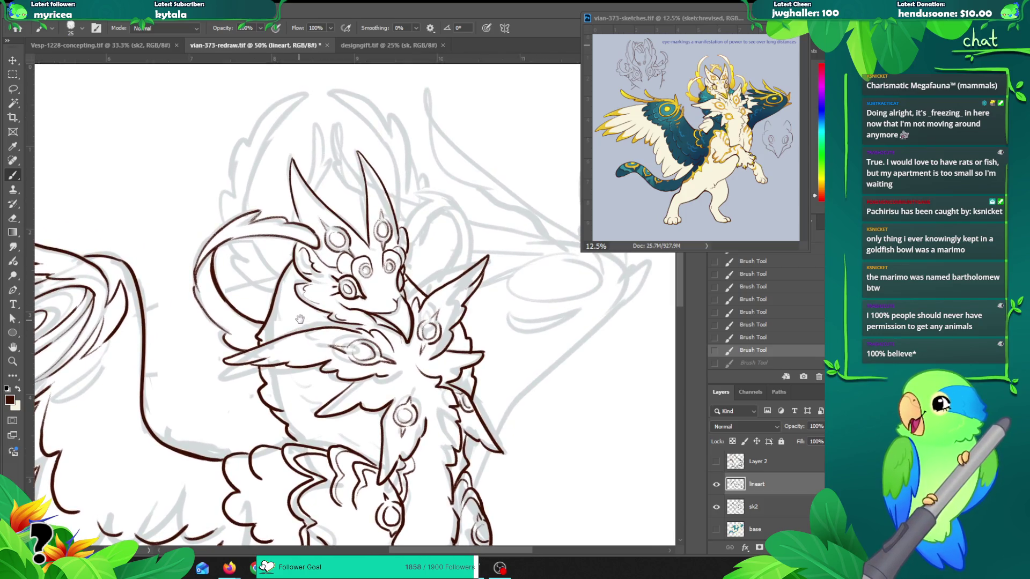
mouse_move(269, 231)
left_mouse_down()
mouse_move(230, 240)
mouse_move(264, 235)
left_mouse_up()
key("ctrl+z")
Step: Trace the outer edge of the right ear loop up to its top
left_click_drag(416, 282, 359, 301)
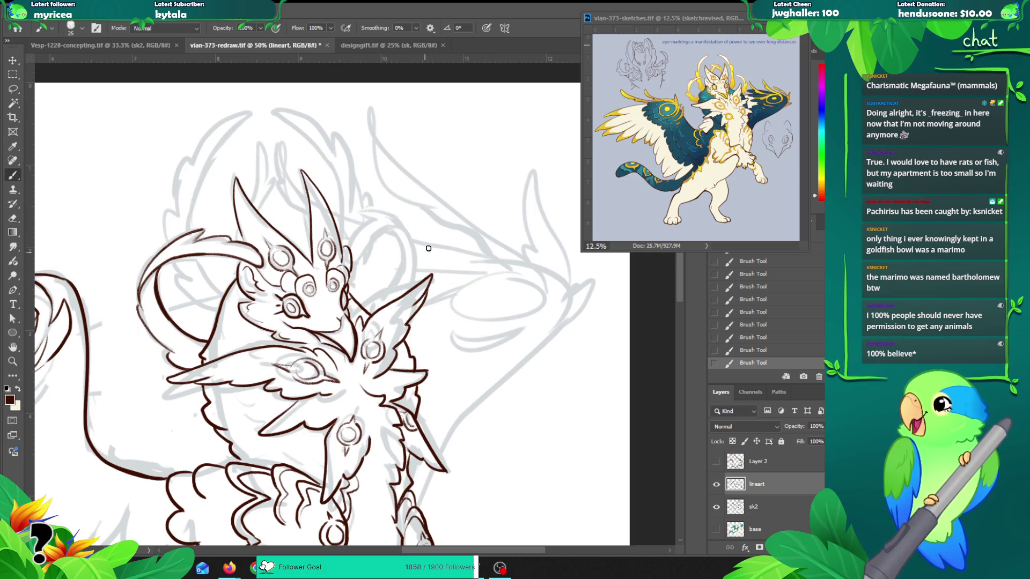
left_click_drag(374, 310, 405, 239)
key("ctrl+z")
key("ctrl+z")
mouse_move(375, 312)
left_mouse_down()
mouse_move(396, 262)
mouse_move(416, 271)
mouse_move(398, 221)
left_mouse_up()
left_click_drag(394, 271, 391, 233)
key("ctrl+z")
left_click_drag(396, 241, 391, 230)
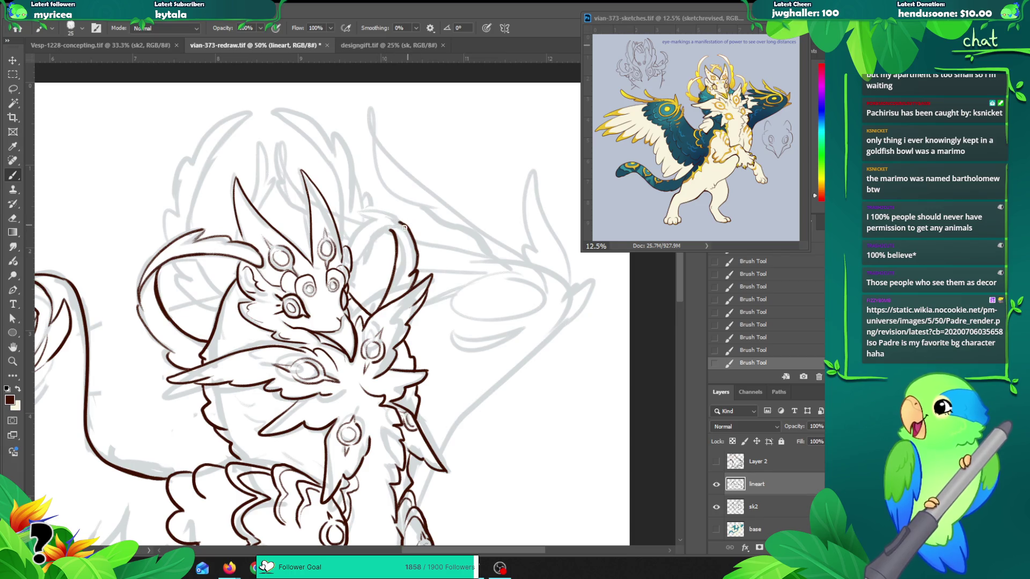
key("ctrl+z")
Step: Ink the ear loop's arc and continue it downward
mouse_move(383, 230)
left_mouse_down()
mouse_move(400, 249)
mouse_move(391, 279)
left_mouse_up()
key("ctrl+z")
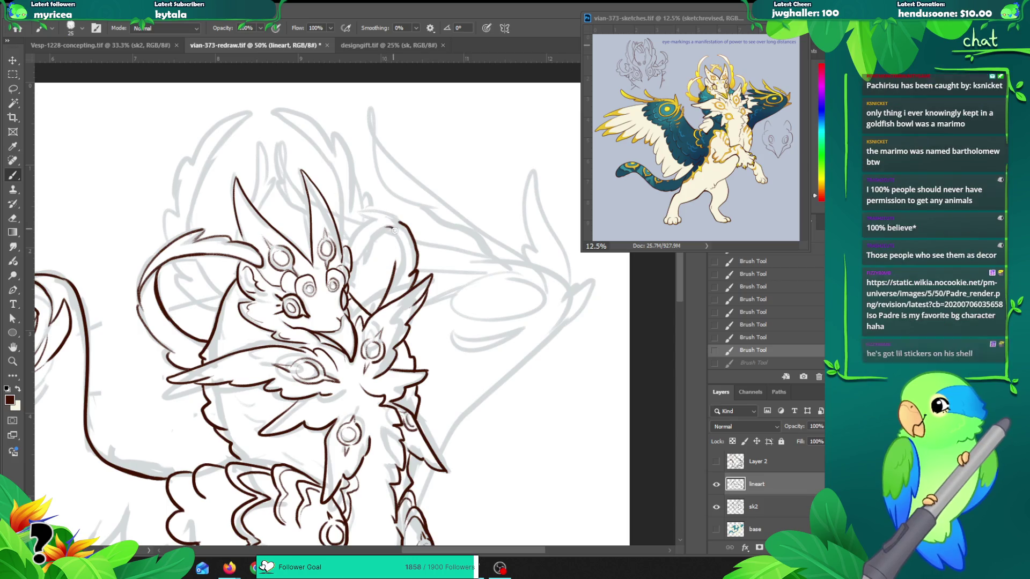
left_click_drag(393, 229, 397, 271)
mouse_move(402, 222)
left_mouse_down()
mouse_move(365, 239)
mouse_move(375, 234)
mouse_move(363, 265)
left_mouse_up()
key("ctrl+z")
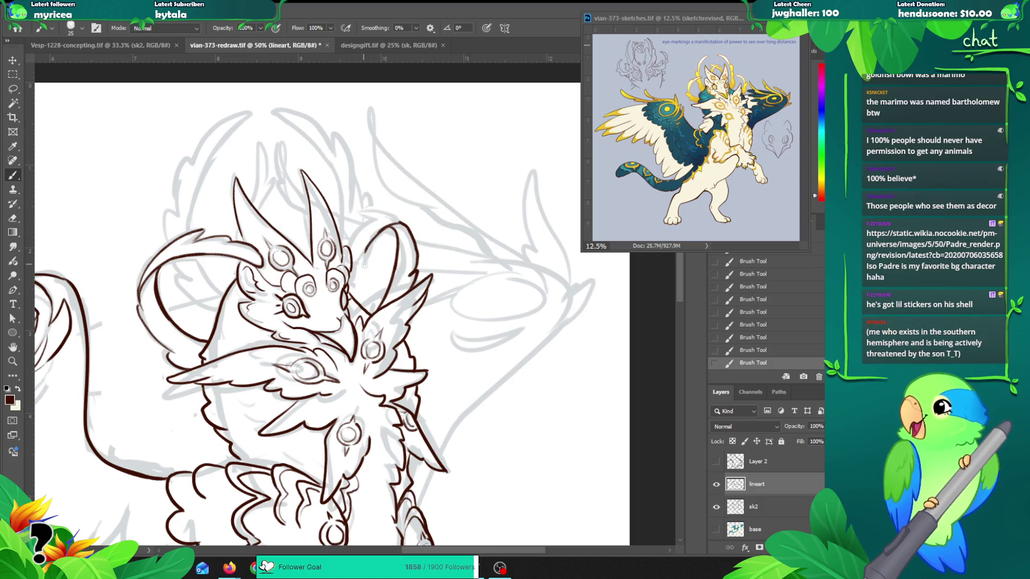
key("ctrl+z")
Step: Add short strokes along the ear arc's left and upper-left side
left_click_drag(378, 231, 361, 271)
key("ctrl+z")
key("ctrl+z")
key("ctrl+z")
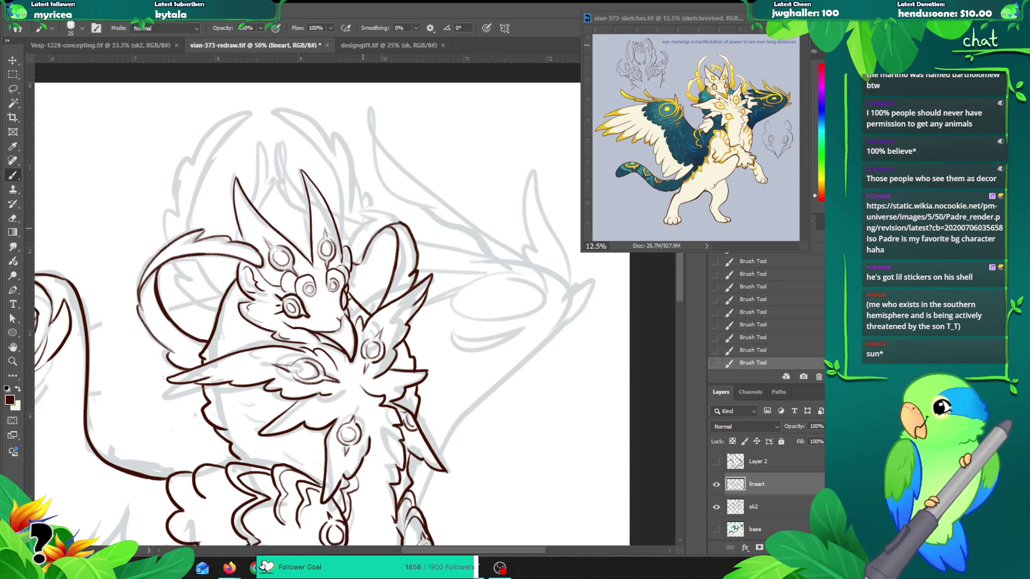
key("ctrl+z")
mouse_move(353, 242)
left_mouse_down()
mouse_move(358, 264)
mouse_move(359, 239)
mouse_move(380, 215)
mouse_move(361, 215)
left_mouse_up()
key("ctrl+z")
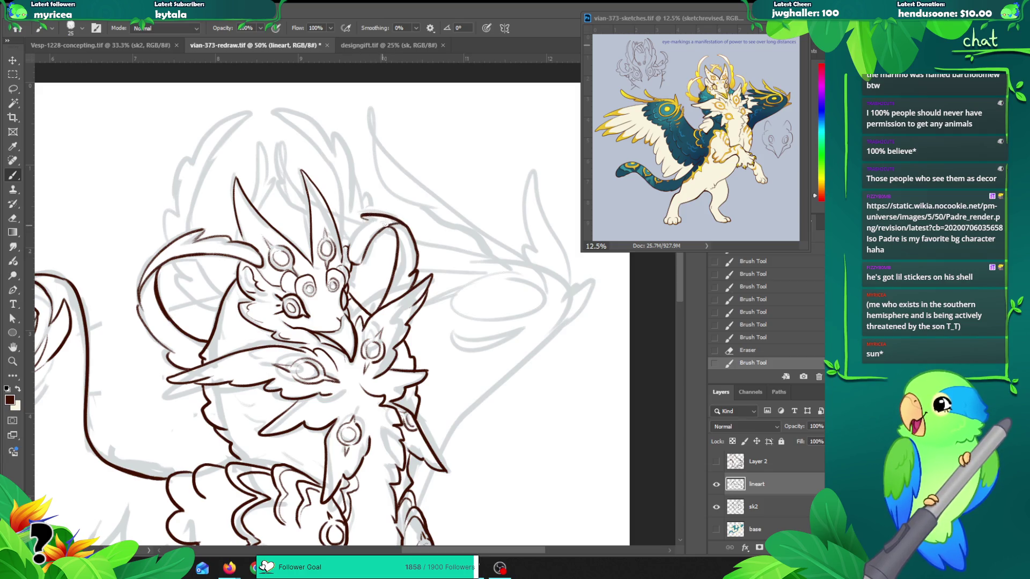
mouse_move(369, 218)
left_mouse_down()
mouse_move(350, 241)
mouse_move(351, 263)
left_mouse_up()
key("ctrl+z")
key("ctrl+z")
key("ctrl+z")
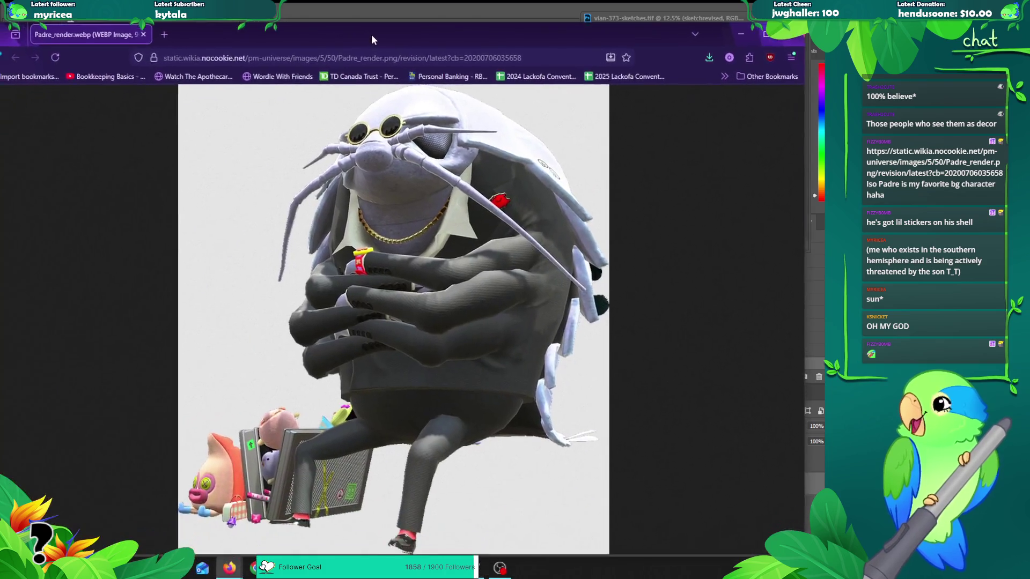
Step: Check the reference image, then try short strokes near the right ear
left_click_drag(371, 34, 402, 28)
key("alt+Tab")
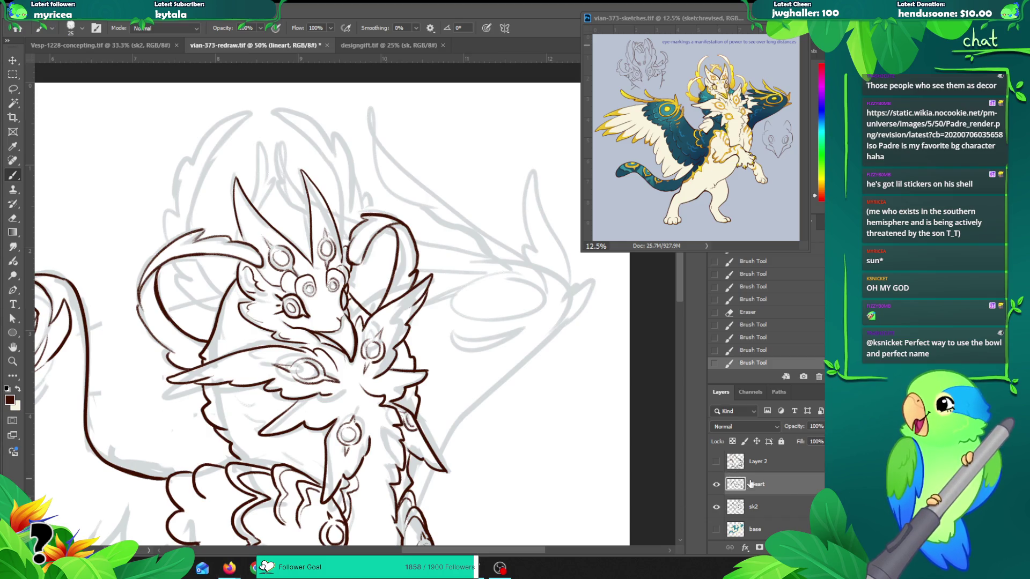
left_click_drag(356, 235, 357, 295)
key("ctrl+z")
key("ctrl+z")
left_click_drag(358, 255, 364, 259)
left_click(358, 265)
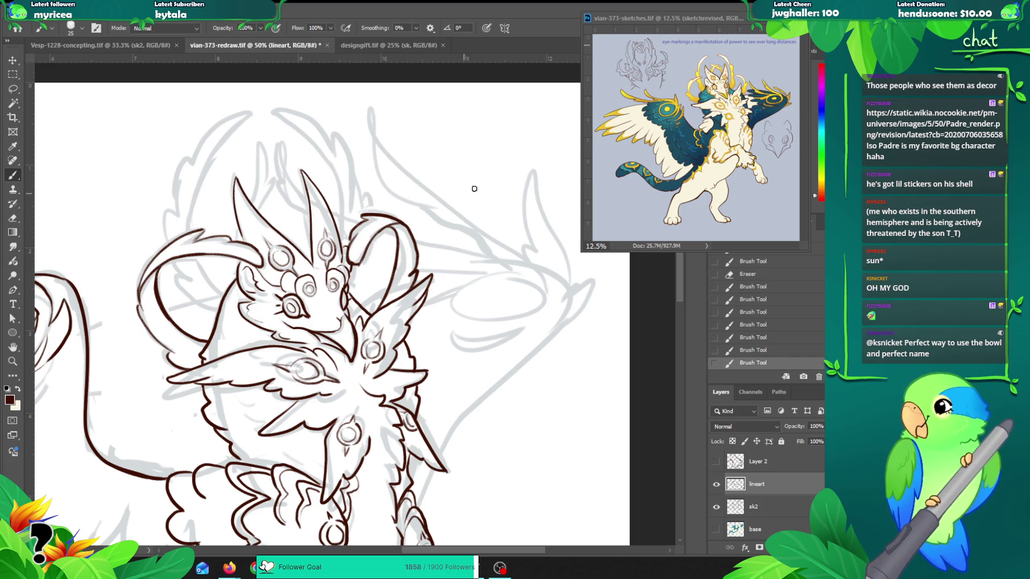
key("ctrl+z")
Step: Erase part of the right ear's inner stroke and redraw it
mouse_move(358, 255)
left_mouse_down()
mouse_move(365, 266)
mouse_move(348, 261)
left_mouse_up()
key("ctrl+z")
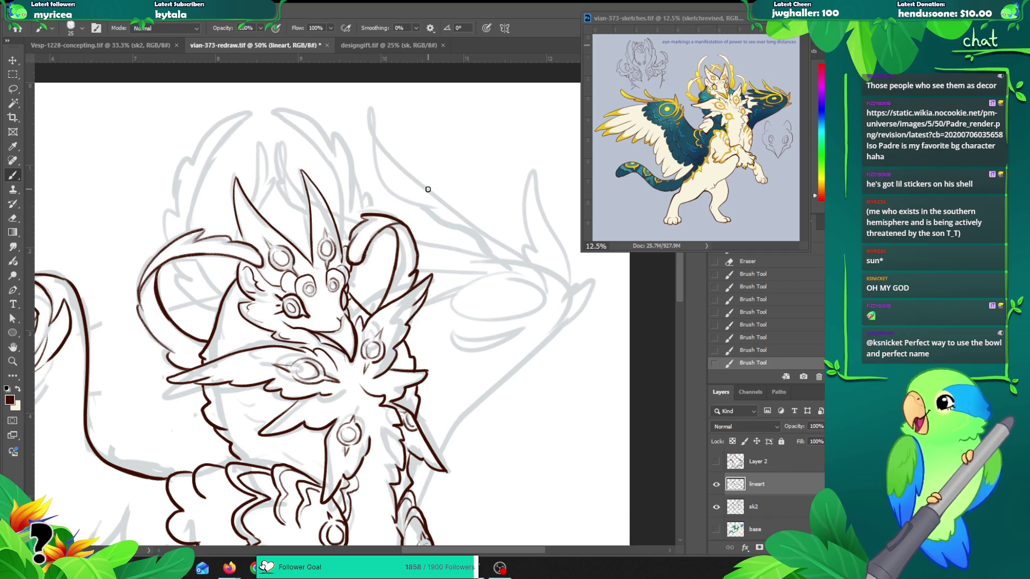
key("e")
left_click_drag(362, 248, 358, 262)
key("b")
mouse_move(390, 227)
left_mouse_down()
mouse_move(377, 237)
mouse_move(401, 222)
mouse_move(412, 229)
left_mouse_up()
key("ctrl+z")
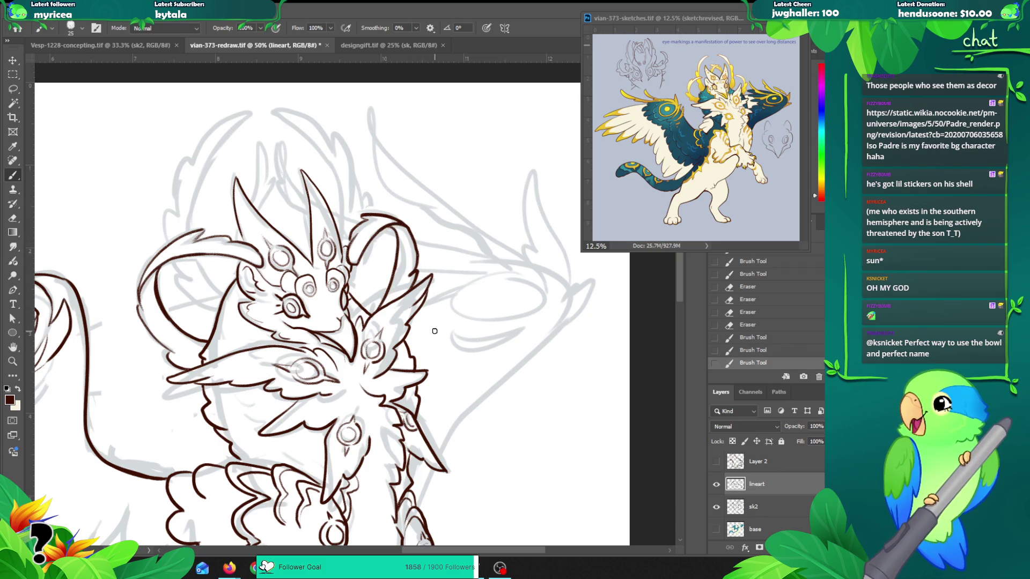
Step: Try a left-ear inner edge stroke, then reframe on the face and redraw the ear line
mouse_move(239, 229)
left_mouse_down()
mouse_move(242, 256)
mouse_move(248, 241)
left_mouse_up()
key("ctrl+z")
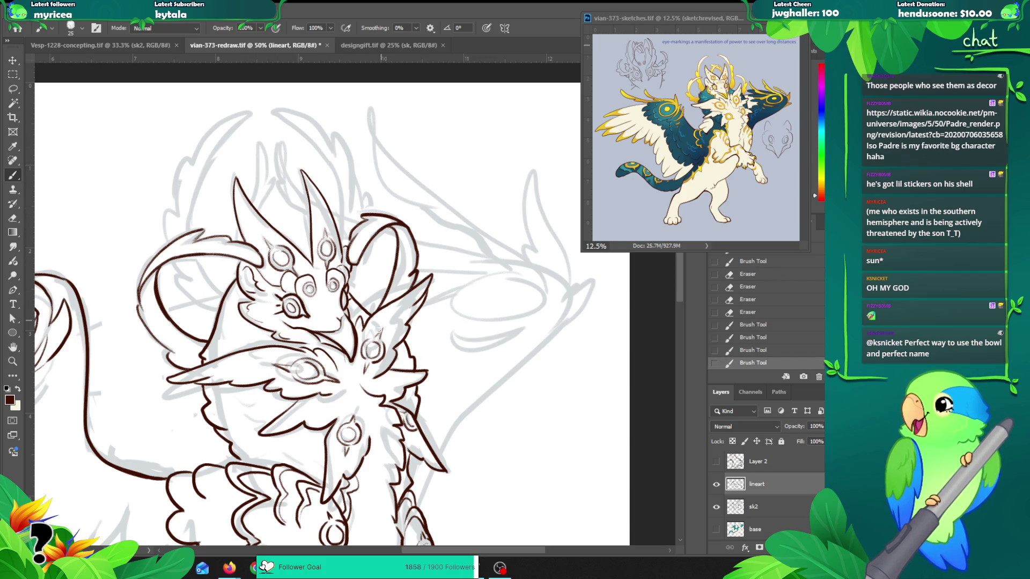
key("z")
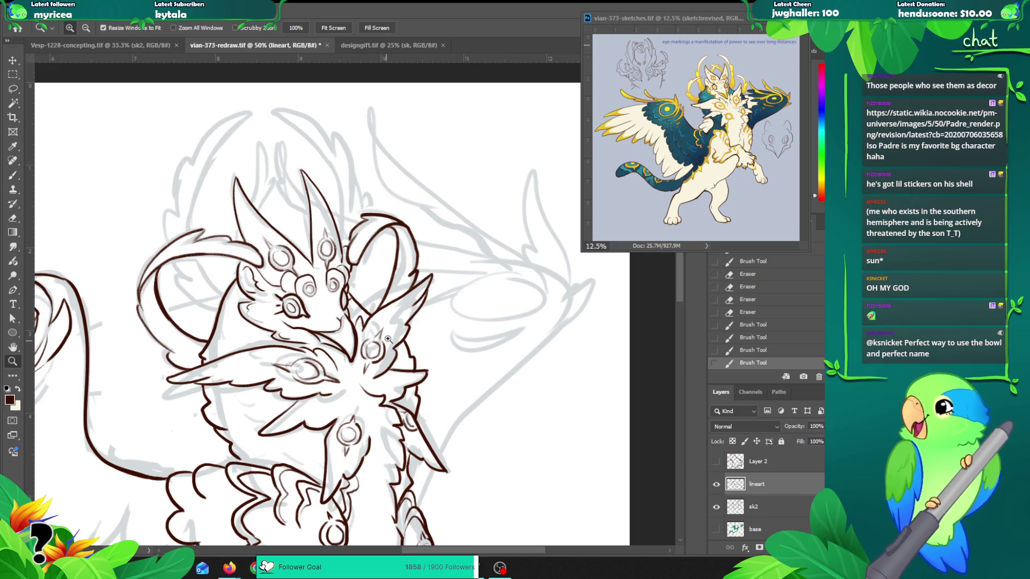
left_click(388, 334, "alt")
left_click_drag(395, 346, 418, 305)
left_click(391, 270)
key("b")
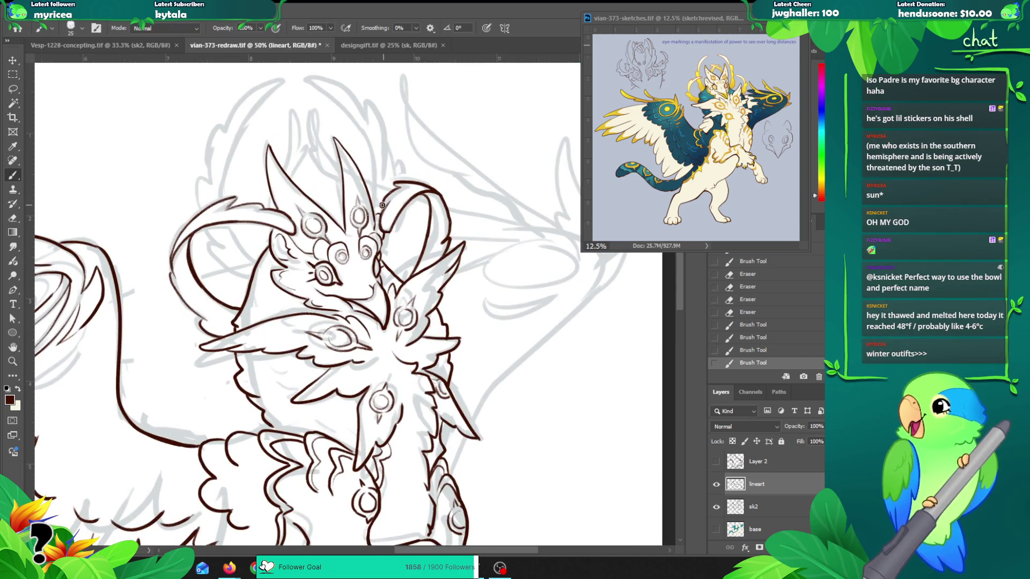
key("ctrl+z")
left_click_drag(388, 200, 379, 212)
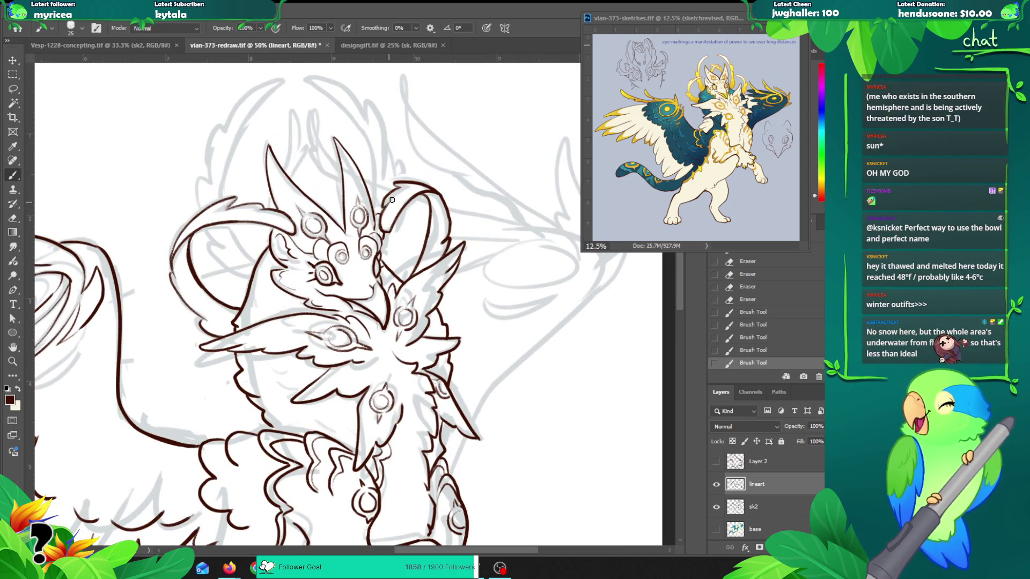
Step: Frame the whole creature and draw a stroke down from the head loop
key("z")
left_click(316, 252, "alt")
mouse_move(316, 252)
left_mouse_down()
mouse_move(360, 282)
mouse_move(327, 307)
left_mouse_up()
key("b")
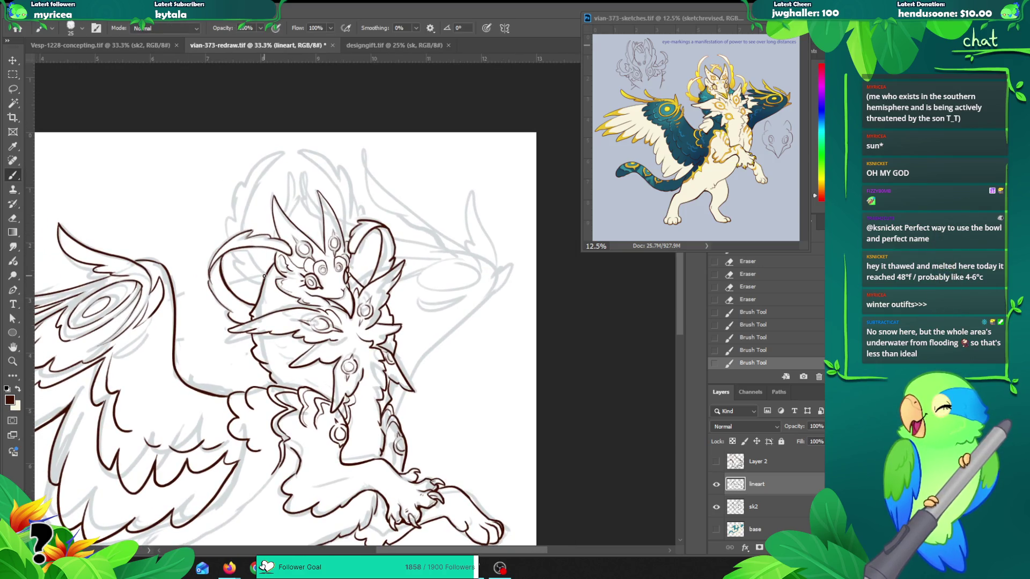
key("ctrl+z")
mouse_move(268, 306)
left_mouse_down()
mouse_move(242, 238)
mouse_move(279, 155)
mouse_move(243, 236)
mouse_move(265, 300)
left_mouse_up()
key("ctrl+z")
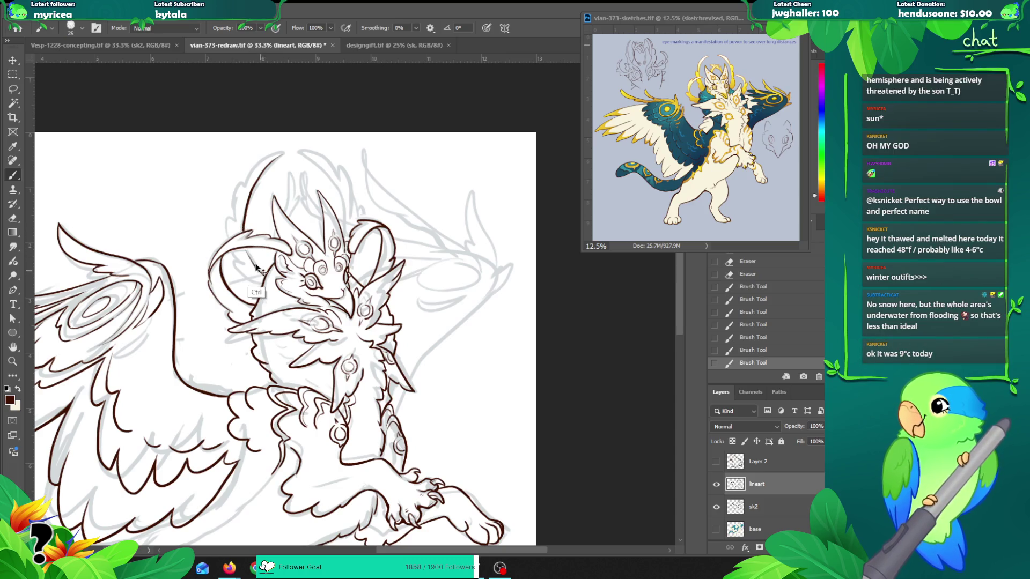
key("ctrl+z")
mouse_move(244, 247)
left_mouse_down()
mouse_move(262, 273)
mouse_move(279, 276)
left_mouse_up()
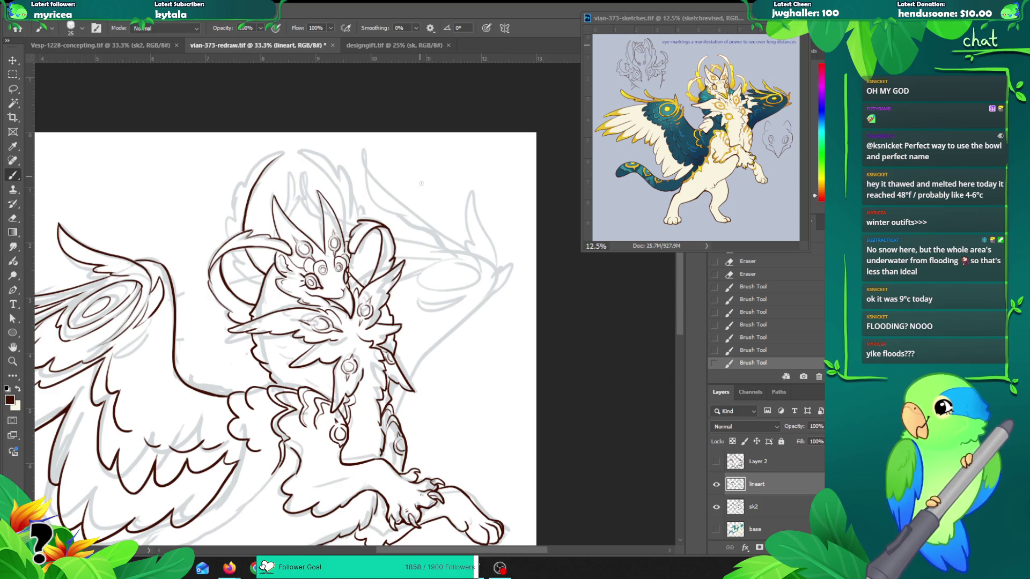
Step: Zoom to 50% on the head and redraw the tall curve rising above it
key("z")
left_click(250, 173)
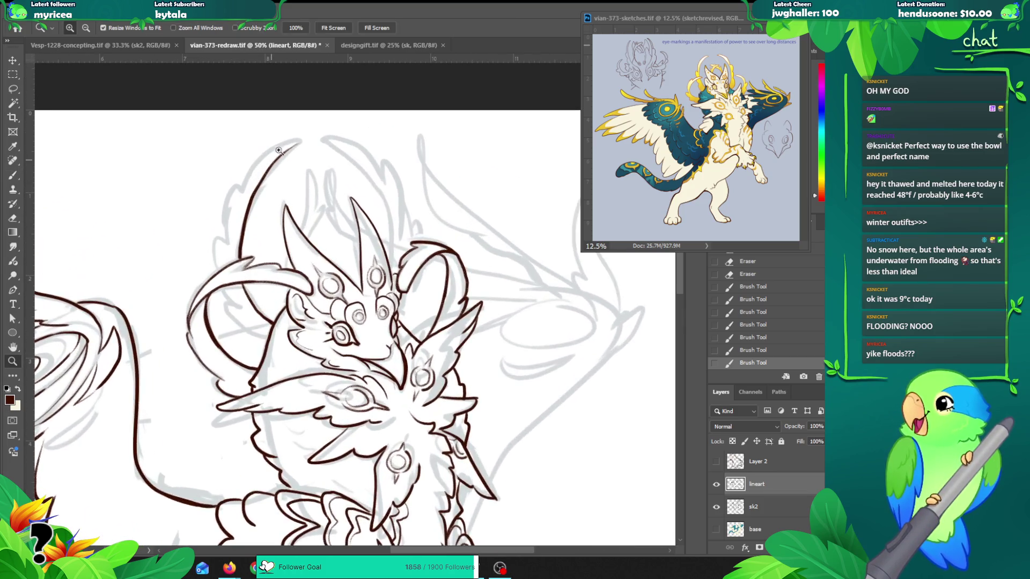
key("ctrl+z")
key("ctrl+z")
key("b")
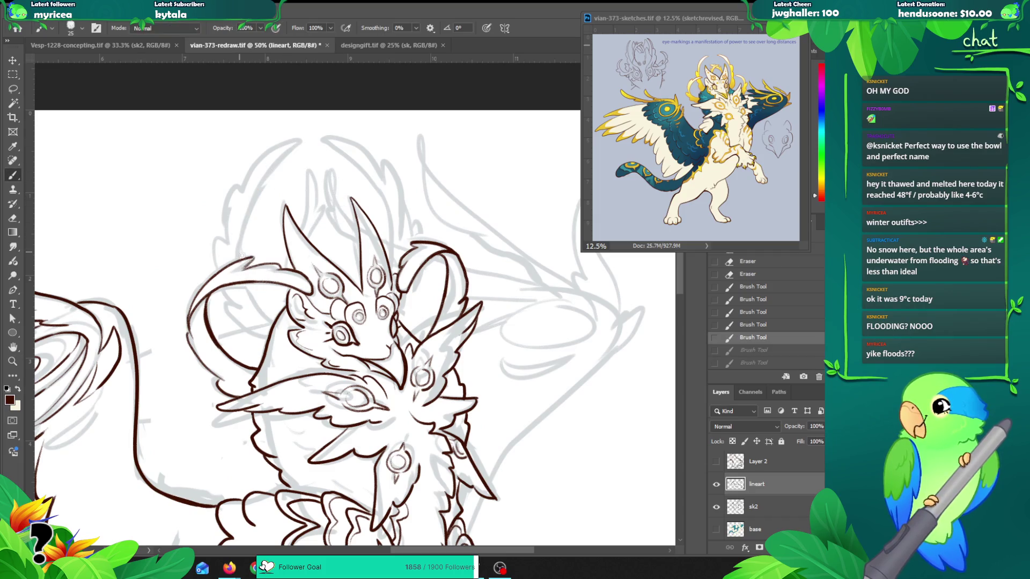
left_click_drag(239, 256, 293, 146)
Step: Ink the face's left side, the head's left curve, the horn curve, the ear edge and the curl tip
left_click_drag(245, 280, 271, 325)
left_click_drag(241, 258, 242, 241)
mouse_move(240, 258)
left_mouse_down()
mouse_move(231, 292)
mouse_move(231, 262)
mouse_move(257, 258)
mouse_move(253, 267)
mouse_move(270, 262)
mouse_move(309, 284)
left_mouse_up()
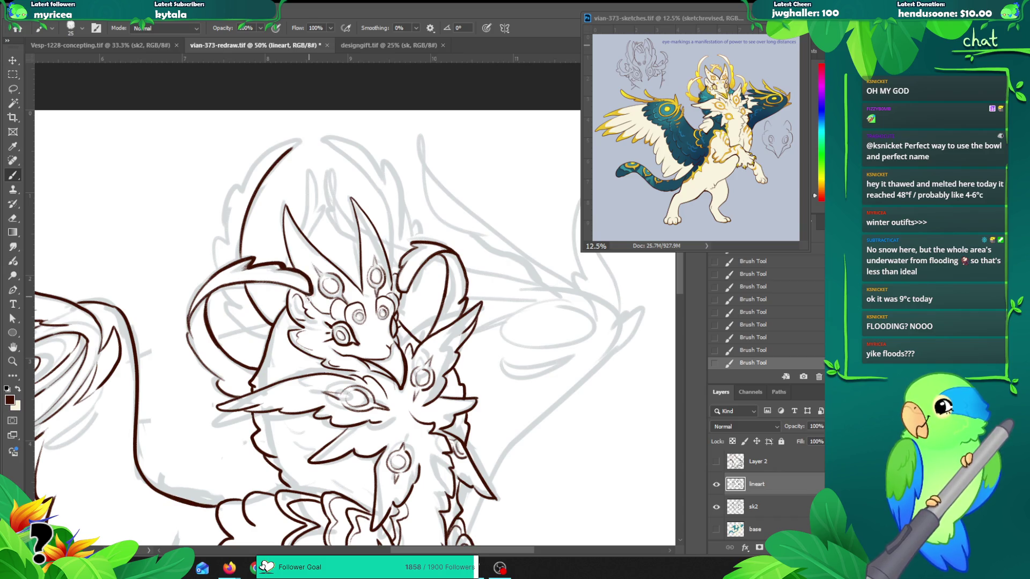
mouse_move(400, 268)
left_mouse_down()
mouse_move(407, 295)
mouse_move(434, 257)
left_mouse_up()
key("ctrl+z")
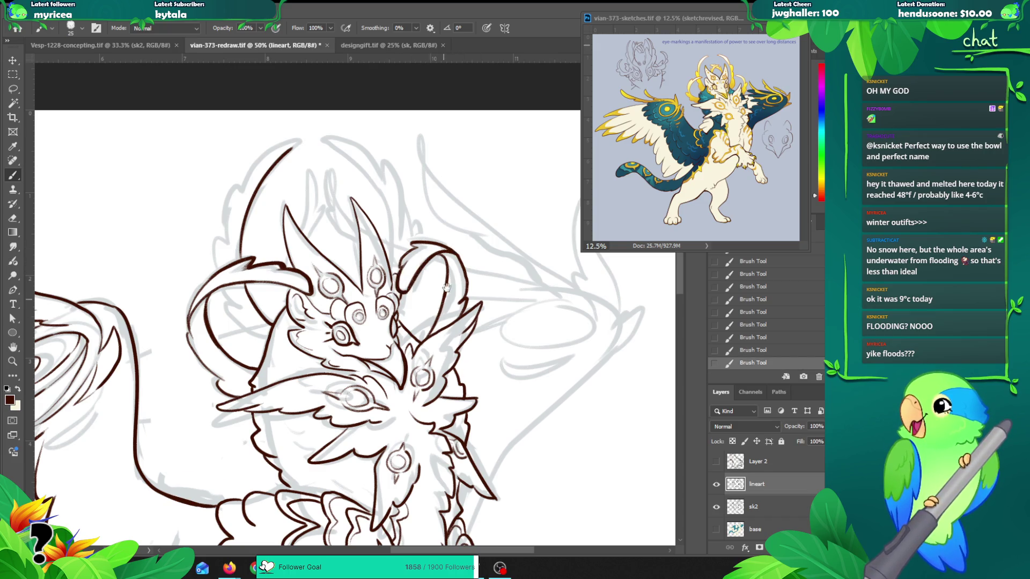
left_click_drag(444, 298, 440, 228)
left_click_drag(284, 201, 304, 208)
Step: Extend the inner curve upward to the left, redrawing the stroke until it sits right
left_click_drag(434, 303, 419, 330)
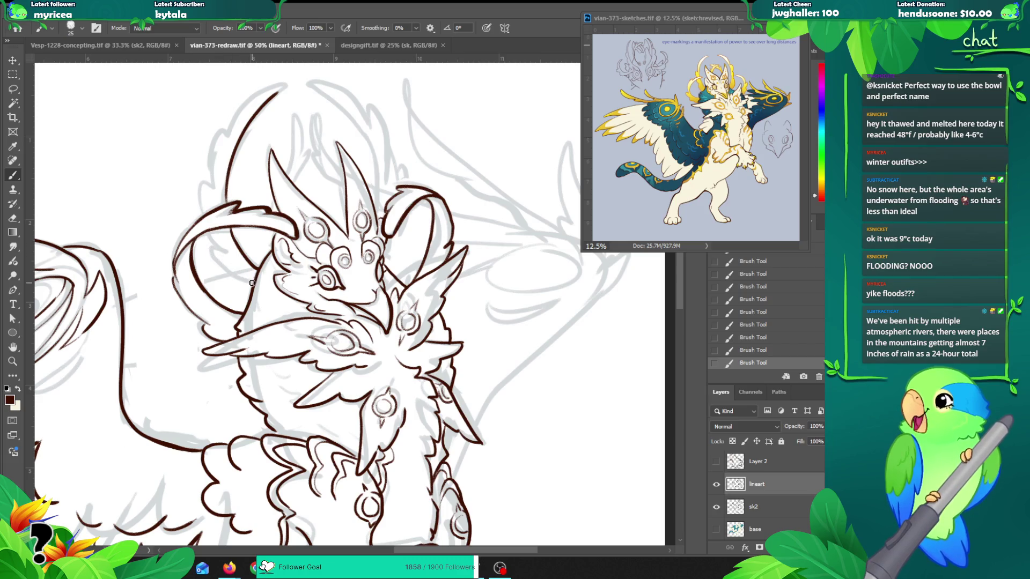
key("ctrl+z")
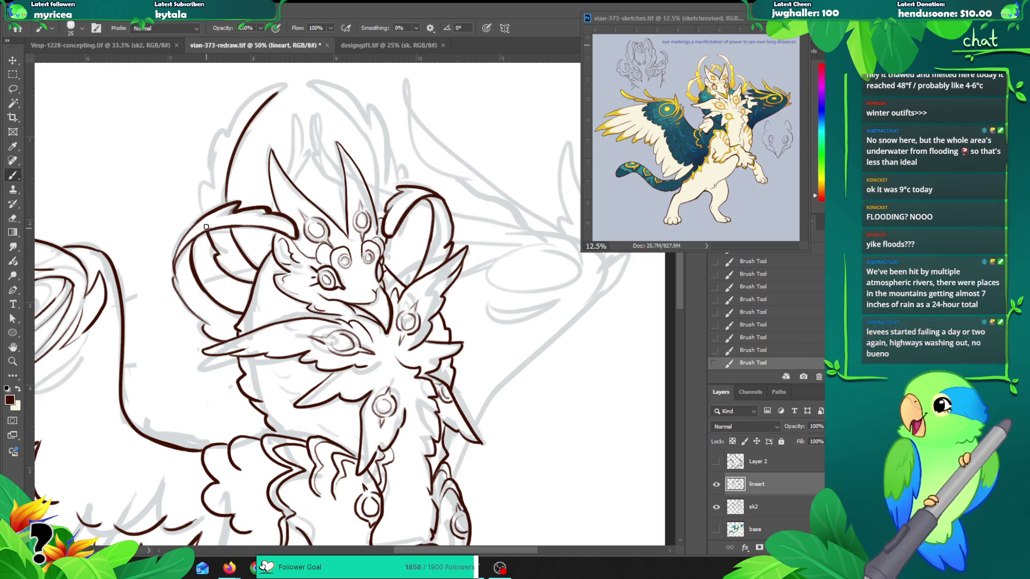
mouse_move(221, 256)
left_mouse_down()
mouse_move(207, 235)
mouse_move(201, 177)
mouse_move(213, 173)
left_mouse_up()
key("ctrl+z")
mouse_move(200, 220)
left_mouse_down()
mouse_move(217, 125)
mouse_move(225, 139)
left_mouse_up()
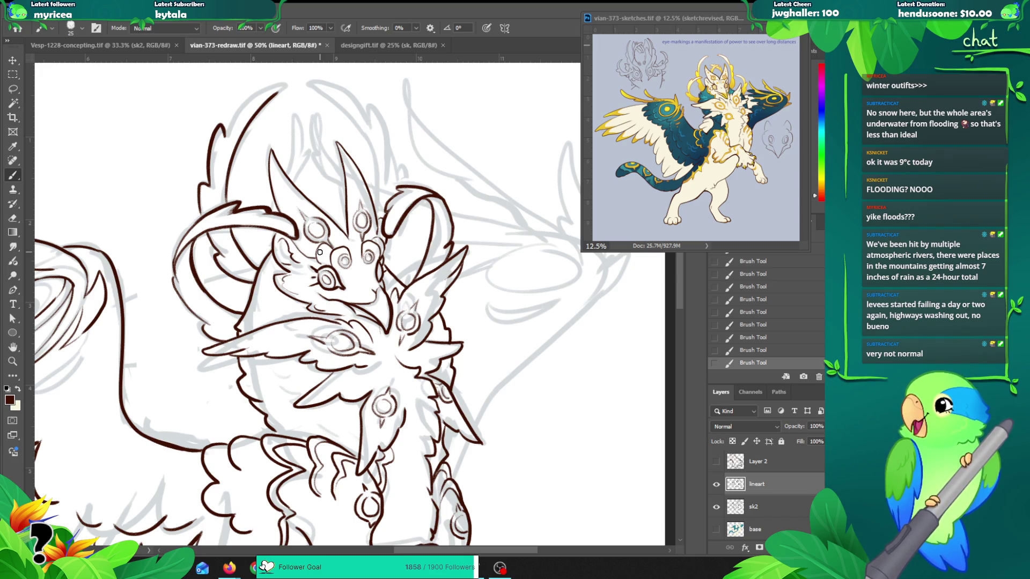
scroll(300, 244, "up", 2)
Step: Draw a doubled line up from the crest hook, then step back through History to drop it
left_click_drag(220, 200, 289, 147)
left_click_drag(223, 192, 238, 167)
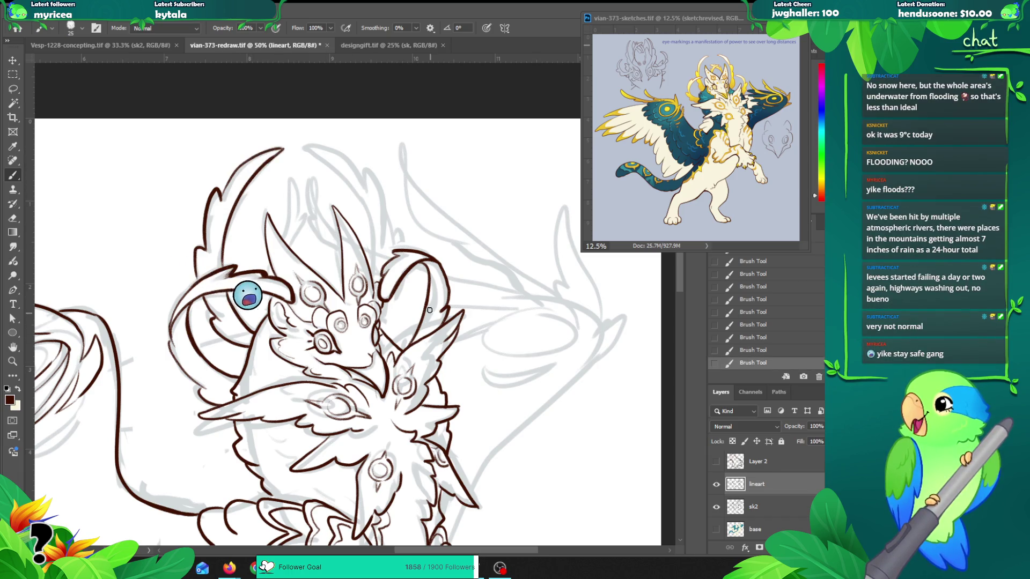
key("ctrl+z")
key("ctrl+z")
key("ctrl+z")
key("ctrl+z")
key("ctrl+z")
key("ctrl+z")
mouse_move(753, 276)
left_mouse_down()
mouse_move(753, 263)
mouse_move(751, 299)
left_mouse_up()
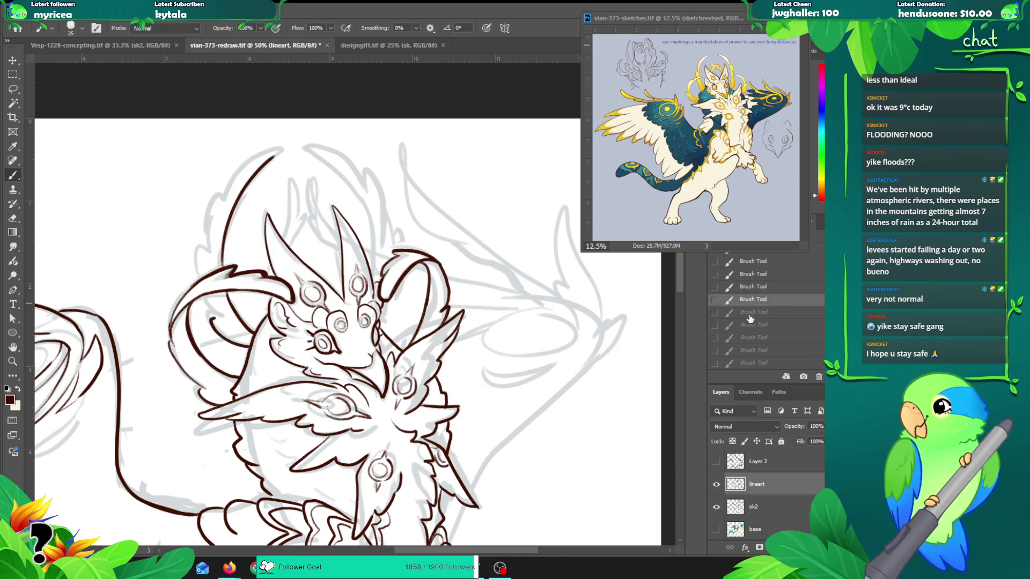
left_click(750, 287)
Step: Erase the old right crest curve and redraw it reaching higher, extending down to the line below
key("e")
left_click_drag(223, 262, 271, 157)
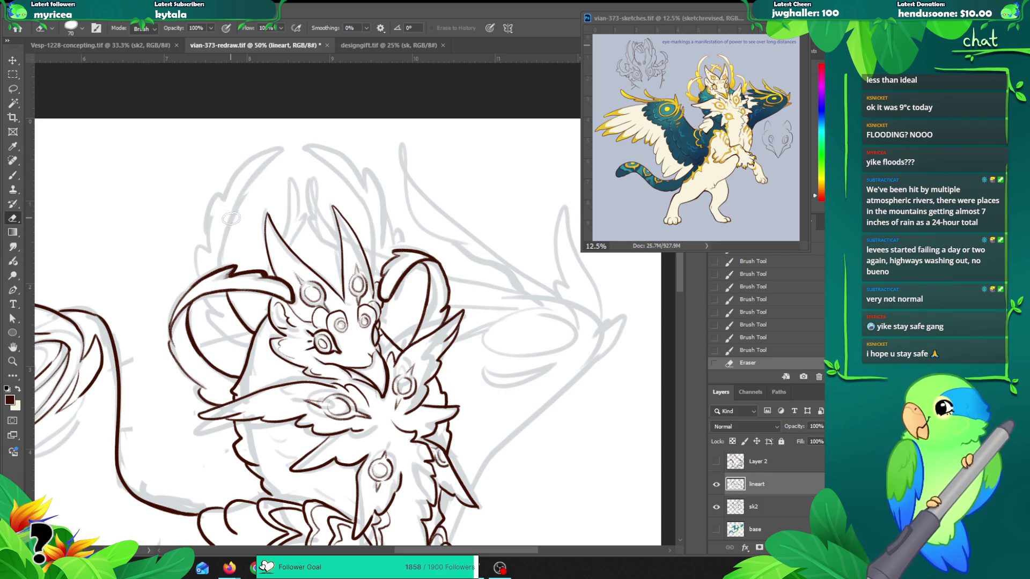
key("b")
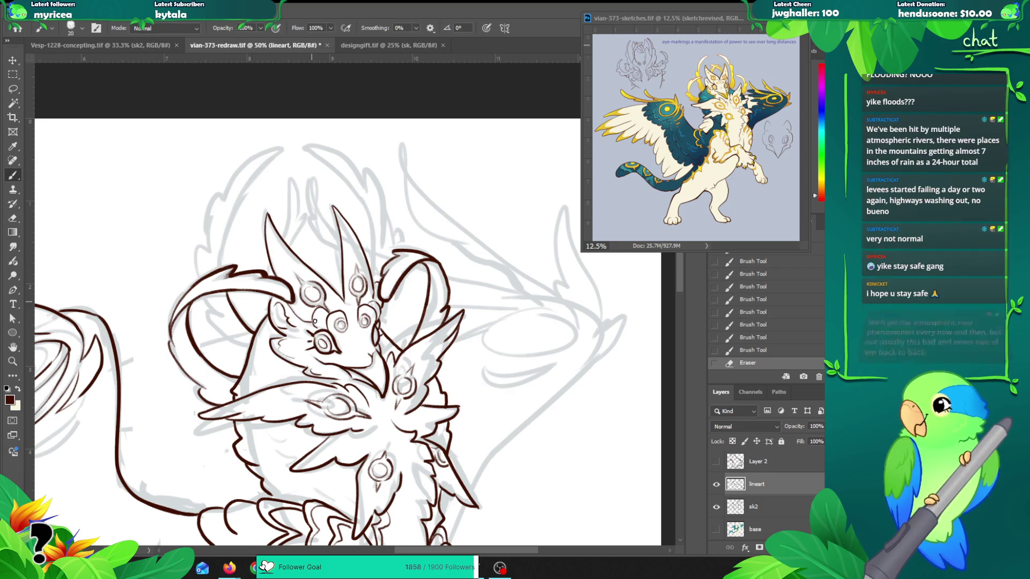
mouse_move(252, 334)
left_mouse_down()
mouse_move(217, 234)
mouse_move(273, 156)
left_mouse_up()
key("ctrl+z")
mouse_move(223, 300)
left_mouse_down()
mouse_move(220, 230)
mouse_move(285, 149)
left_mouse_up()
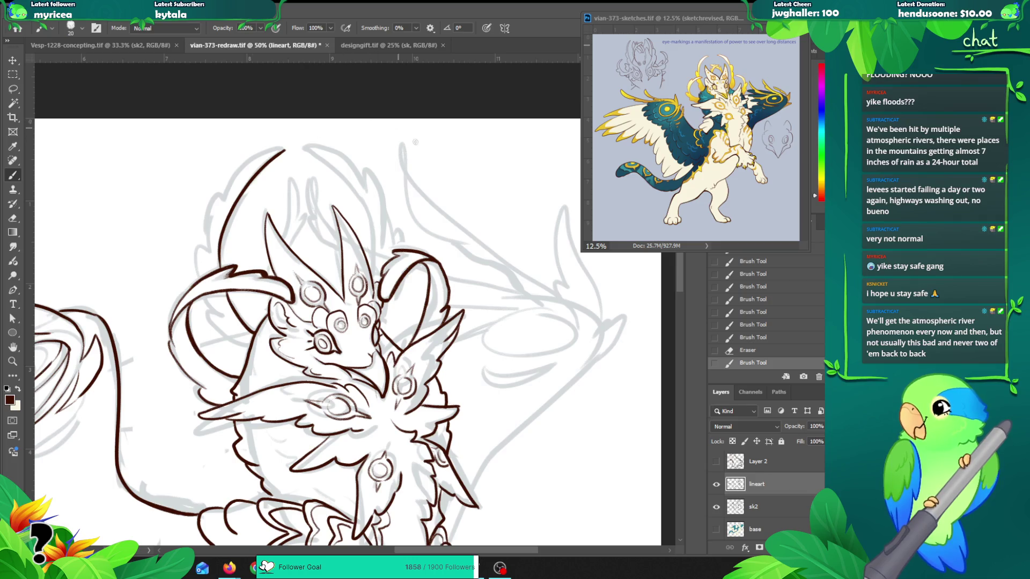
left_click_drag(217, 257, 247, 341)
Step: Tidy the join and try a line from the head curve downward, undoing the final attempt
key("e")
key("b")
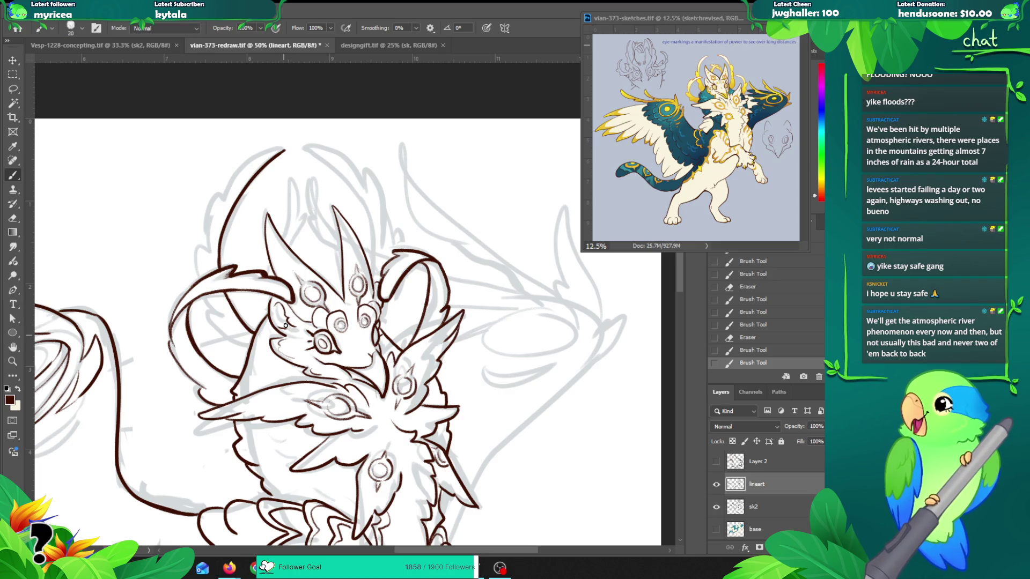
left_click_drag(284, 149, 227, 190)
key("ctrl+z")
mouse_move(283, 150)
left_mouse_down()
mouse_move(226, 189)
mouse_move(205, 212)
mouse_move(210, 238)
mouse_move(199, 238)
mouse_move(197, 283)
mouse_move(213, 321)
mouse_move(250, 347)
left_mouse_up()
key("ctrl+z")
key("ctrl+z")
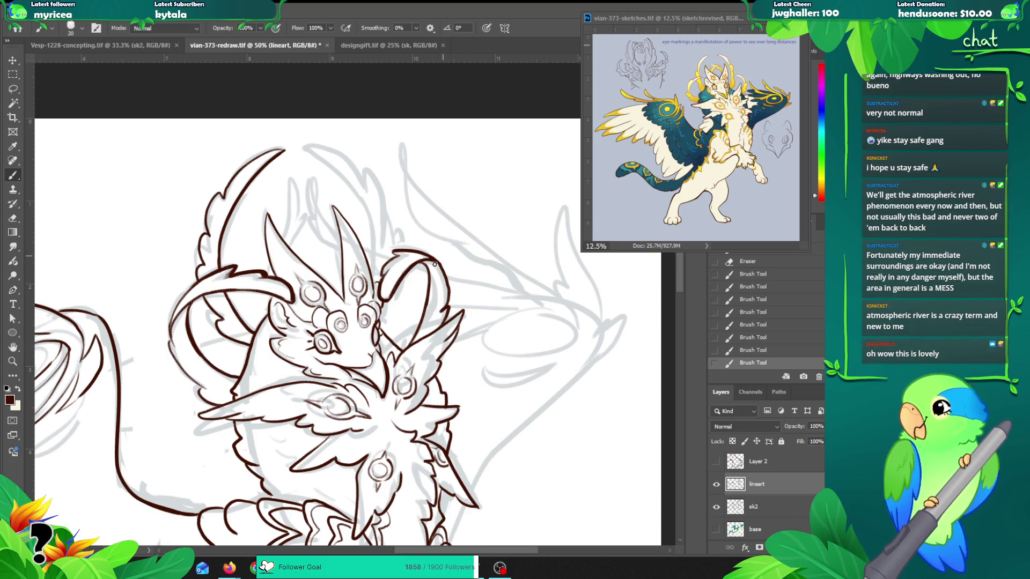
Step: Zoom out to see the whole creature, then recentre the view on the head and wing
scroll(393, 315, "down", 2)
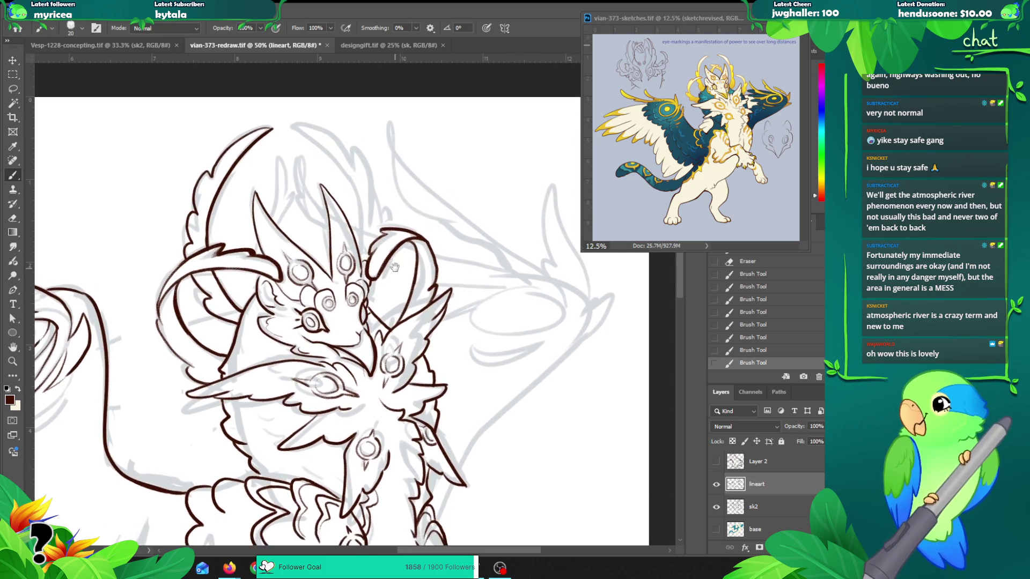
key("z")
left_click(393, 321, "alt")
mouse_move(429, 204)
left_mouse_down()
mouse_move(508, 292)
mouse_move(446, 202)
mouse_move(479, 151)
left_mouse_up()
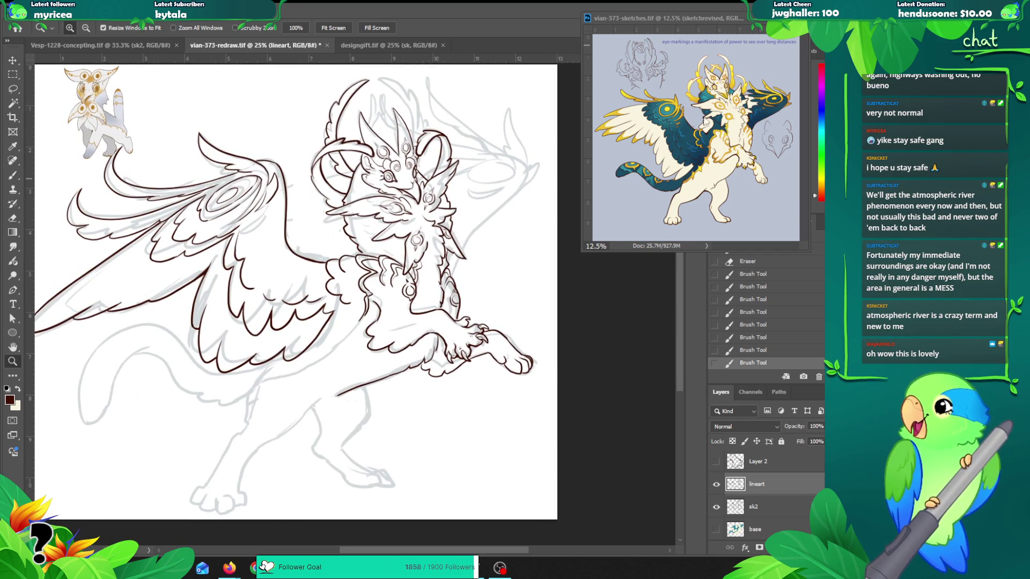
left_click(424, 151)
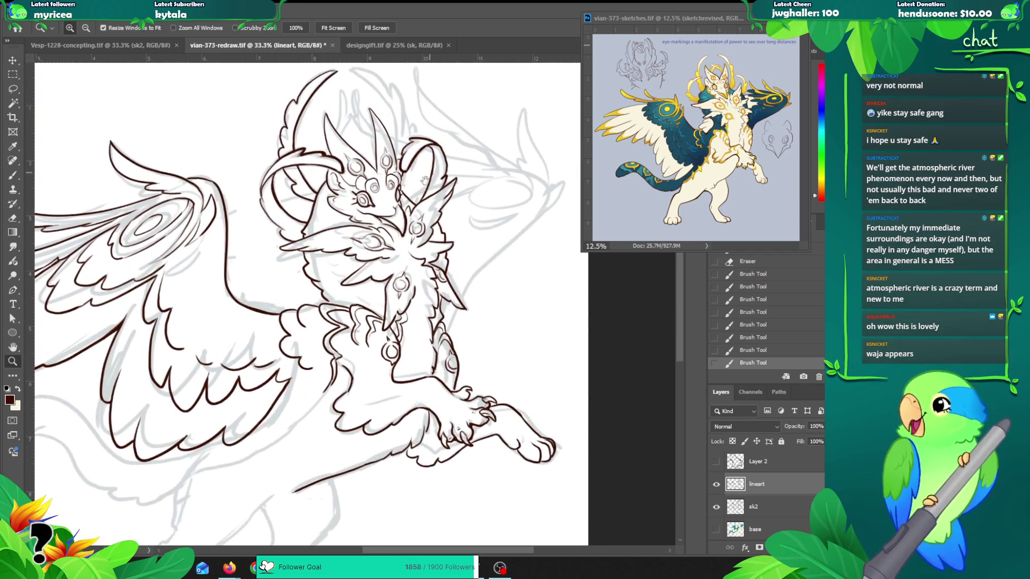
left_click_drag(424, 152, 419, 220)
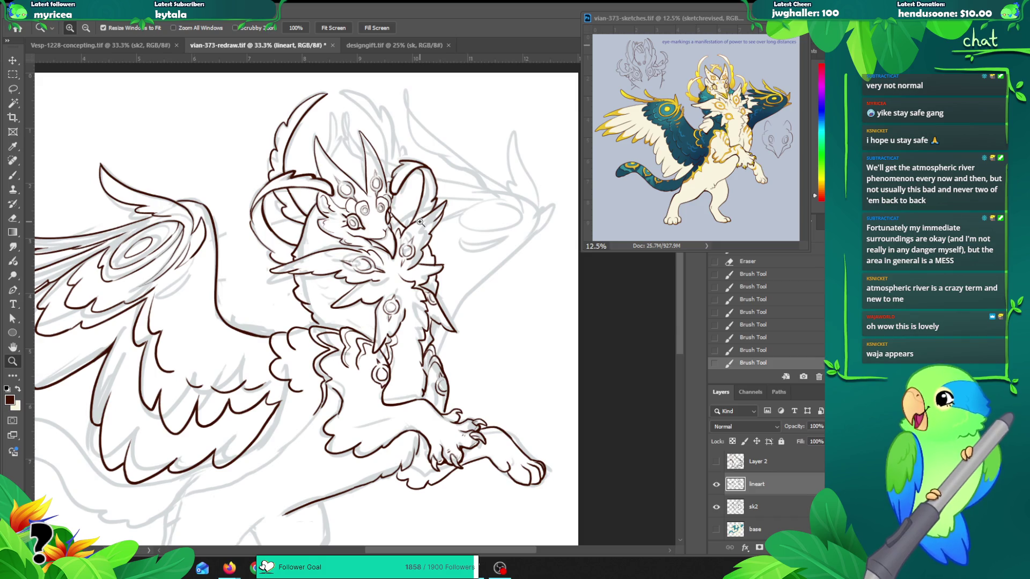
Step: Bring up the colour reference sketch, deselect its lasso, shrink it to 12.5% and move it top right
left_click_drag(600, 31, 391, 123)
left_click_drag(467, 212, 493, 271)
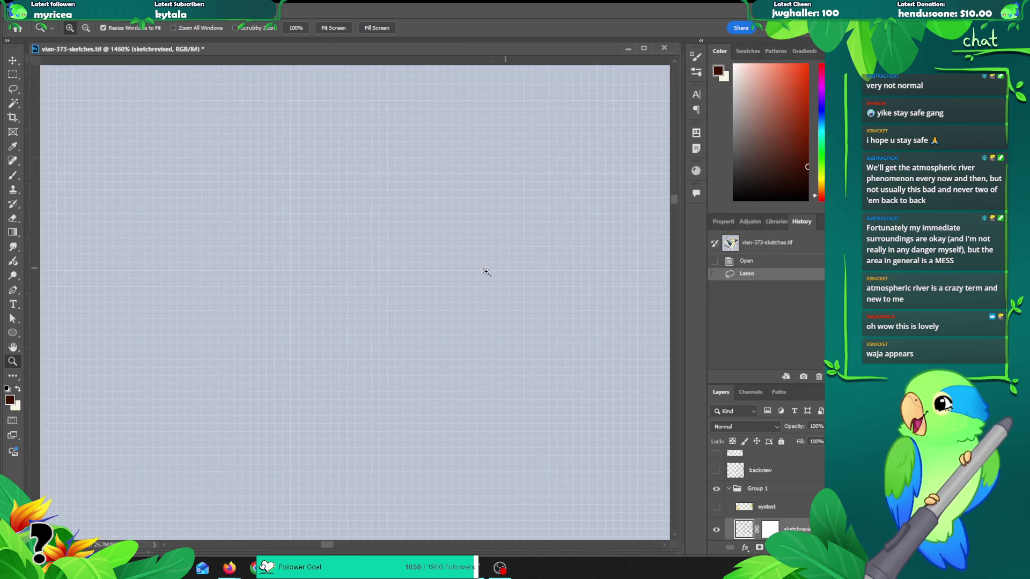
left_click(439, 287, "alt")
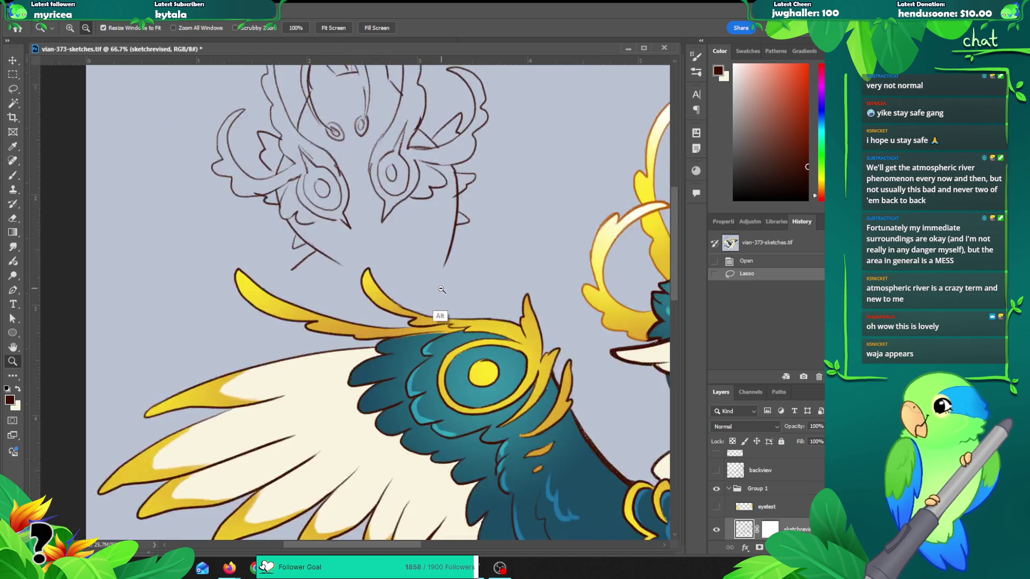
left_click(441, 289, "alt")
left_click(395, 320, "alt")
mouse_move(394, 320)
left_mouse_down()
mouse_move(409, 305)
mouse_move(424, 313)
left_mouse_up()
key("ctrl+d")
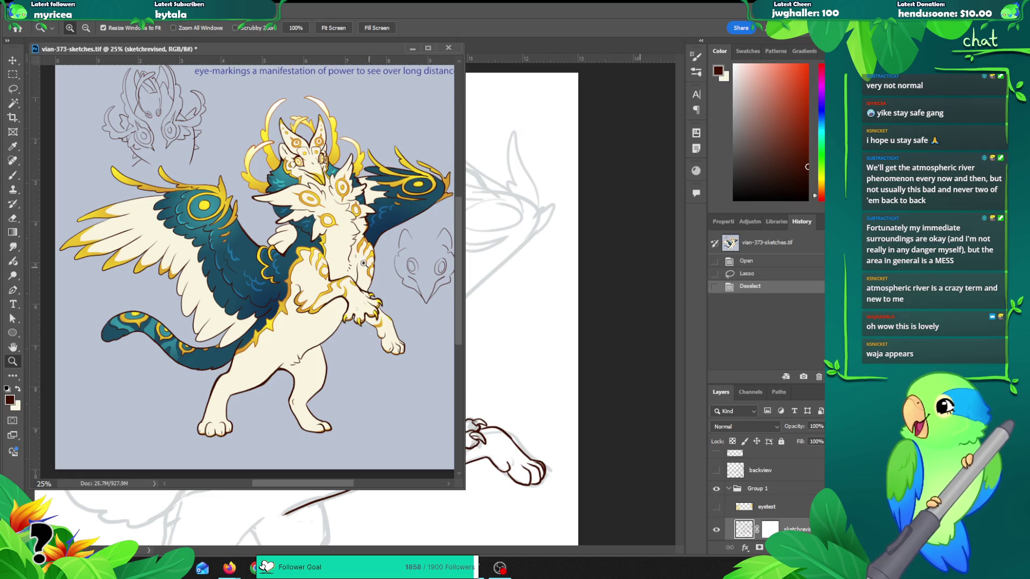
left_click(315, 247, "alt")
left_click(189, 208, "alt")
left_click_drag(138, 50, 671, 21)
Step: Return to the lineart document, zoom to 50% on the head and pick the Brush
left_click(405, 251)
left_click(405, 252)
left_click(388, 309, "alt")
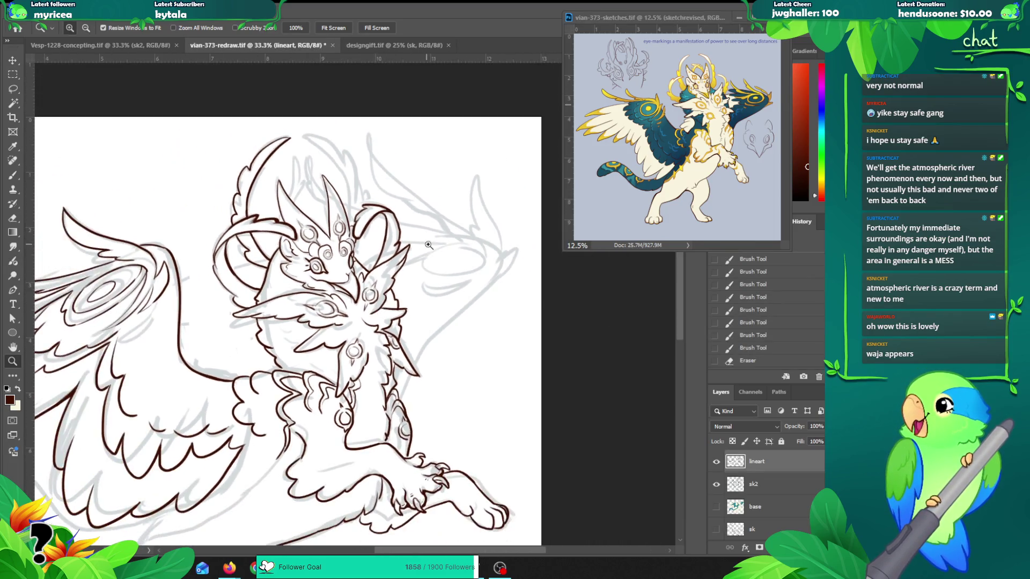
left_click(402, 283)
left_click(319, 238)
key("b")
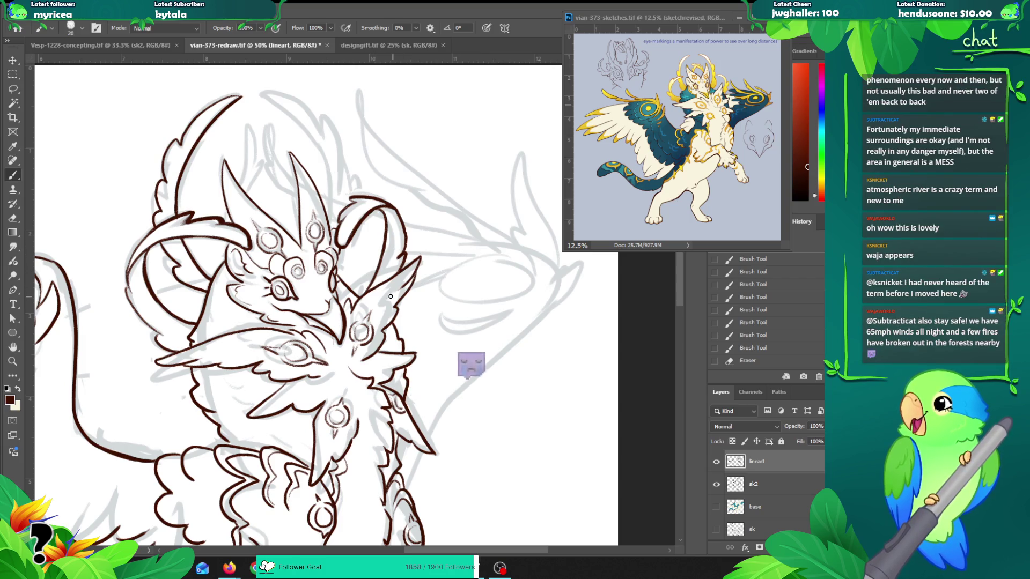
Step: Try a crest line rising from the head and curving up to the top-left
left_click_drag(331, 230, 330, 239)
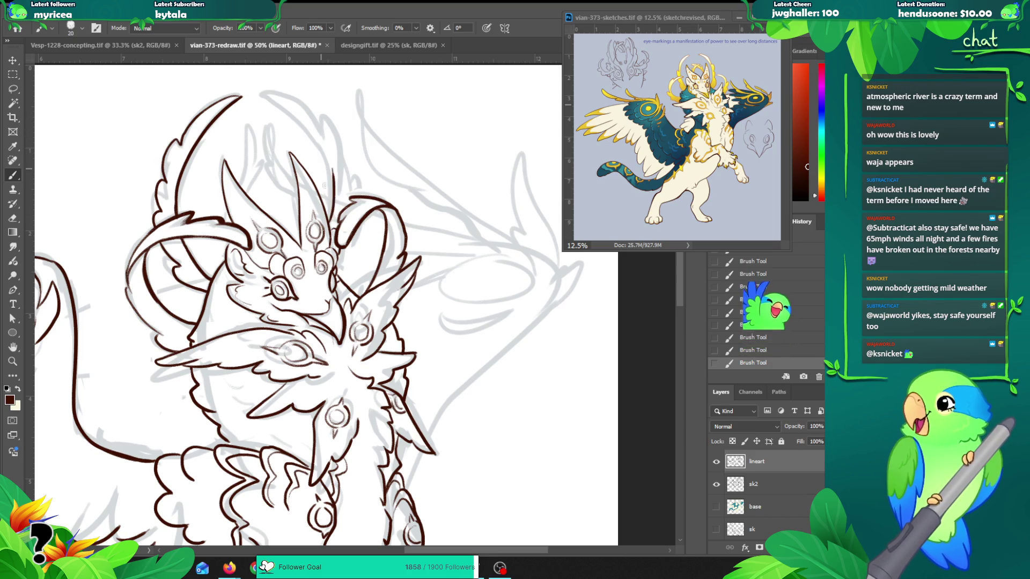
key("ctrl+z")
mouse_move(329, 225)
left_mouse_down()
mouse_move(332, 196)
mouse_move(276, 108)
left_mouse_up()
key("ctrl+z")
mouse_move(328, 221)
left_mouse_down()
mouse_move(320, 147)
mouse_move(265, 95)
left_mouse_up()
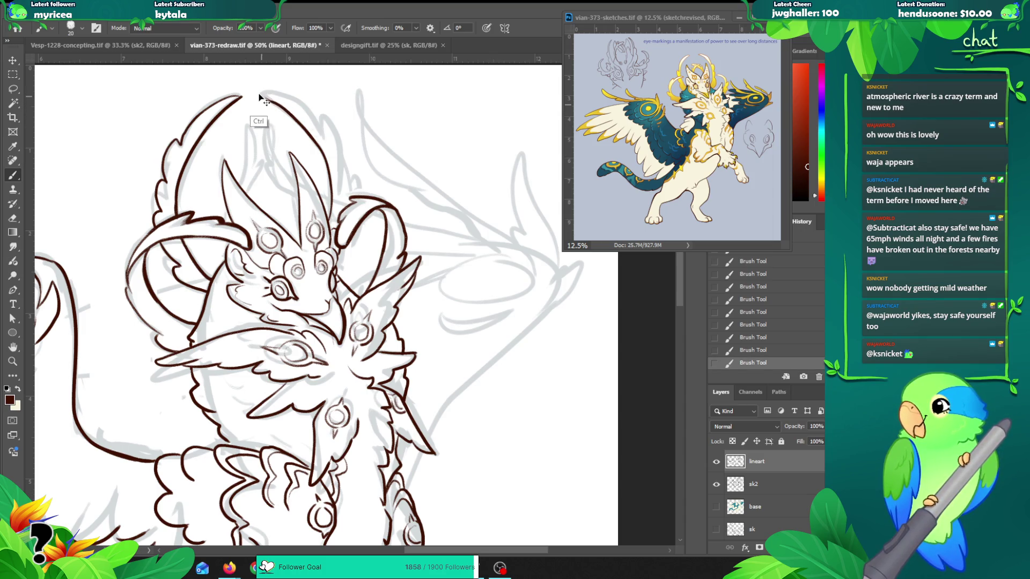
key("ctrl+z")
Step: Draw the curved stroke at the top of the crest arc, retrying it several times
left_click_drag(267, 102, 271, 100)
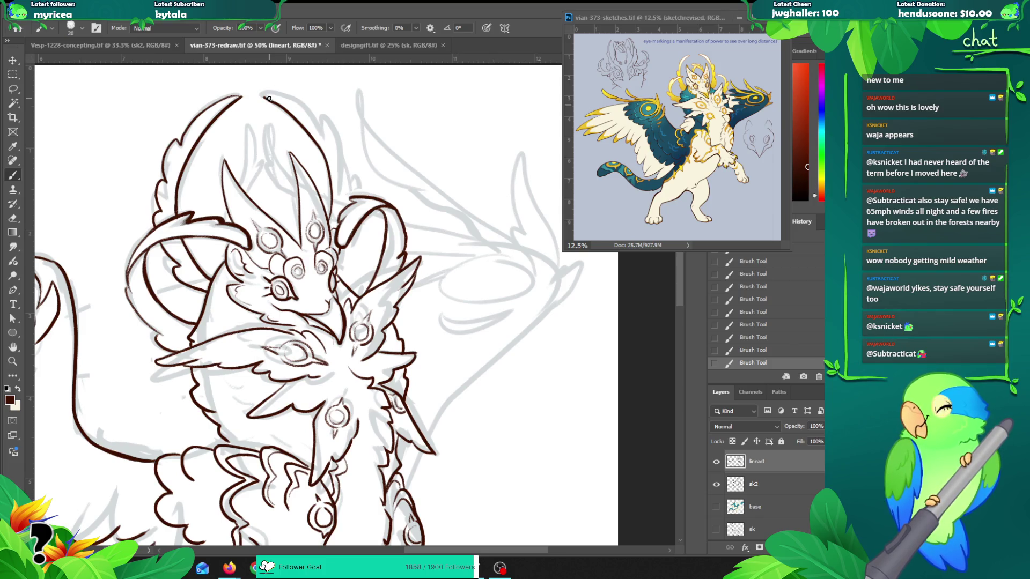
key("ctrl+z")
left_click_drag(262, 98, 309, 127)
key("ctrl+z")
left_click_drag(261, 94, 324, 131)
key("ctrl+z")
key("ctrl+z")
mouse_move(263, 96)
left_mouse_down()
mouse_move(319, 129)
mouse_move(277, 97)
mouse_move(308, 112)
mouse_move(322, 156)
mouse_move(310, 111)
mouse_move(263, 98)
left_mouse_up()
key("ctrl+z")
key("ctrl+z")
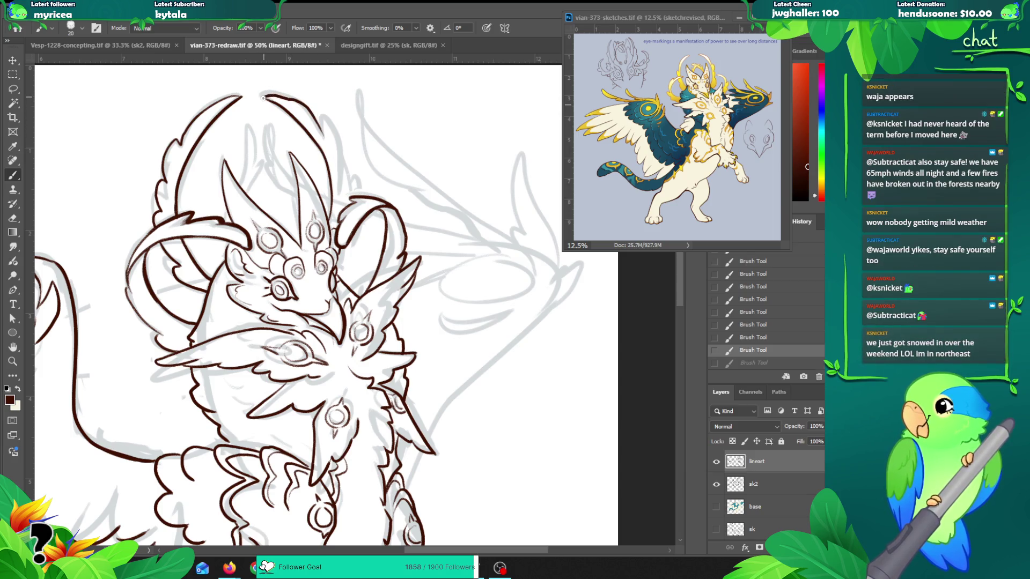
Step: Attempt the right side of the crest arc, then extend the ear line down to the ear curve
left_click_drag(324, 119, 343, 158)
key("ctrl+z")
left_click_drag(322, 121, 339, 157)
key("ctrl+z")
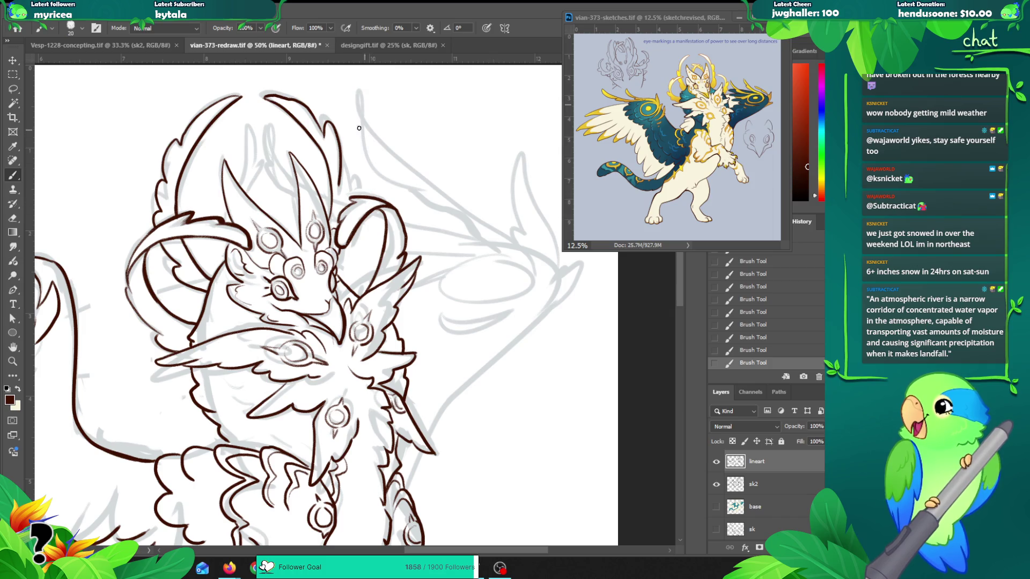
left_click_drag(340, 166, 346, 209)
key("ctrl+z")
left_click_drag(341, 168, 347, 207)
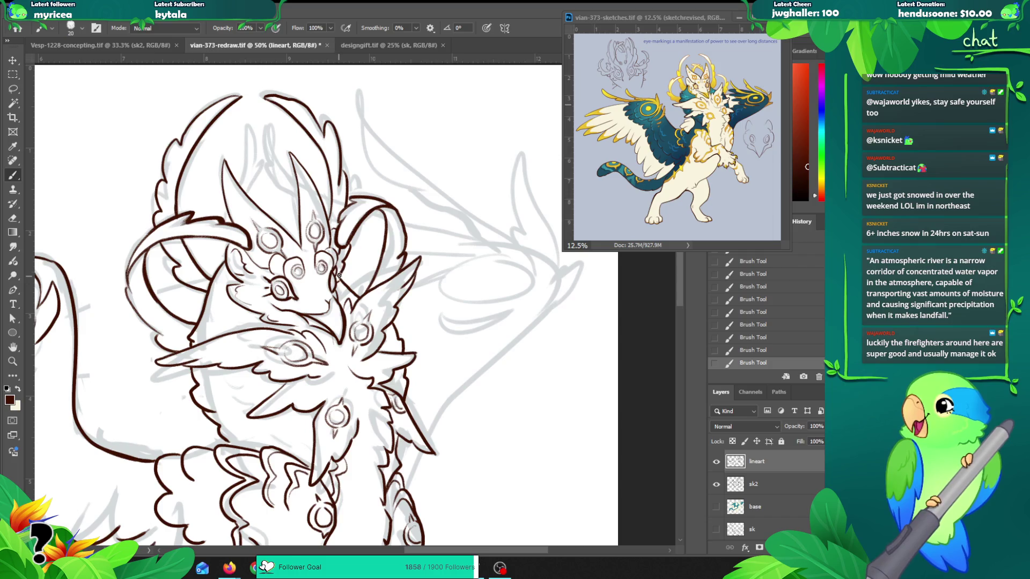
Step: Trace the horn edge and try a pointed frond spike above the horn
left_click_drag(368, 258, 381, 208)
mouse_move(233, 151)
left_mouse_down()
mouse_move(242, 200)
mouse_move(215, 199)
mouse_move(210, 211)
mouse_move(209, 245)
mouse_move(224, 265)
left_mouse_up()
key("ctrl+z")
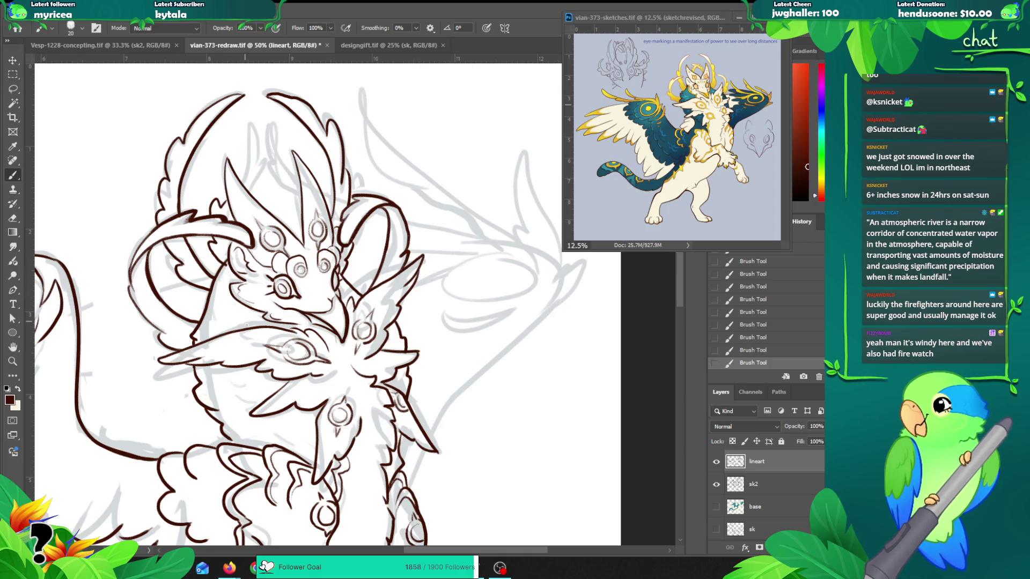
key("ctrl+z")
left_click_drag(212, 240, 229, 261)
left_click_drag(242, 186, 251, 116)
key("ctrl+z")
mouse_move(242, 180)
left_mouse_down()
mouse_move(248, 122)
mouse_move(269, 171)
mouse_move(251, 188)
left_mouse_up()
key("ctrl+z")
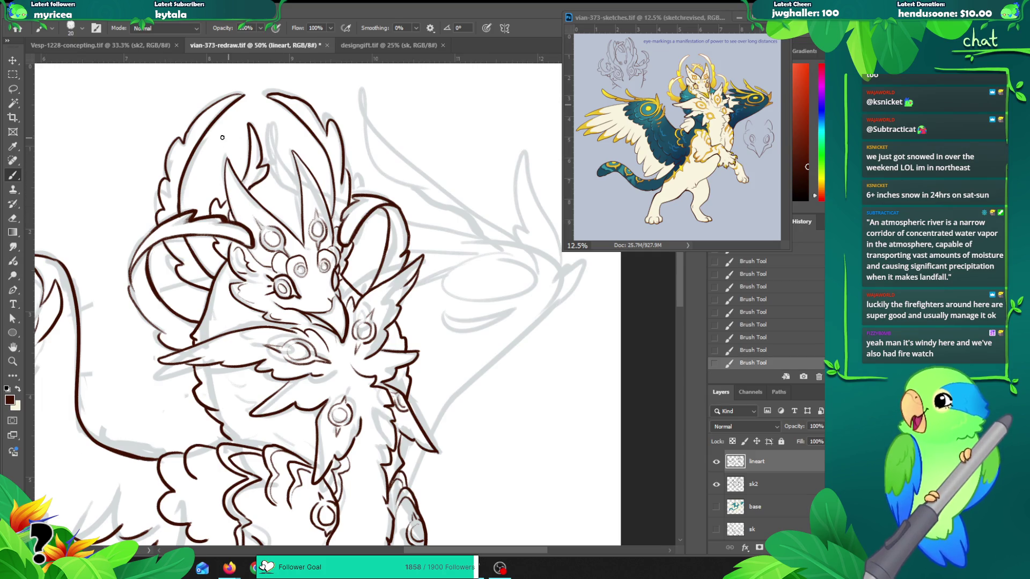
Step: Draw inner lines down the horn, the central horn and the left horn
mouse_move(227, 159)
left_mouse_down()
mouse_move(263, 213)
mouse_move(256, 231)
left_mouse_up()
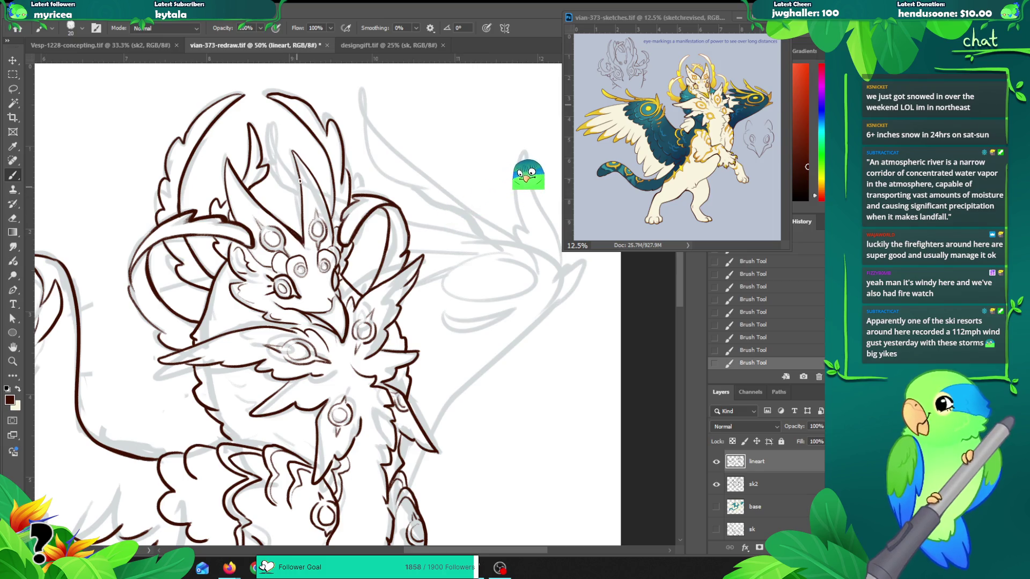
left_click_drag(299, 182, 303, 245)
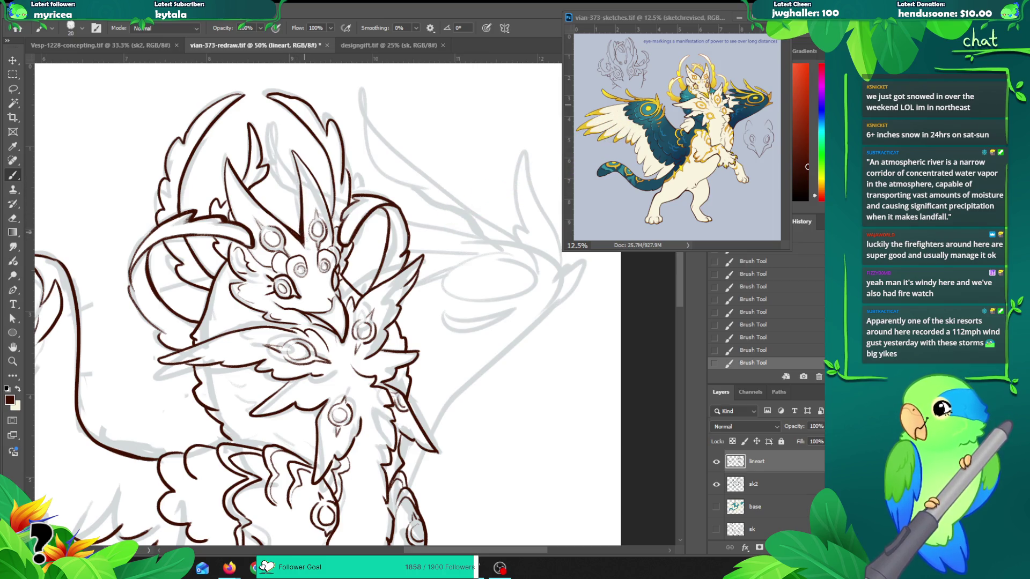
left_click_drag(224, 163, 246, 229)
key("ctrl+z")
mouse_move(223, 190)
left_mouse_down()
mouse_move(240, 248)
mouse_move(253, 236)
mouse_move(246, 219)
left_mouse_up()
key("ctrl+z")
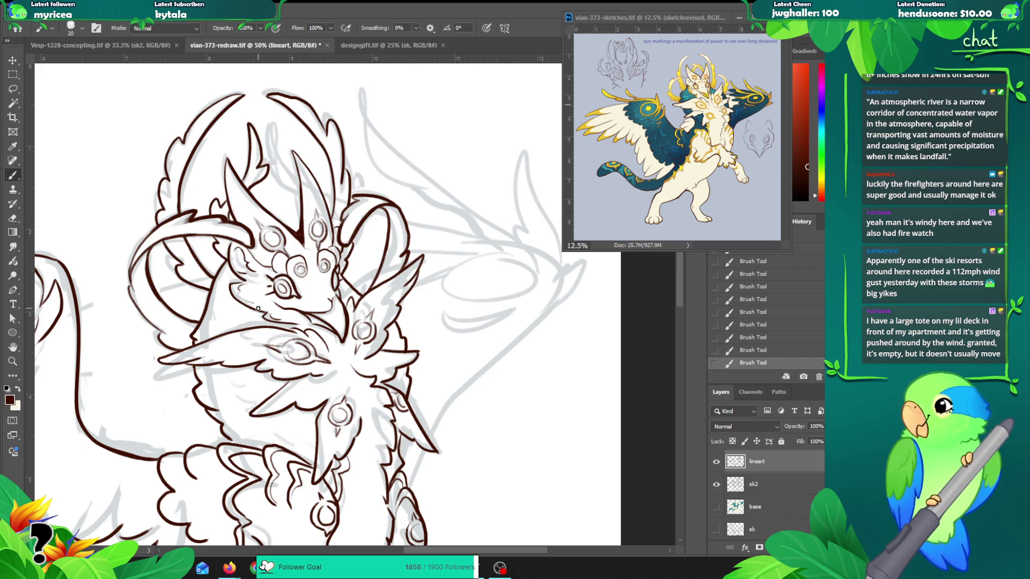
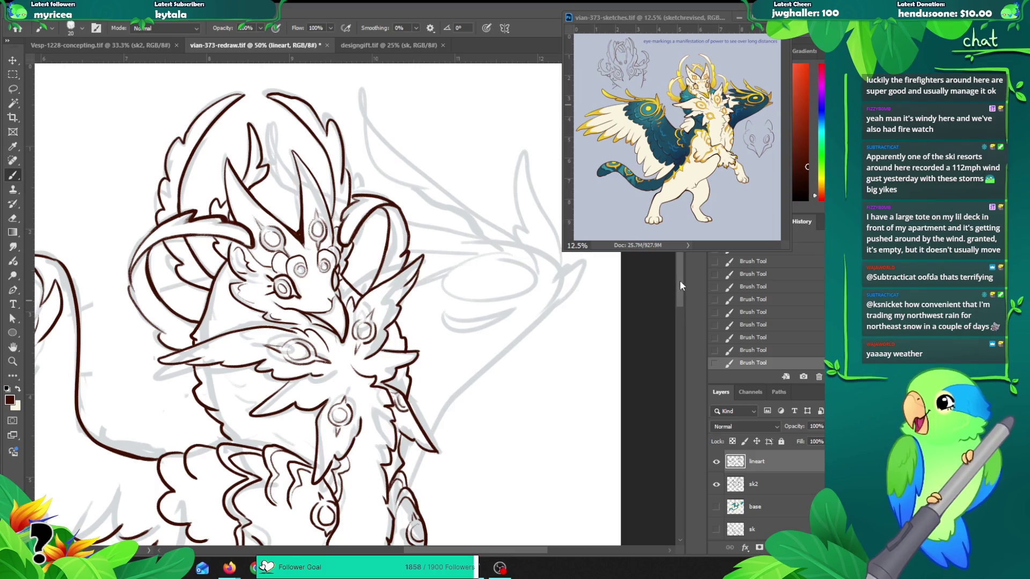
Step: Ink the dark-brown horn line between the left horns, undoing and redrawing it twice to follow the sketch
mouse_move(257, 141)
left_mouse_down()
mouse_move(252, 69)
mouse_move(243, 148)
left_mouse_up()
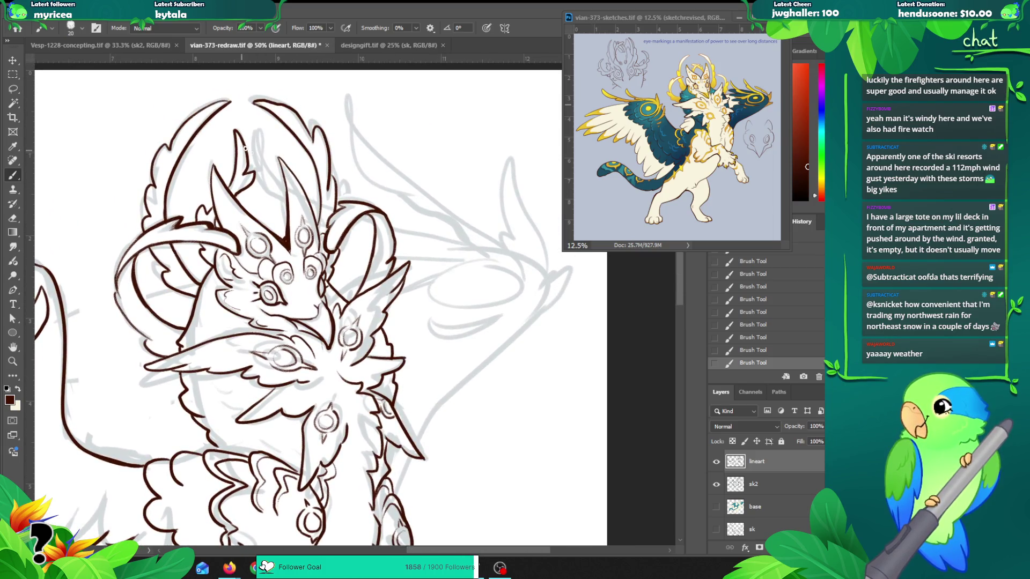
mouse_move(283, 197)
left_mouse_down()
mouse_move(257, 172)
mouse_move(263, 127)
mouse_move(283, 180)
left_mouse_up()
key("ctrl+z")
key("ctrl+z")
left_click_drag(262, 126, 285, 183)
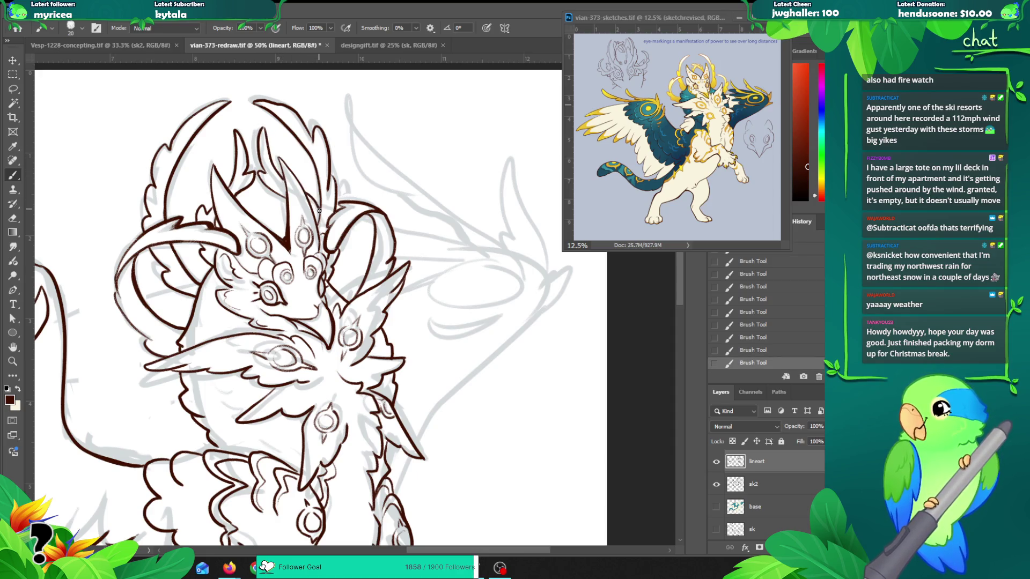
key("ctrl+z")
left_click_drag(308, 197, 320, 206)
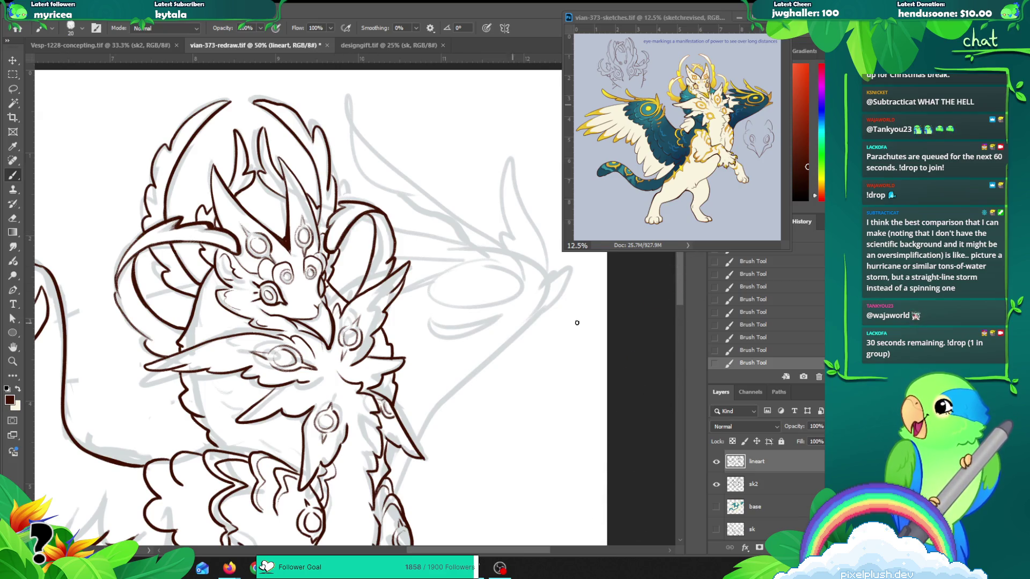
scroll(680, 281, "down", 1)
Step: Zoom out to 33.3% and pan so both wings and the raised front paw show
key("z")
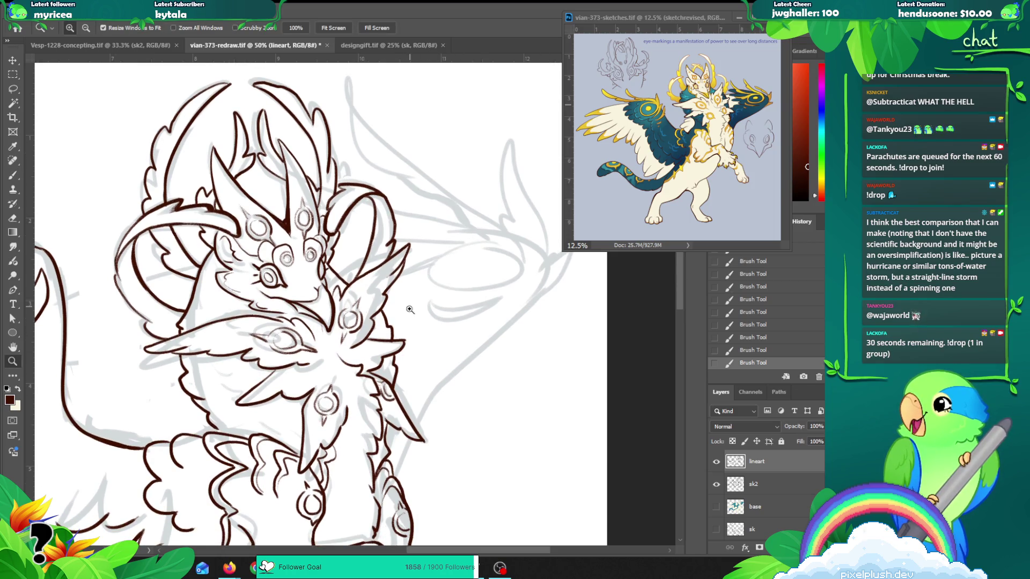
left_click(421, 365, "alt")
left_click_drag(418, 368, 406, 324)
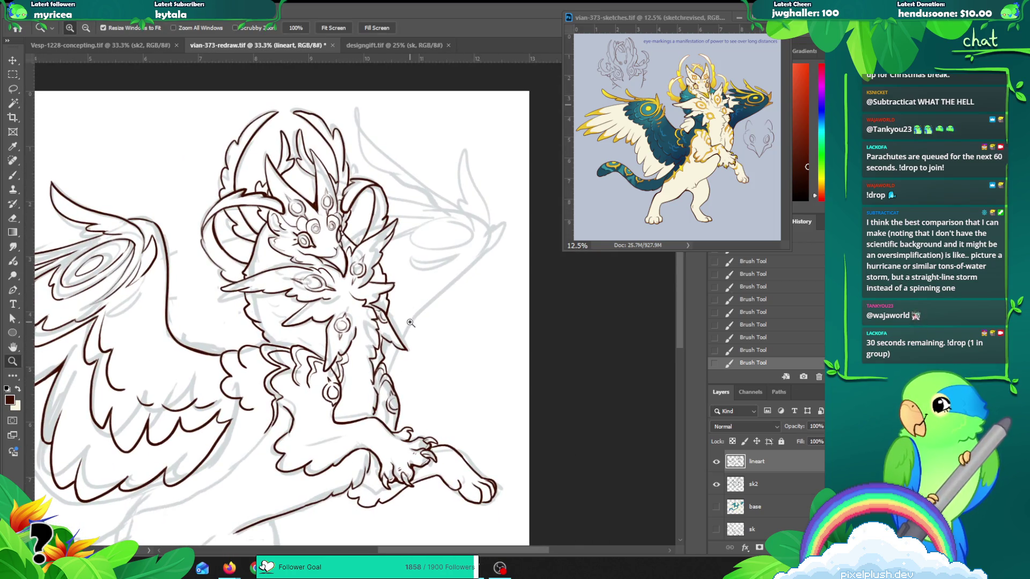
key("b")
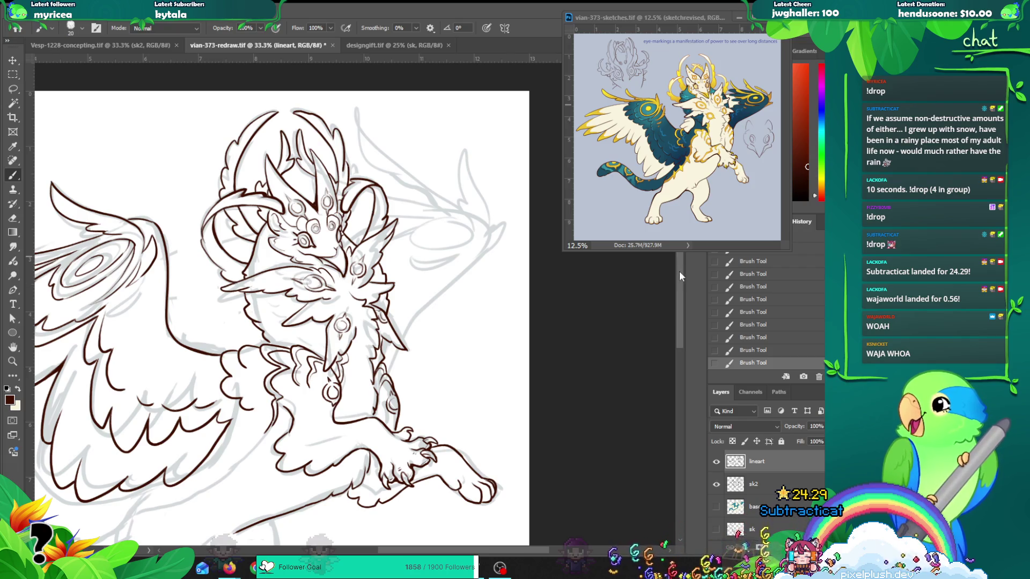
Step: Reposition the view over the drawing and zoom out further to see the whole creature
mouse_move(316, 223)
left_mouse_down()
mouse_move(330, 249)
mouse_move(354, 236)
left_mouse_up()
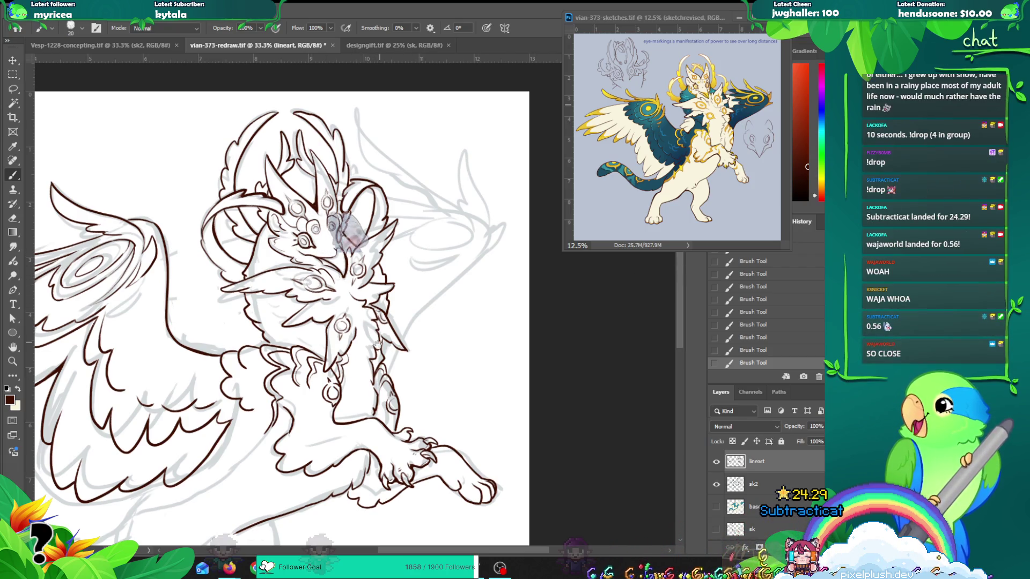
scroll(377, 343, "down", 3)
left_click_drag(397, 307, 415, 364)
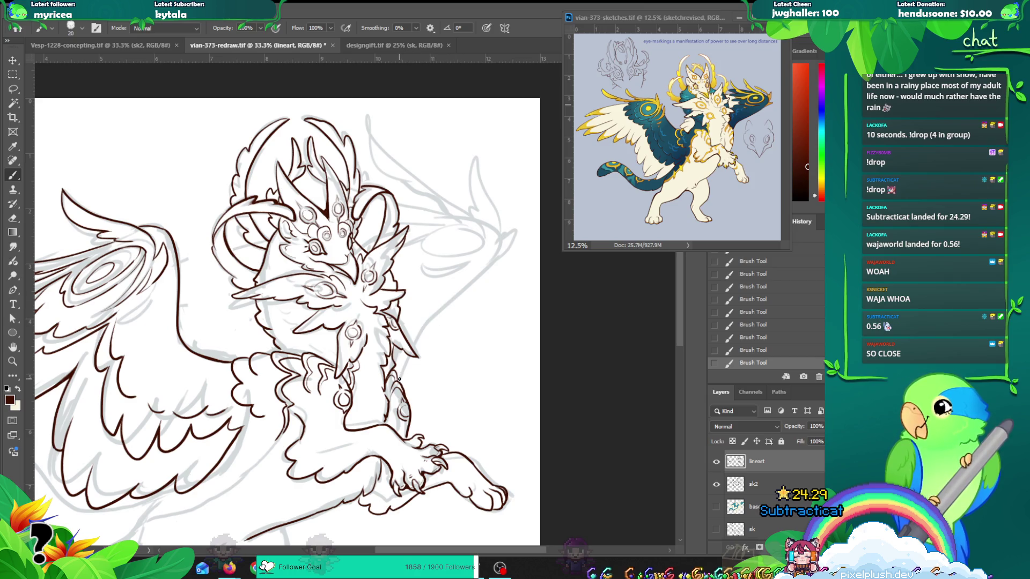
key("z")
left_click(423, 381, "alt")
Step: Reframe at 25%, enlarge the brush from 20 to 30, and draw a line from wing edge to belly
left_click(430, 383, "alt")
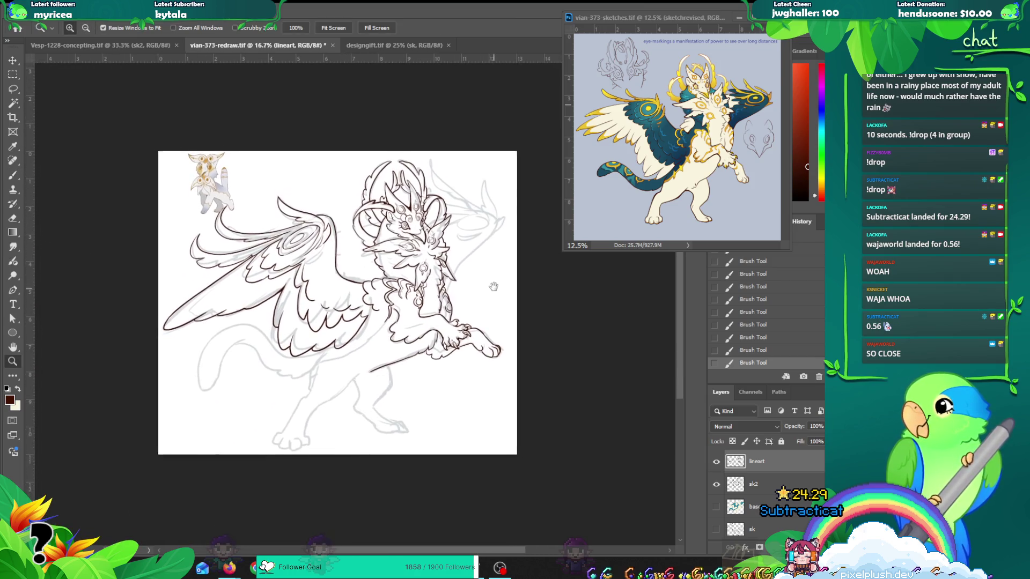
left_click(394, 372)
key("b")
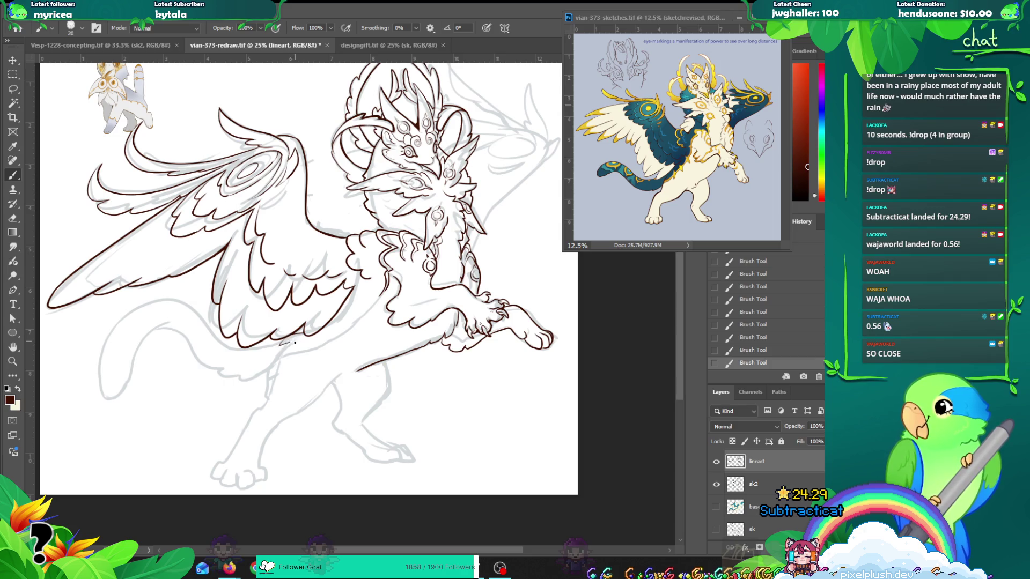
key("ctrl+z")
key("bracketright")
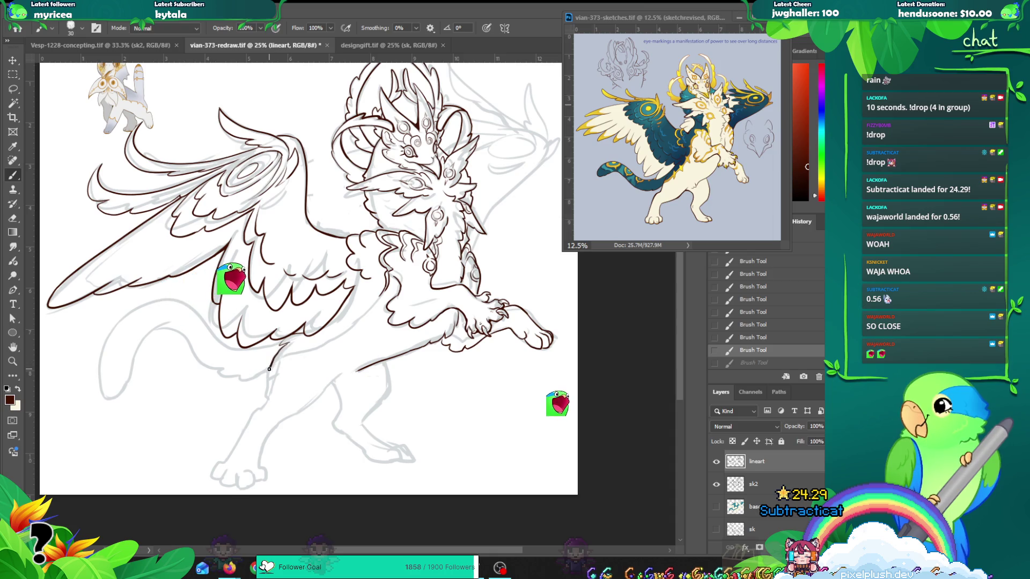
left_click_drag(283, 348, 268, 369)
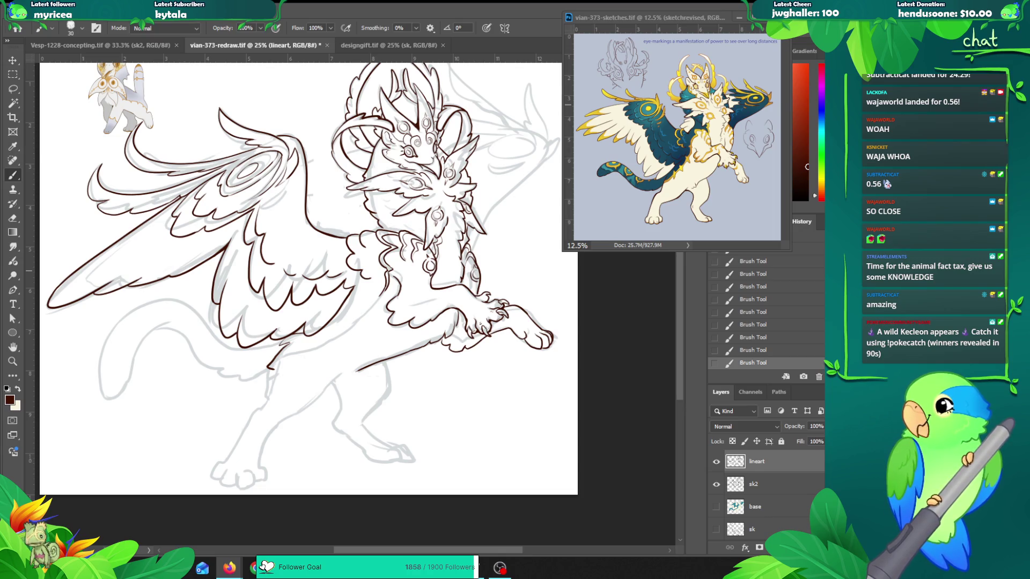
scroll(677, 309, "down", 1)
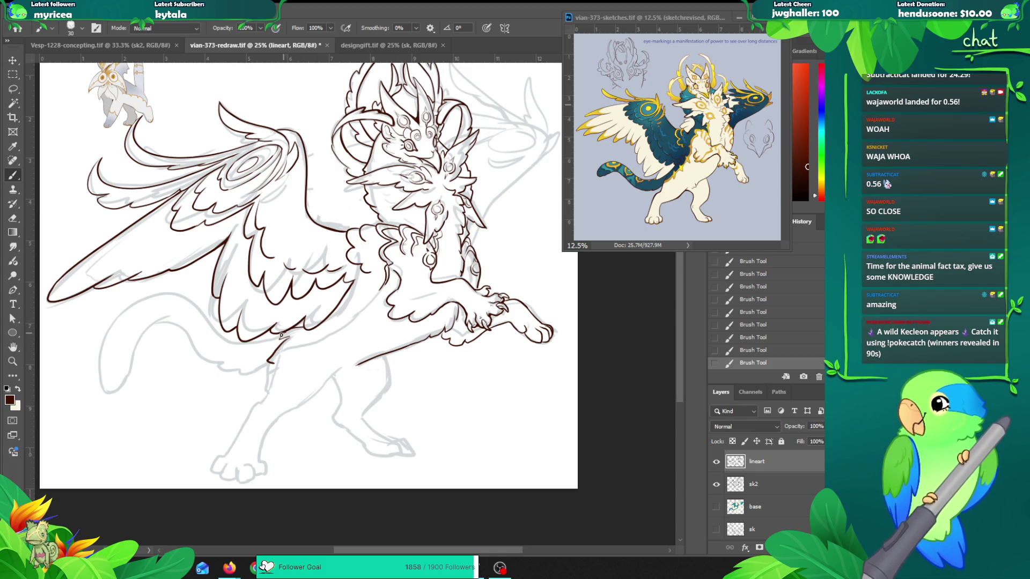
Step: Extend the belly line downward and ink the front edge of the near hind leg
key("ctrl+z")
key("ctrl+shift+z")
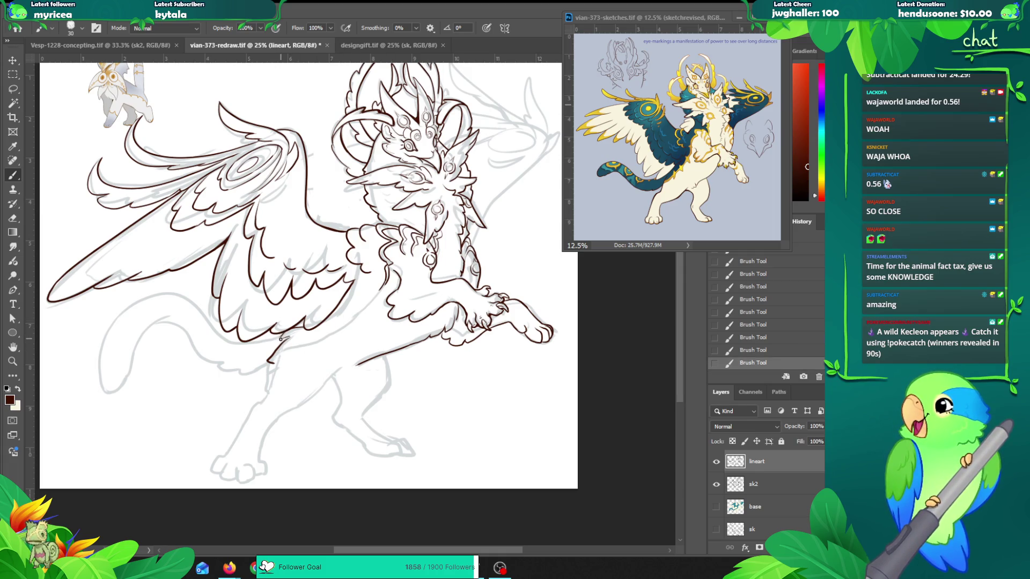
key("ctrl+z")
key("ctrl+shift+z")
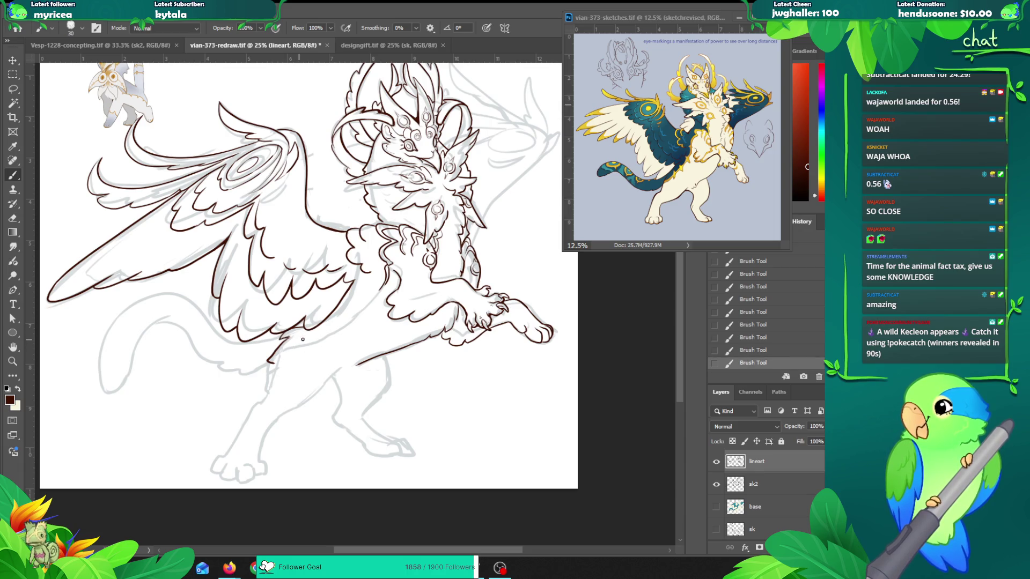
left_click_drag(322, 333, 321, 324)
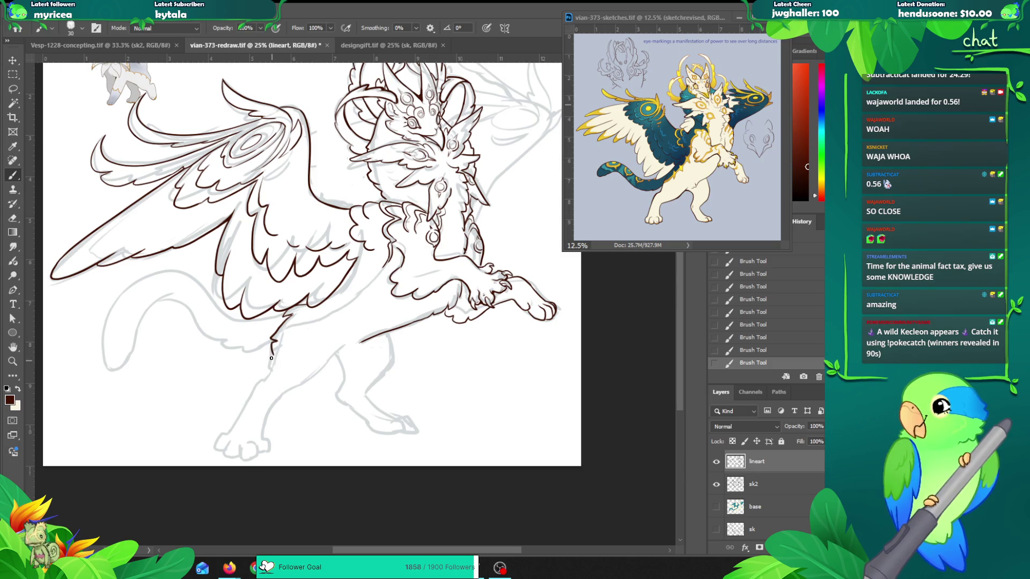
left_click_drag(271, 354, 270, 370)
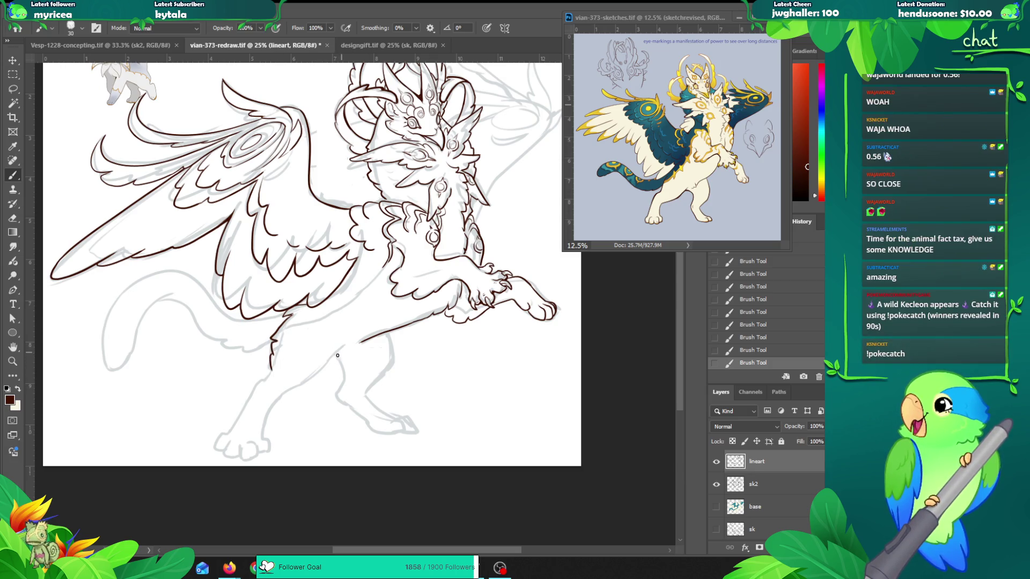
key("ctrl+z")
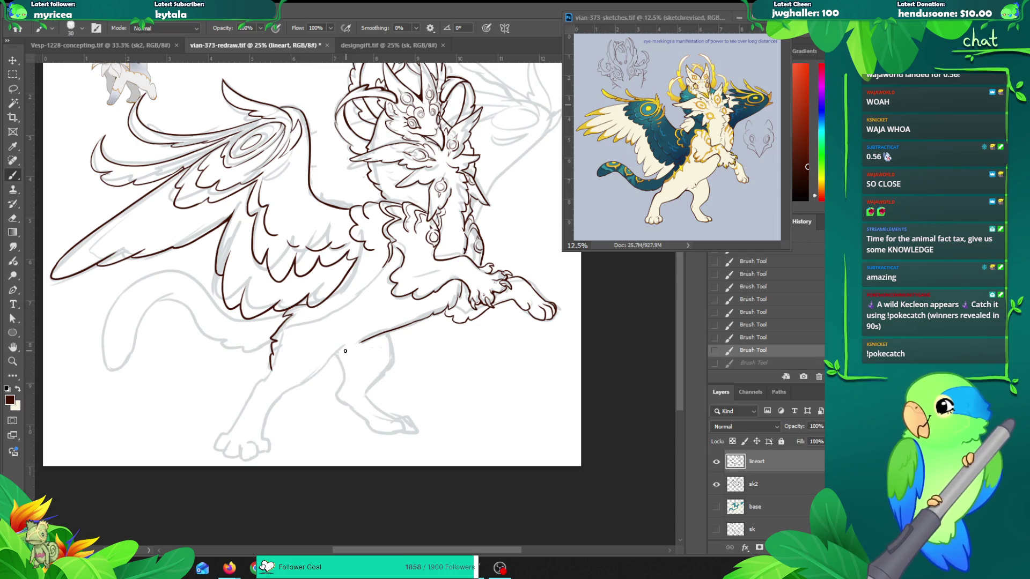
left_click_drag(300, 386, 228, 433)
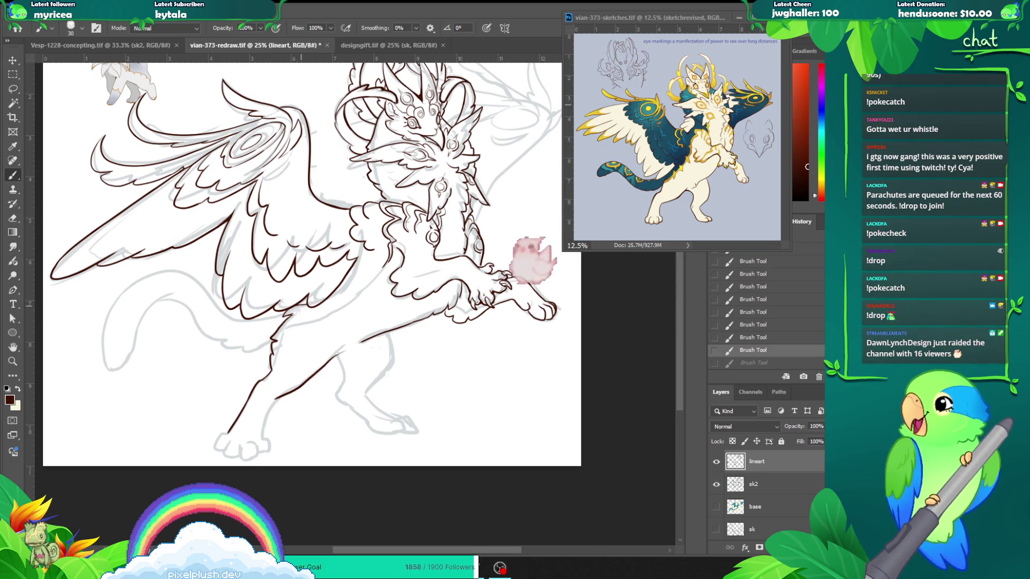
Step: Ink the far hind leg's front edge, redrawing the line lower down after undoing attempts
key("ctrl+shift+z")
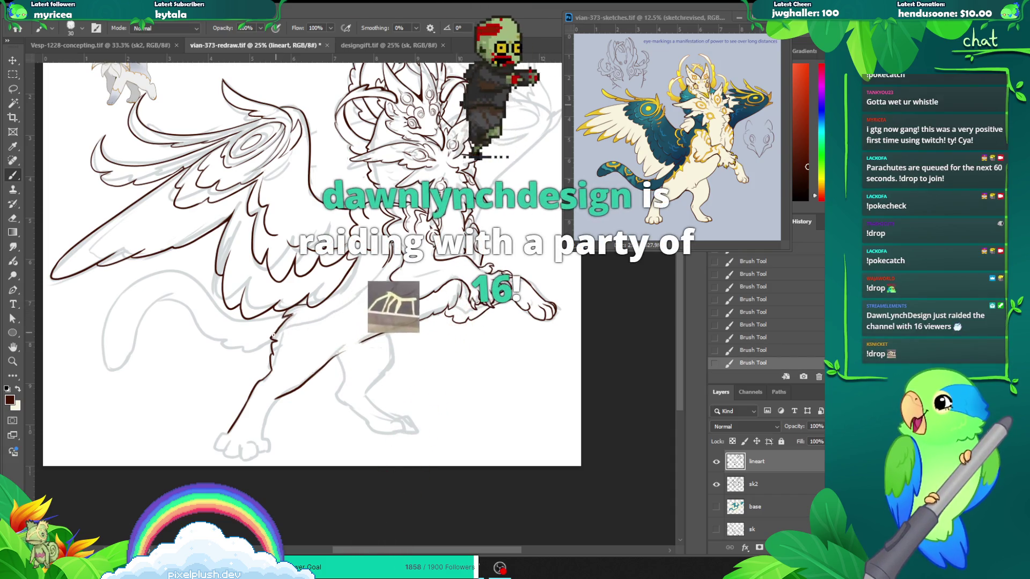
left_click_drag(271, 370, 280, 334)
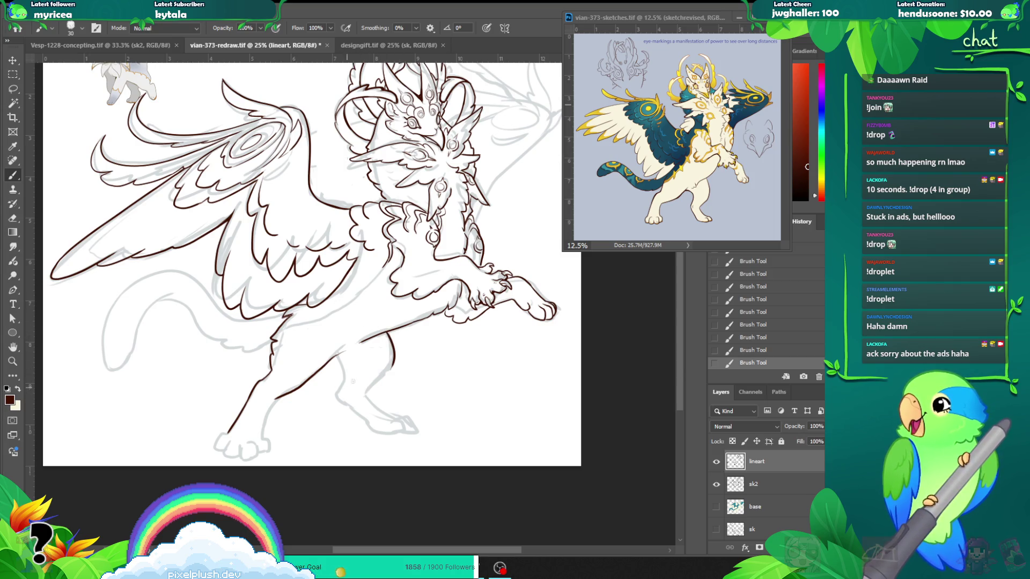
key("ctrl+z")
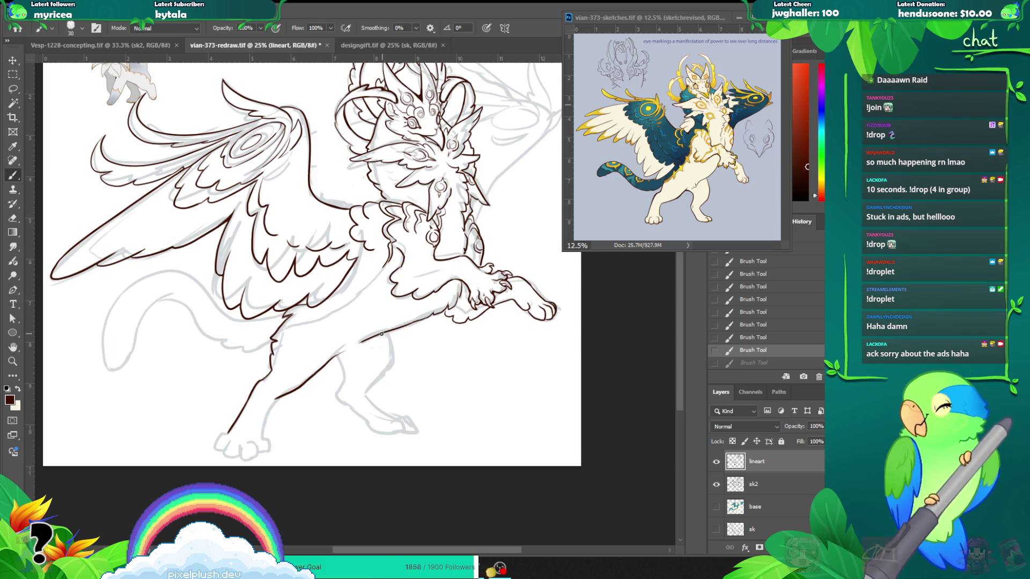
left_click_drag(383, 332, 392, 367)
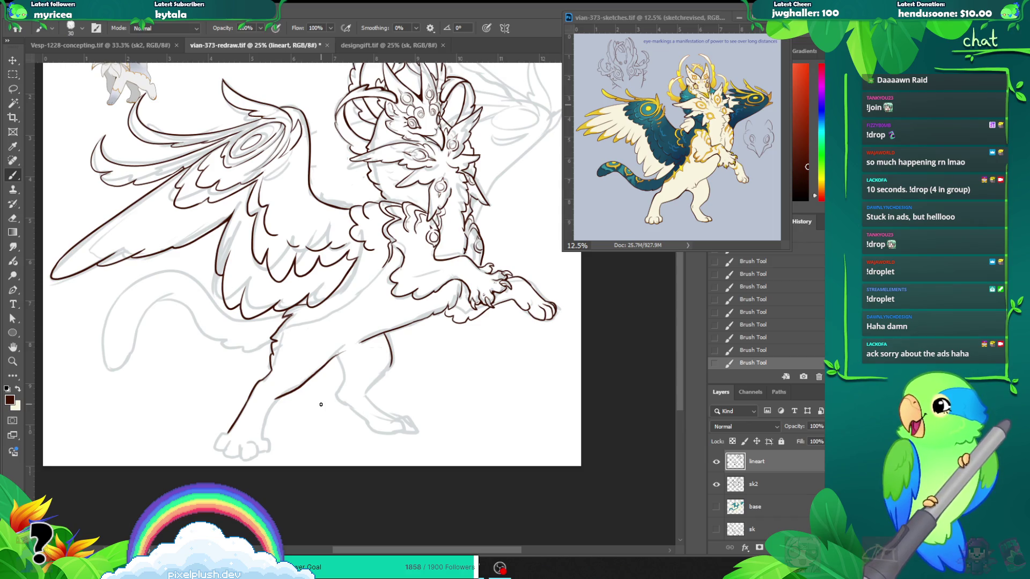
left_click_drag(343, 365, 345, 389)
key("ctrl+z")
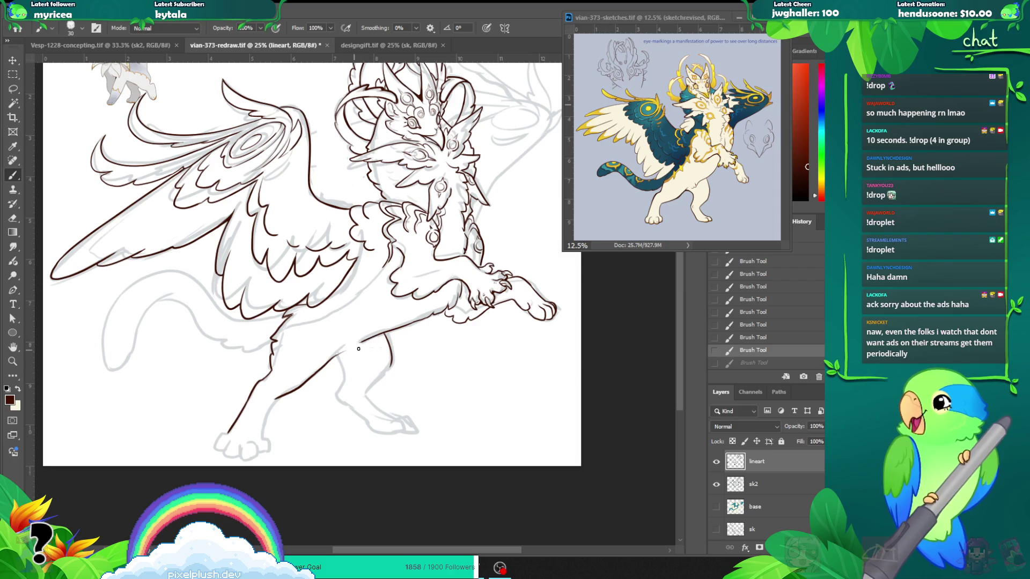
Step: Erase a stray bit of the leg line and extend it with a short clean stroke
key("e")
left_click_drag(368, 336, 248, 432)
key("b")
key("ctrl+z")
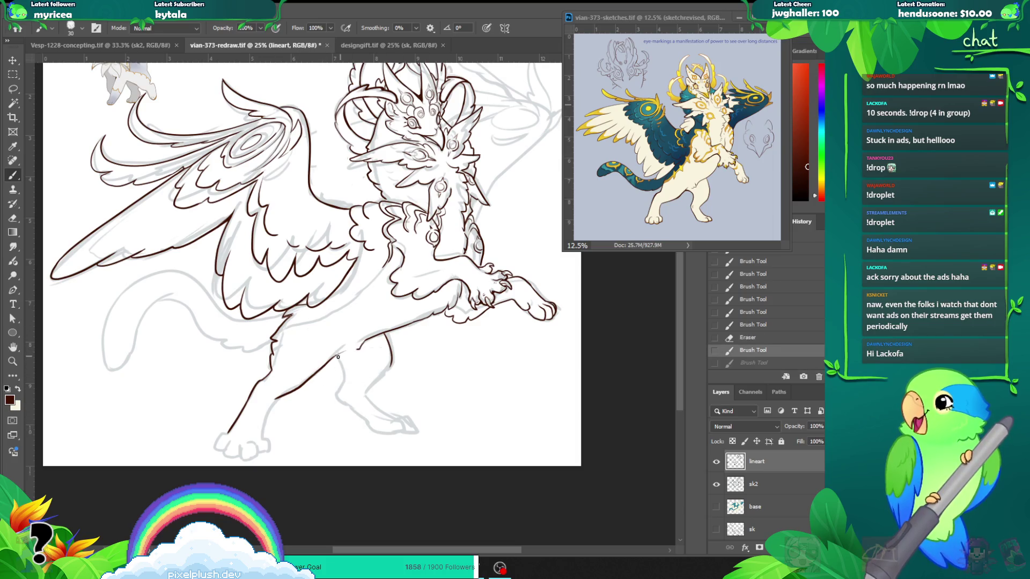
key("ctrl+z")
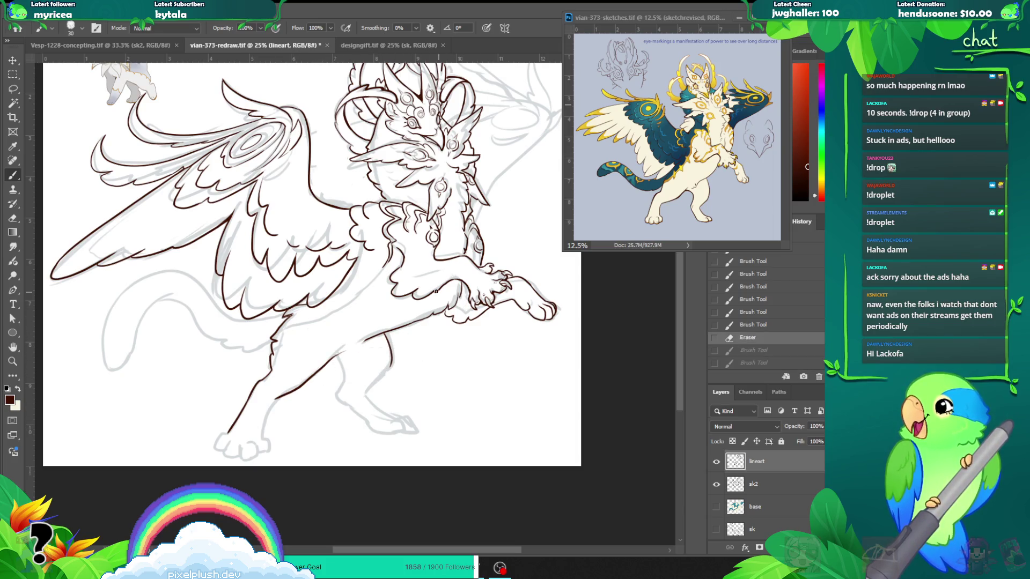
left_click_drag(388, 365, 369, 393)
mouse_move(407, 363)
left_mouse_down()
mouse_move(373, 346)
mouse_move(374, 331)
left_mouse_up()
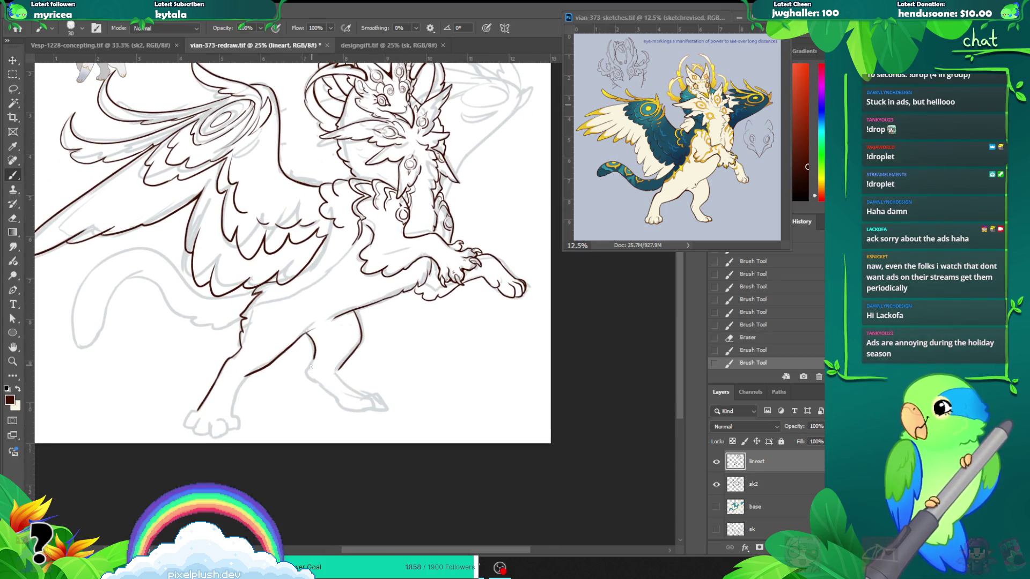
Step: Ink a dark-brown line down the hind leg, erasing a stray mark and adding touch-ups
left_click_drag(320, 355, 305, 387)
key("ctrl+z")
left_click_drag(313, 328, 311, 362)
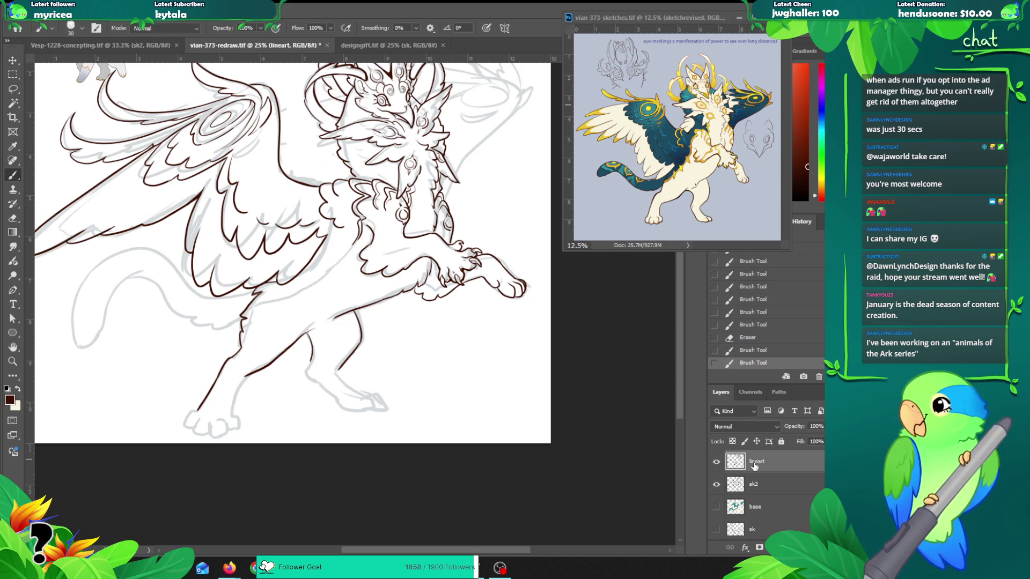
key("e")
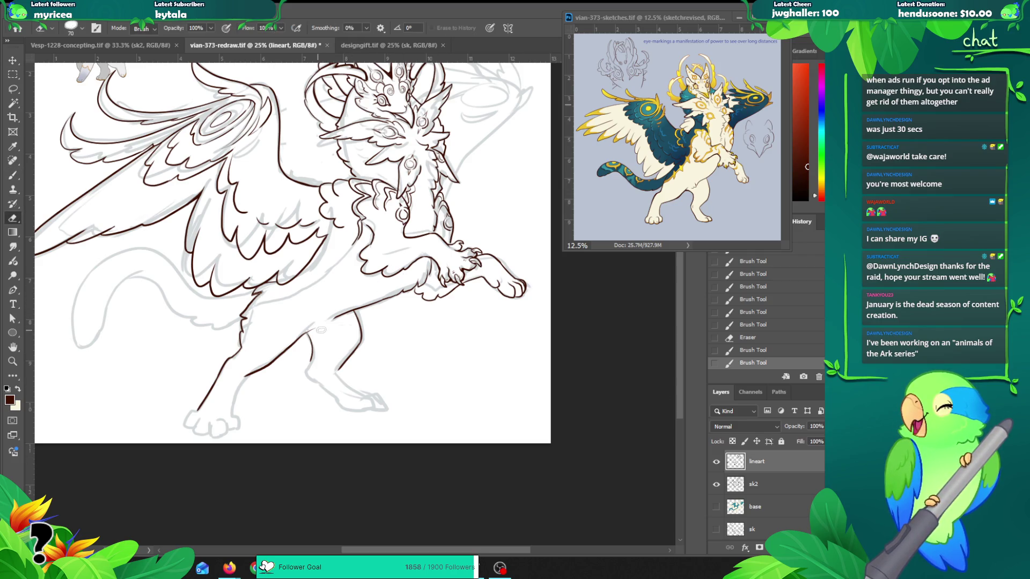
left_click(312, 358)
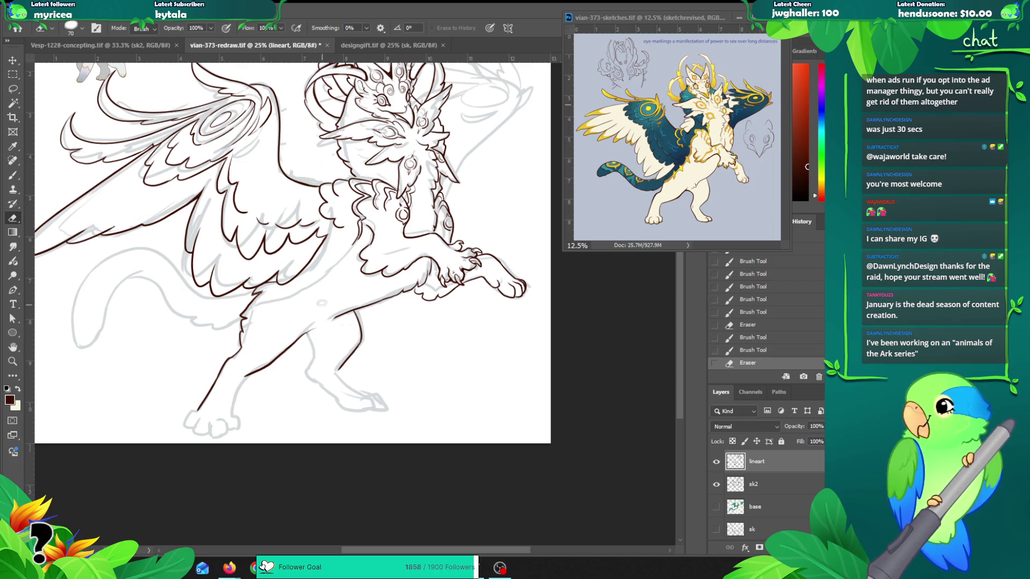
key("b")
mouse_move(306, 335)
left_mouse_down()
mouse_move(315, 356)
mouse_move(308, 373)
mouse_move(351, 410)
left_mouse_up()
left_click(307, 371)
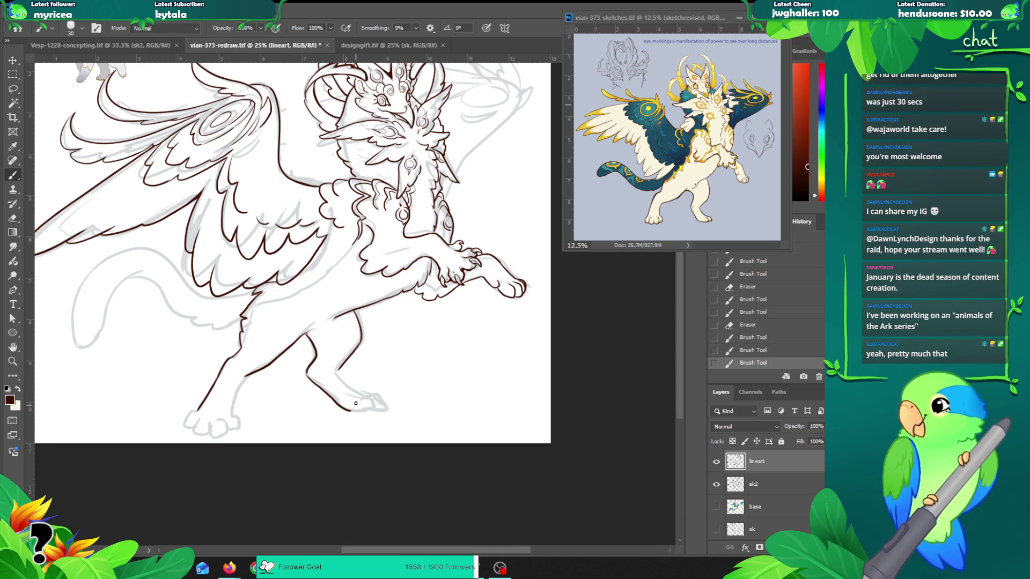
left_click_drag(339, 373, 369, 397)
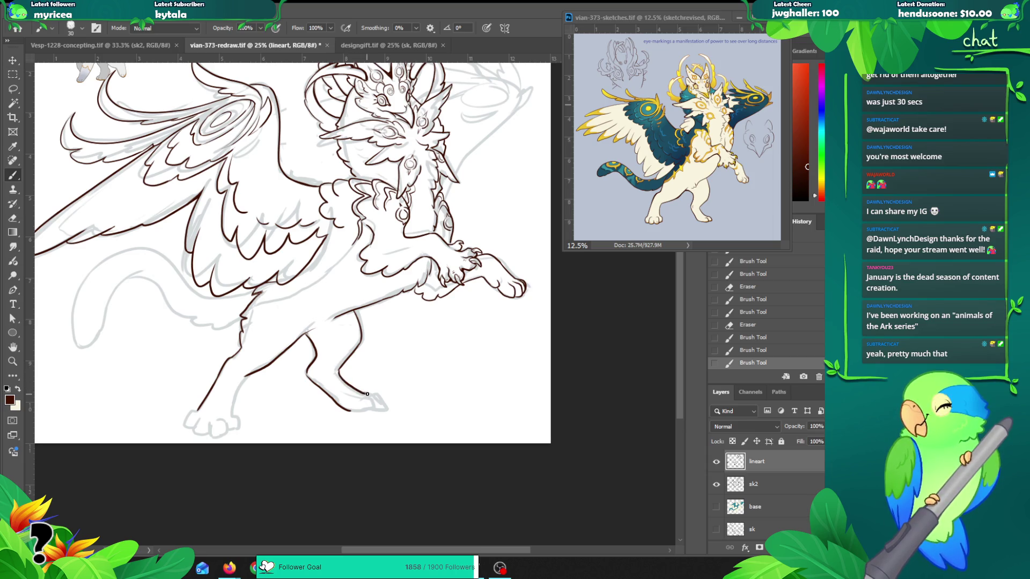
Step: Zoom in near the foot and draw the front leg line, then switch to the Instagram profile
key("z")
left_click(365, 396)
left_click(365, 396)
left_click_drag(426, 379, 557, 325)
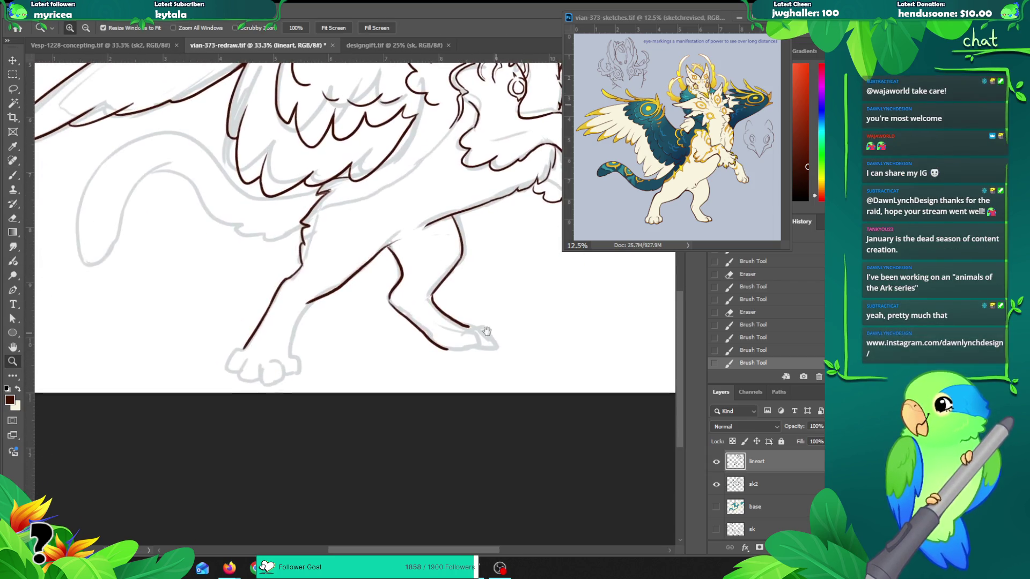
key("b")
mouse_move(315, 300)
left_mouse_down()
mouse_move(295, 330)
mouse_move(292, 371)
left_mouse_up()
key("ctrl+z")
left_click_drag(312, 304, 289, 356)
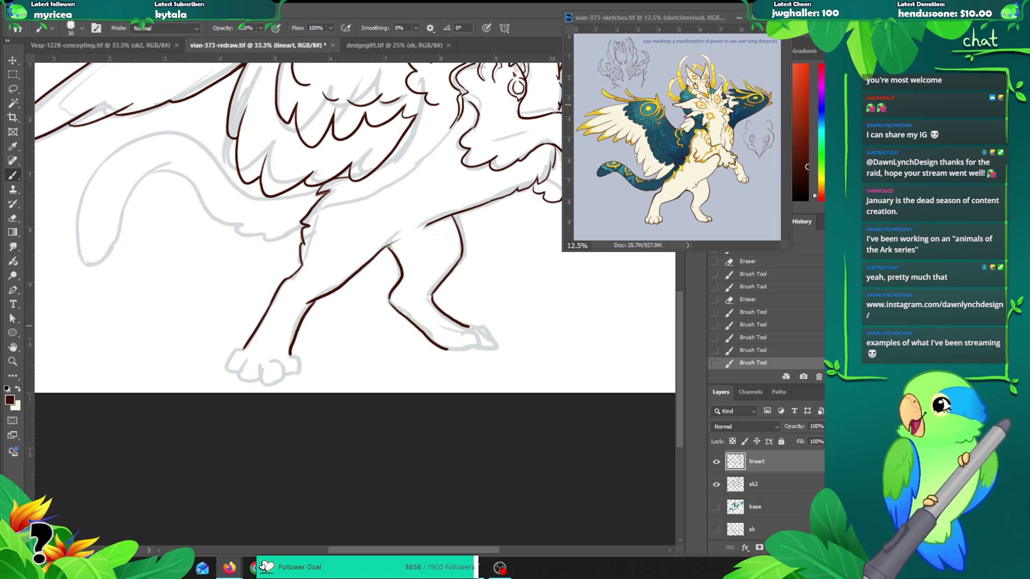
key("alt+Tab")
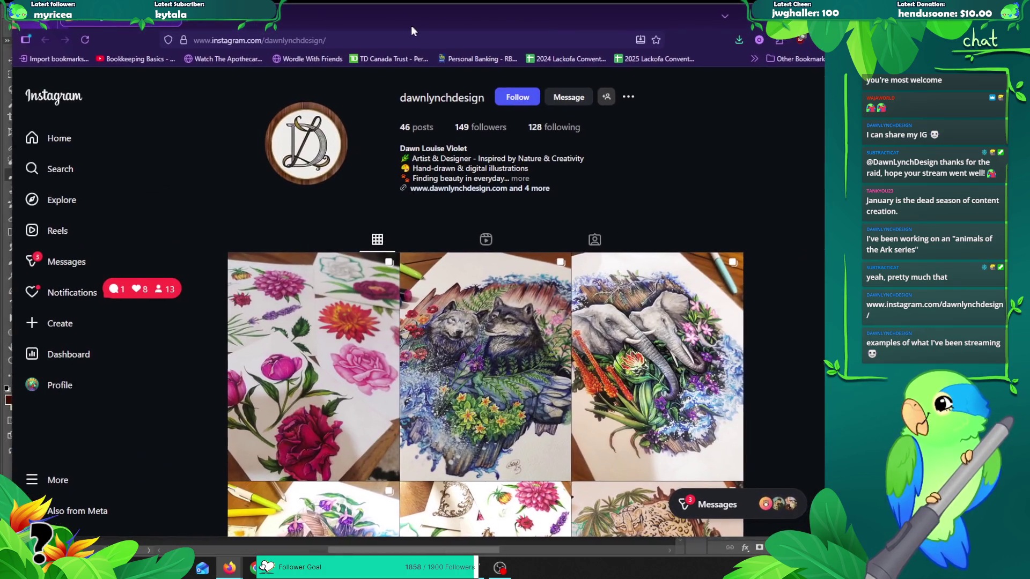
Step: Open the floral artwork post and step through all images of the floral and wolves posts
left_click(303, 376)
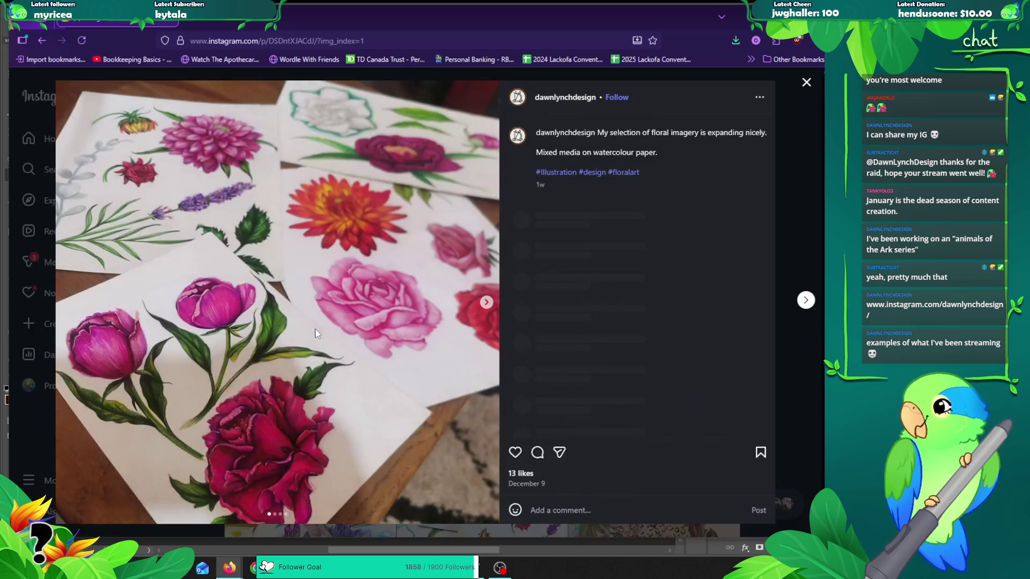
left_click(485, 304)
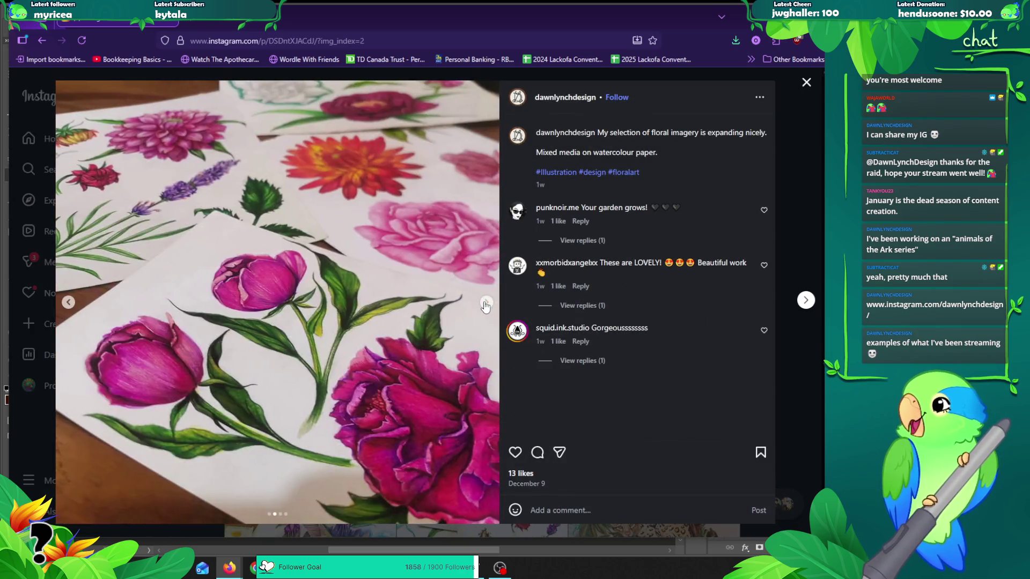
left_click(485, 304)
left_click(486, 304)
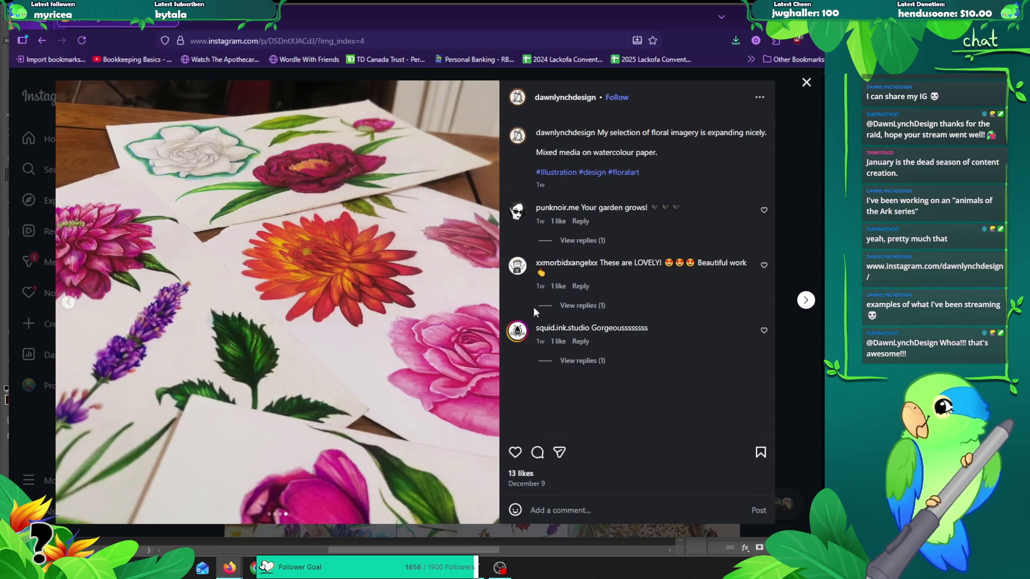
left_click(806, 301)
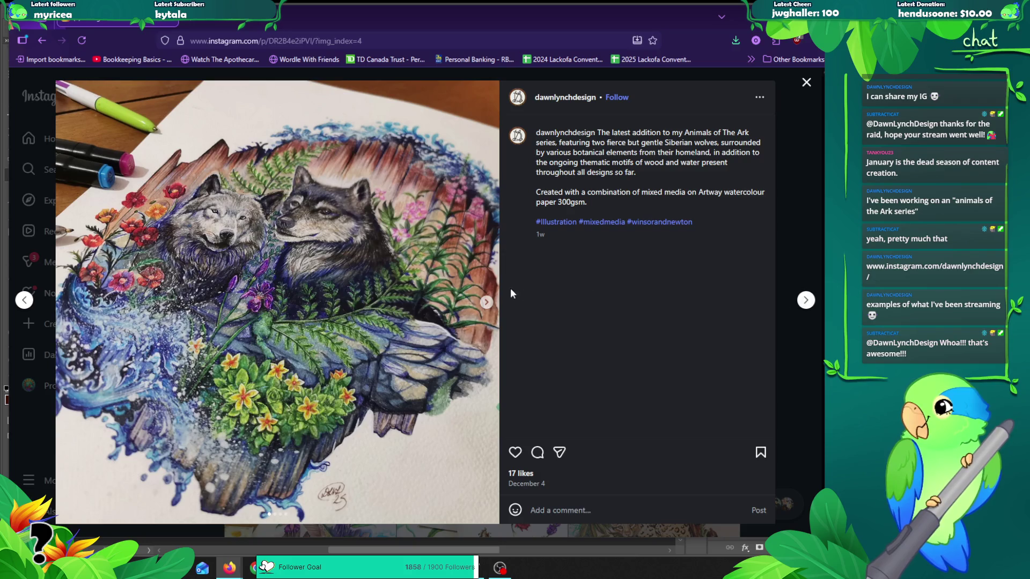
left_click(486, 304)
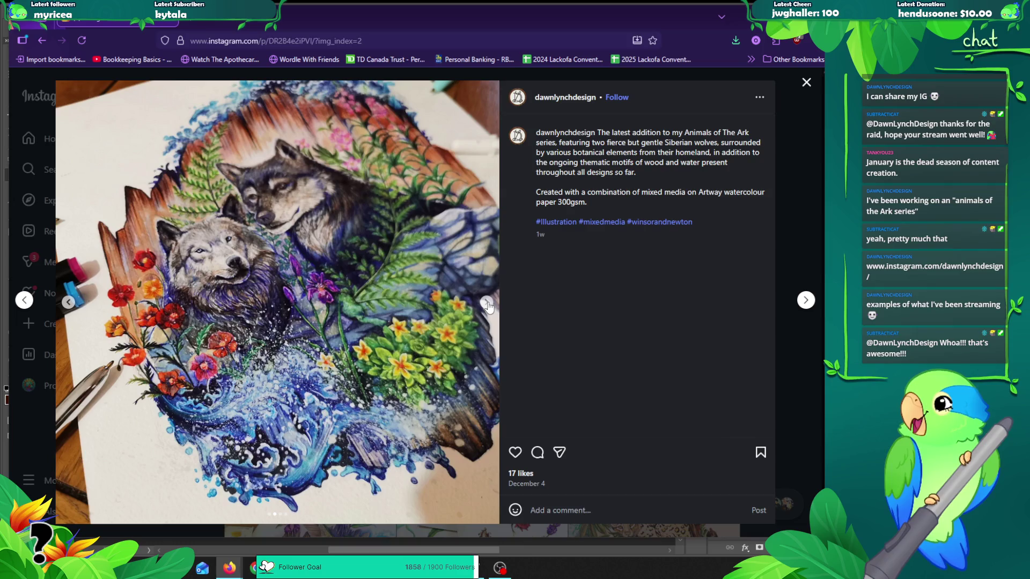
left_click(487, 304)
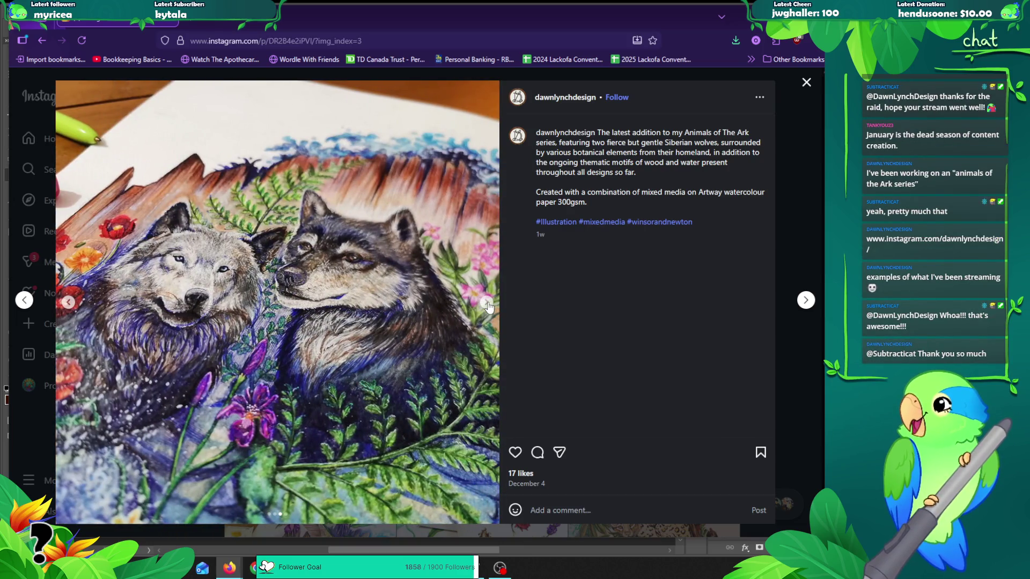
left_click(486, 304)
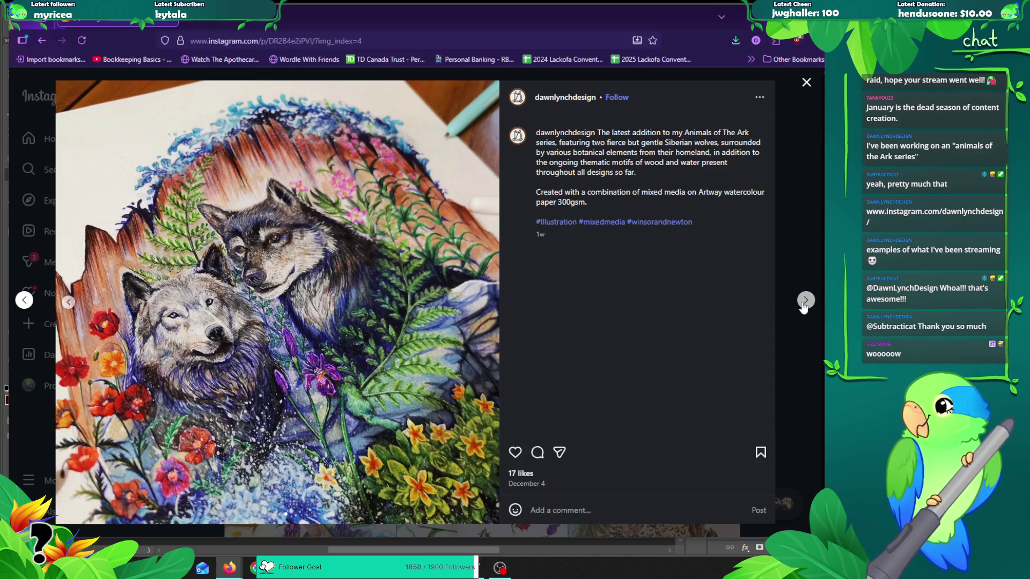
Step: View all images of the elephants post, then close it back to the profile grid
left_click(805, 301)
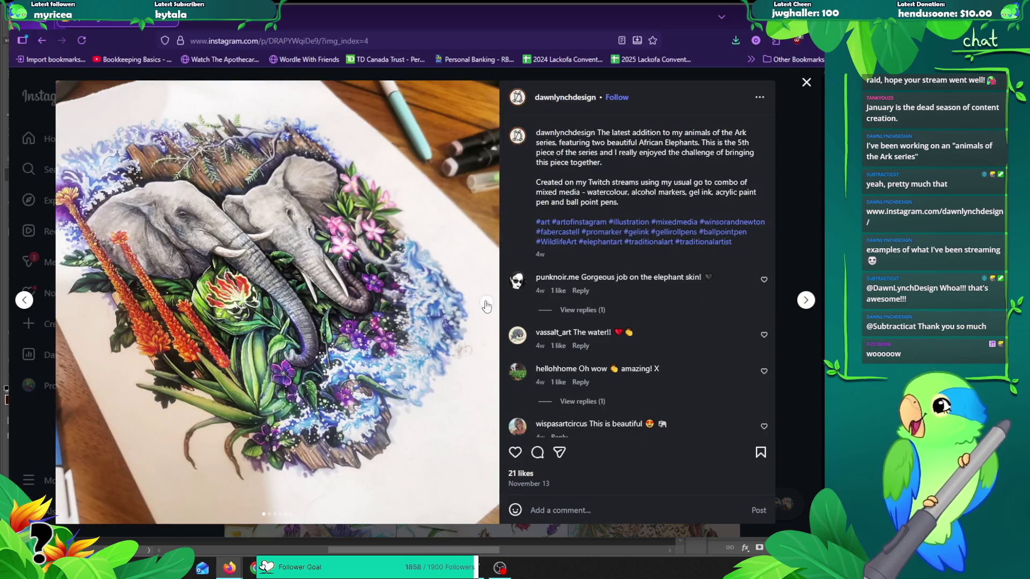
left_click(484, 306)
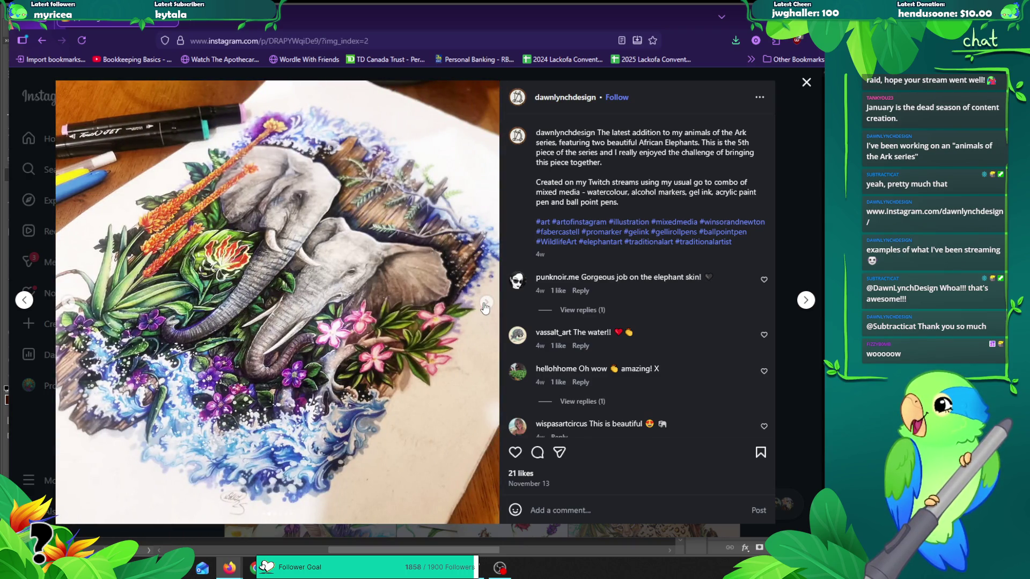
left_click(485, 305)
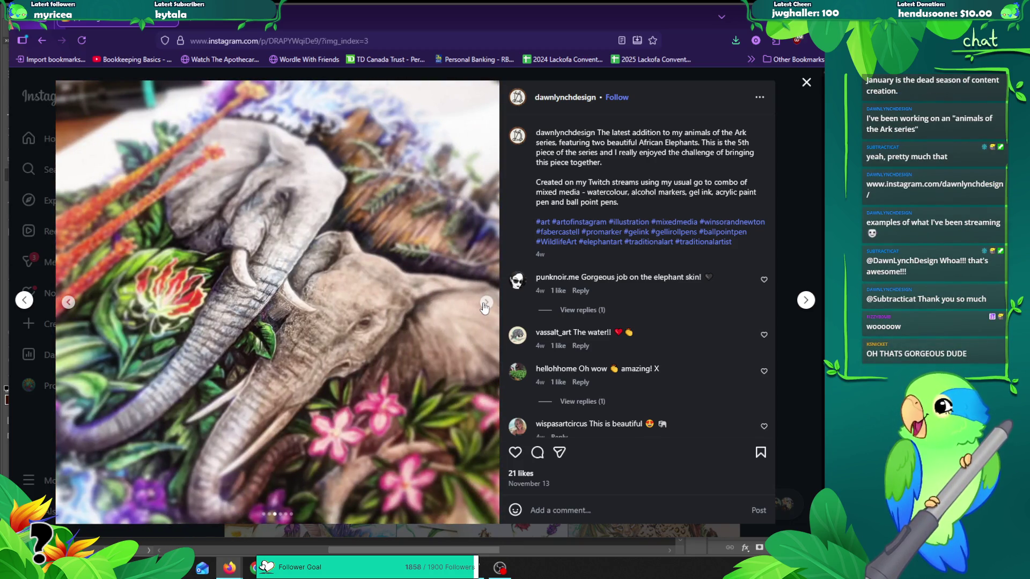
left_click(485, 306)
left_click(485, 305)
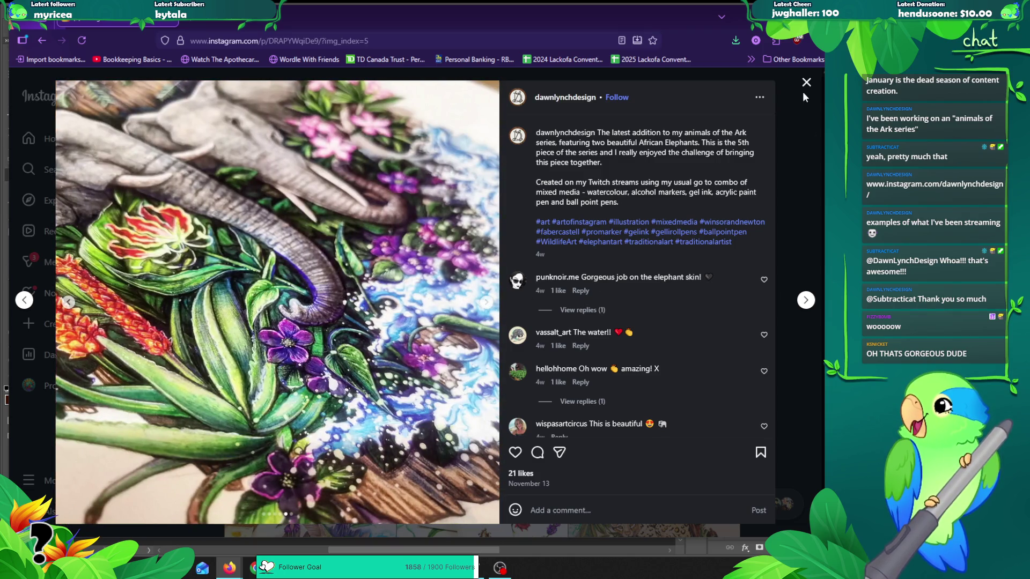
left_click(806, 83)
scroll(732, 283, "down", 7)
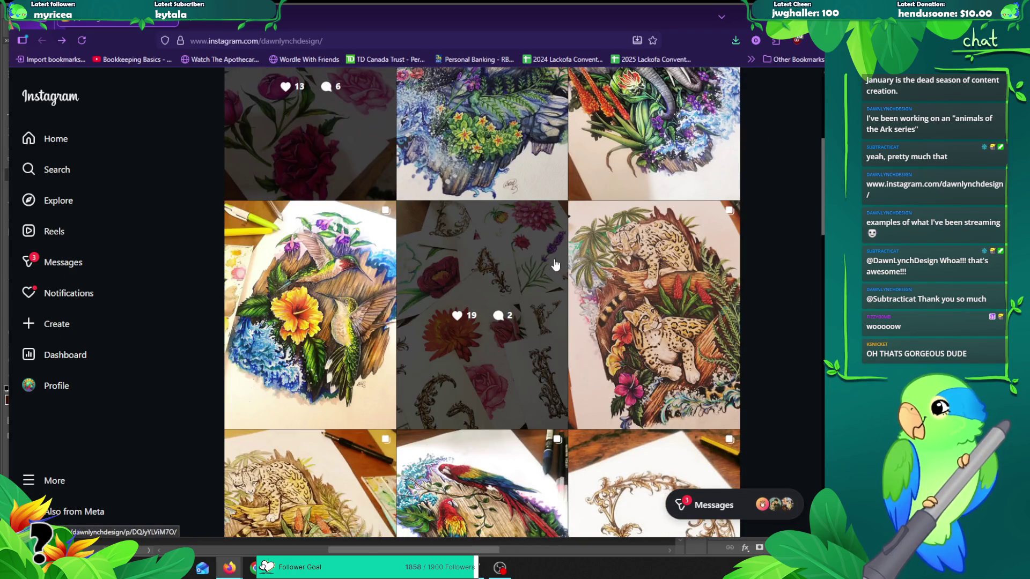
Step: Open and close the ocelot and baroque letter posts, scrolling further down the grid
left_click(657, 249)
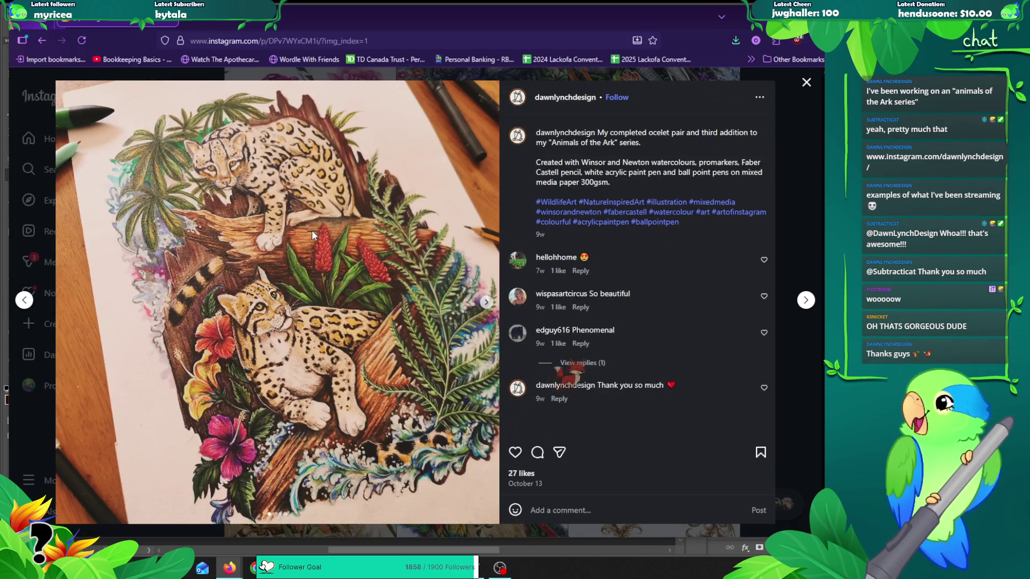
key("Escape")
scroll(424, 253, "down", 2)
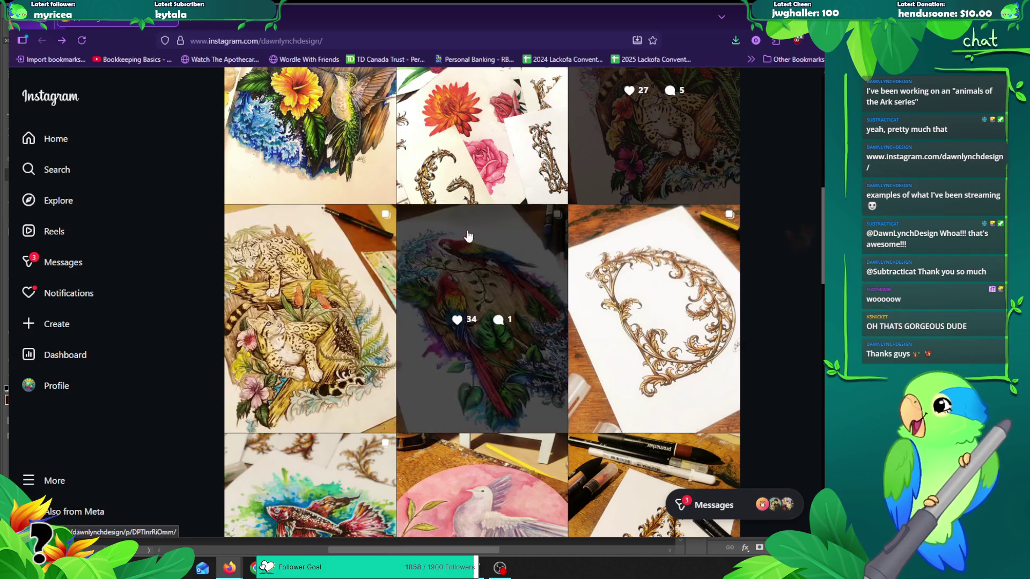
left_click(643, 264)
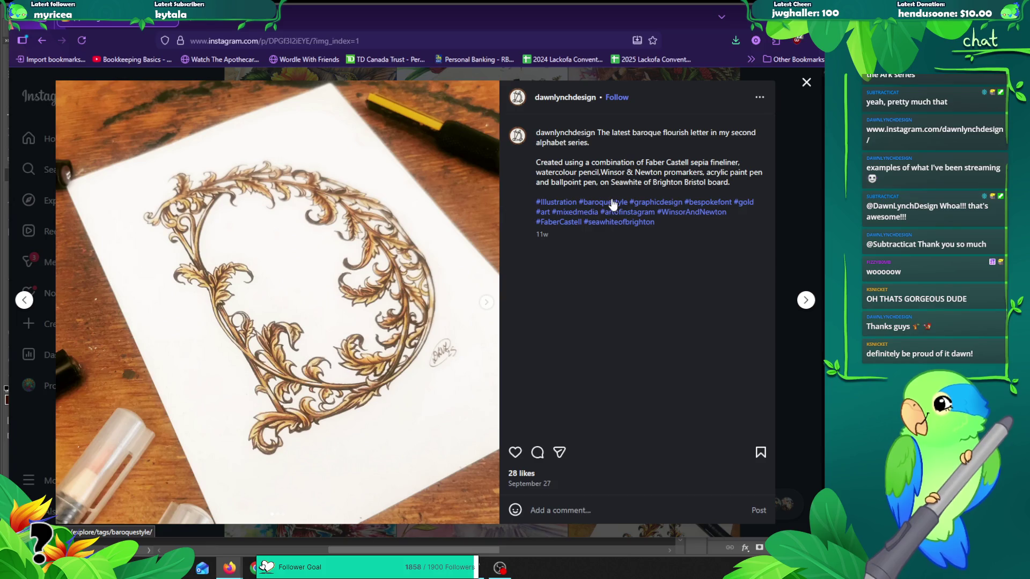
left_click(806, 82)
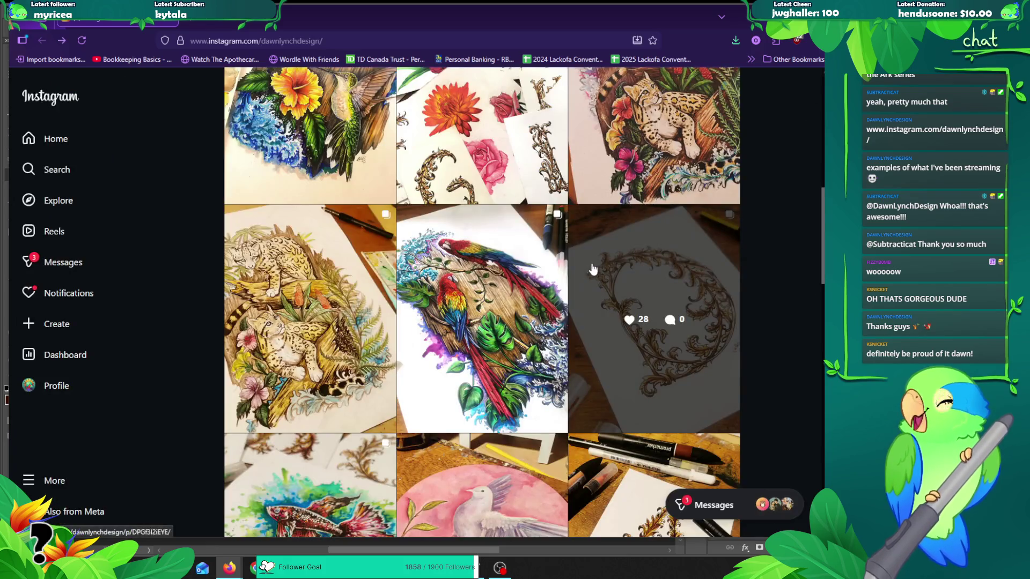
scroll(593, 269, "down", 3)
scroll(459, 225, "down", 1)
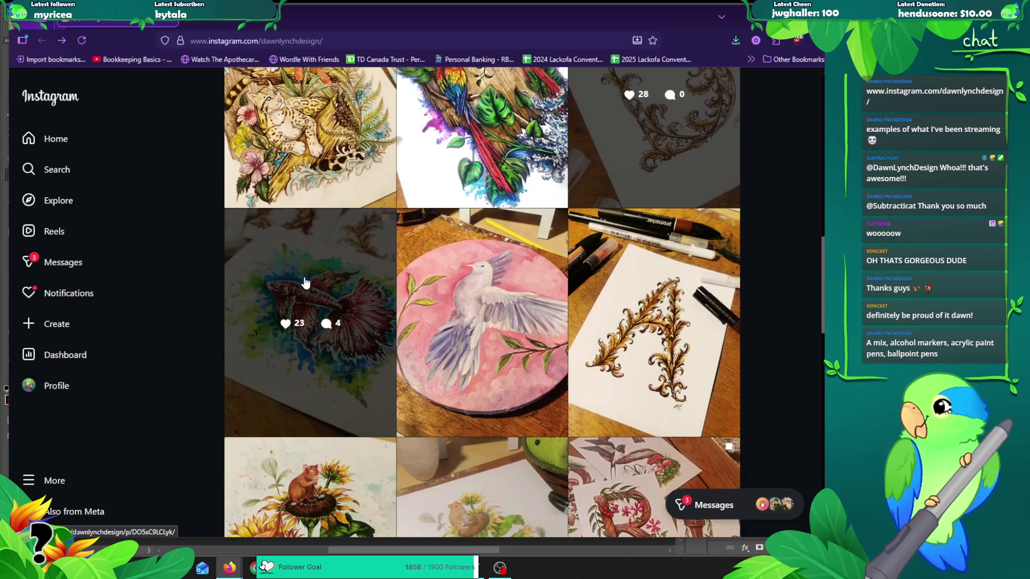
Step: View the betta fish post and both sunflower mice posts, returning to the profile grid
left_click(304, 285)
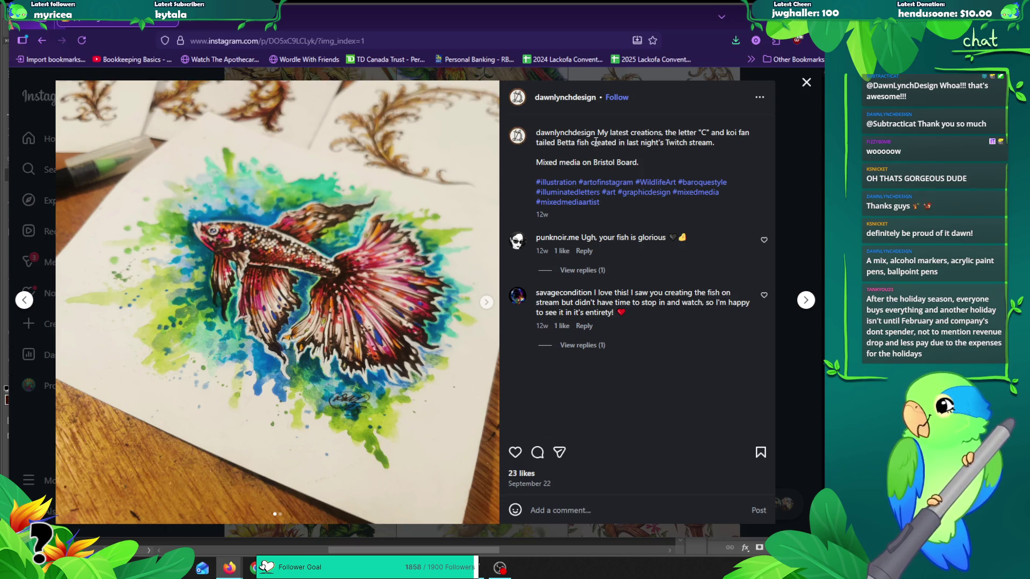
left_click(805, 83)
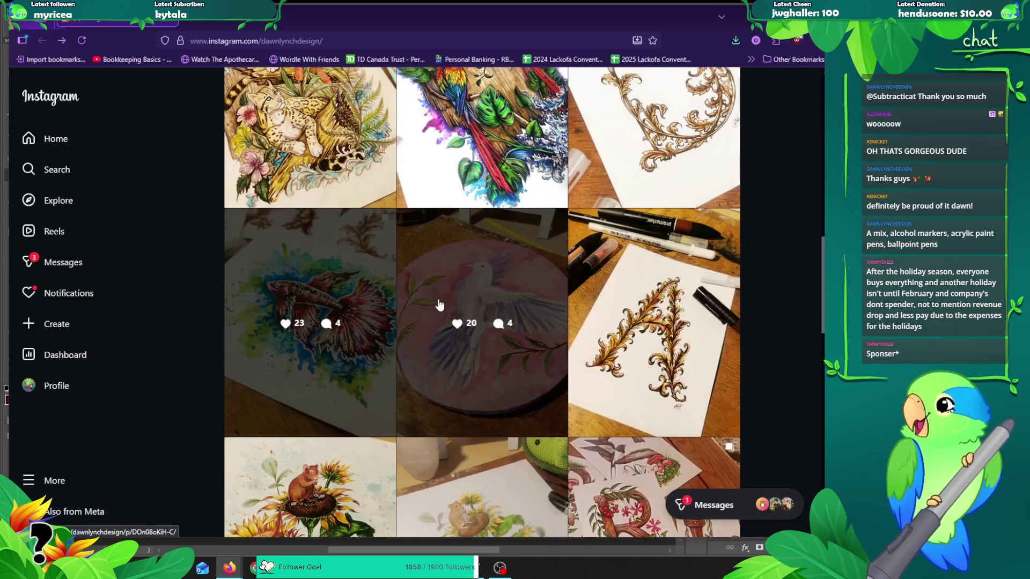
scroll(425, 309, "down", 5)
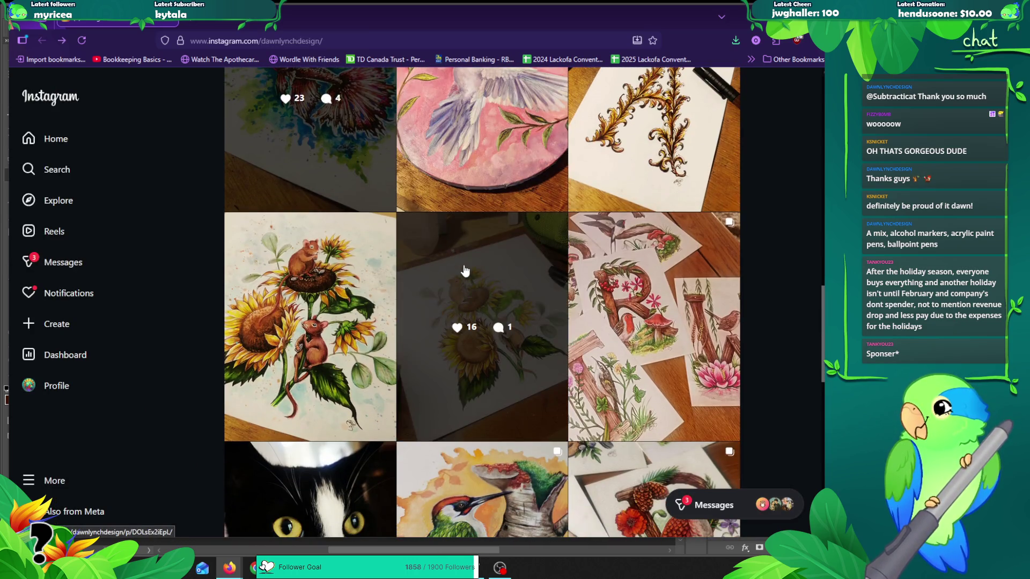
left_click(464, 265)
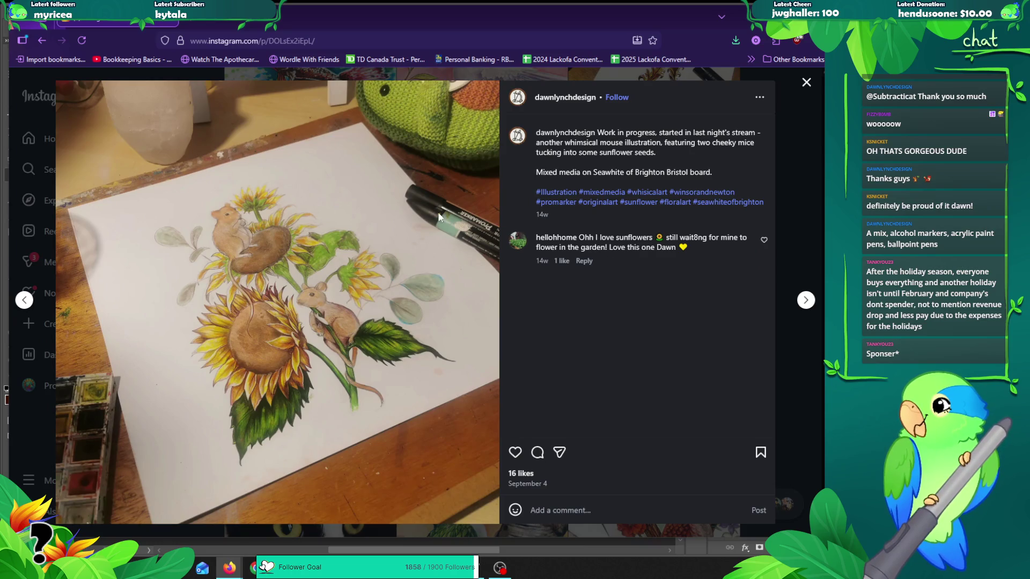
left_click(805, 83)
left_click(423, 287)
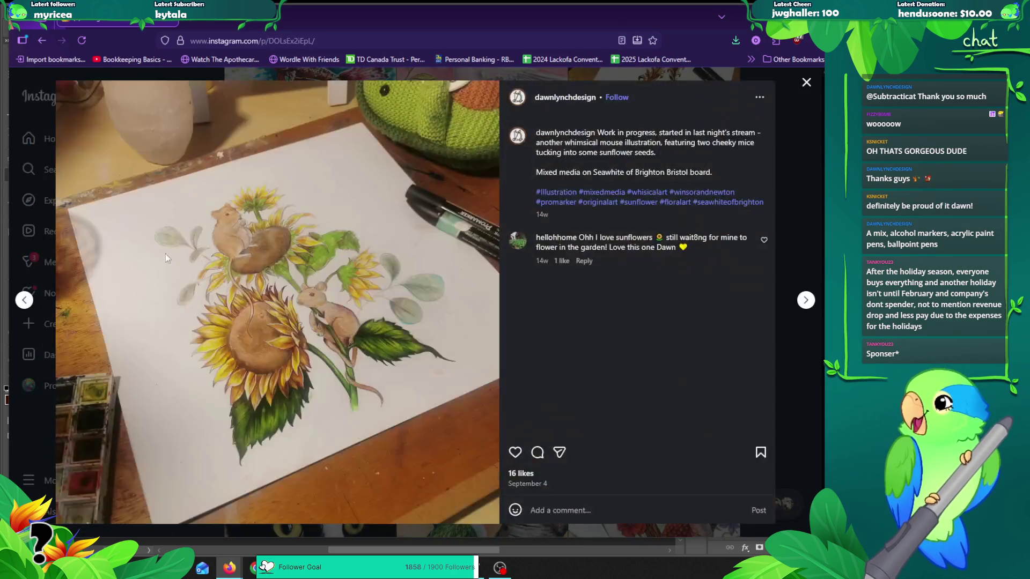
left_click(15, 300)
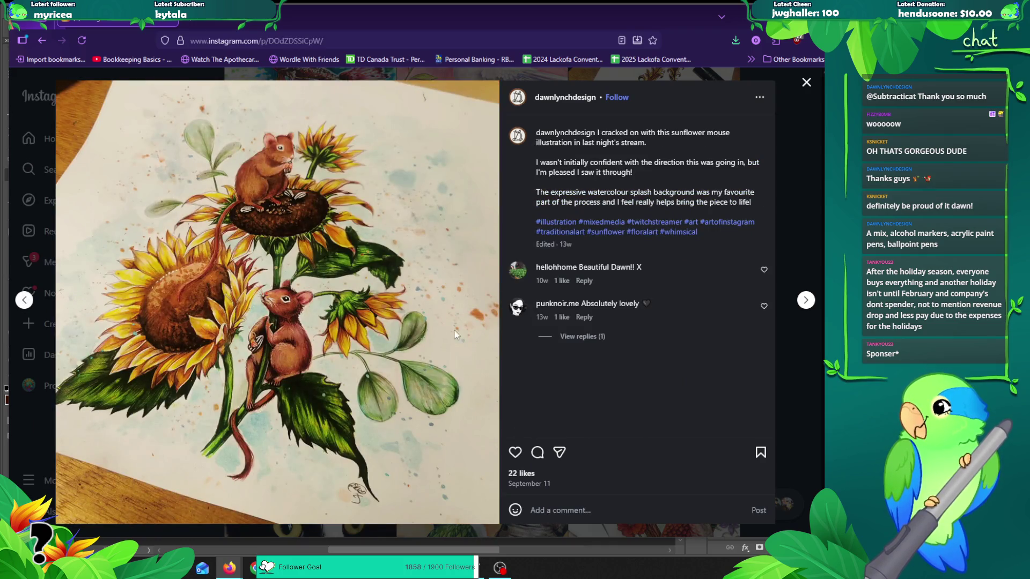
left_click(806, 82)
scroll(747, 257, "down", 1)
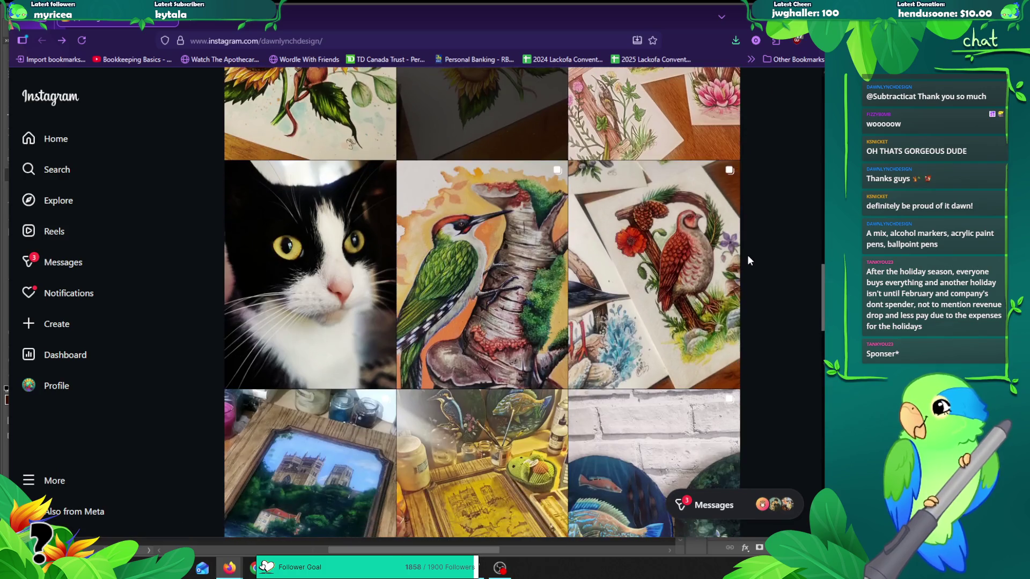
Step: View the tuxedo cat and mushroom kingfisher posts, then return to the Photoshop lineart document
left_click(316, 242)
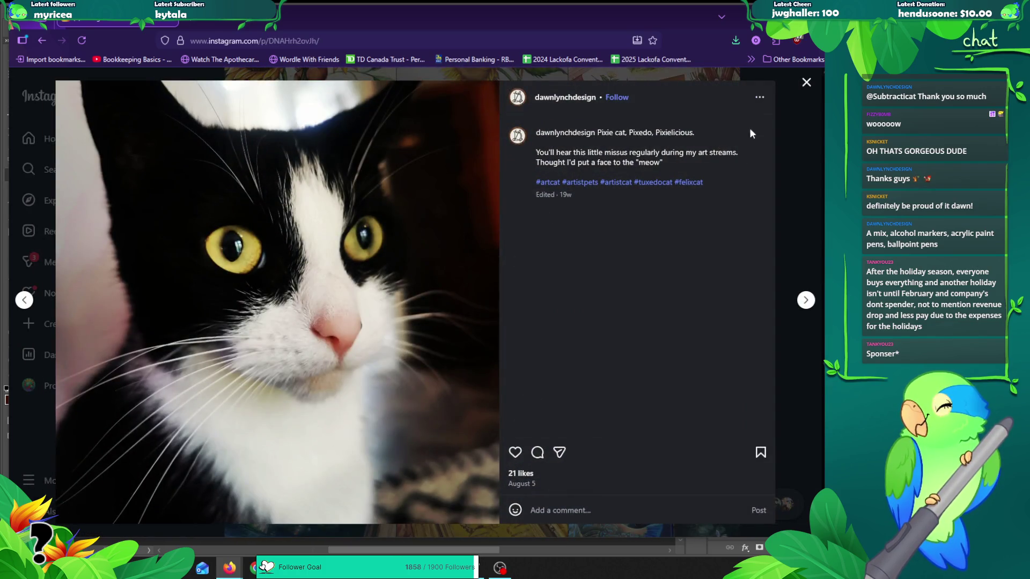
left_click(806, 84)
scroll(756, 249, "down", 2)
scroll(756, 249, "down", 5)
scroll(775, 250, "down", 4)
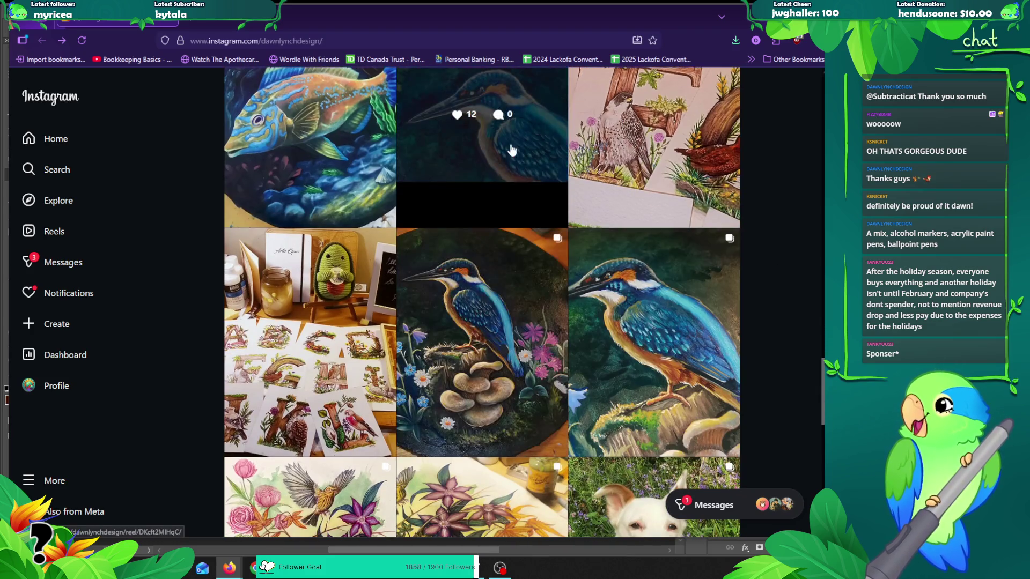
left_click(474, 336)
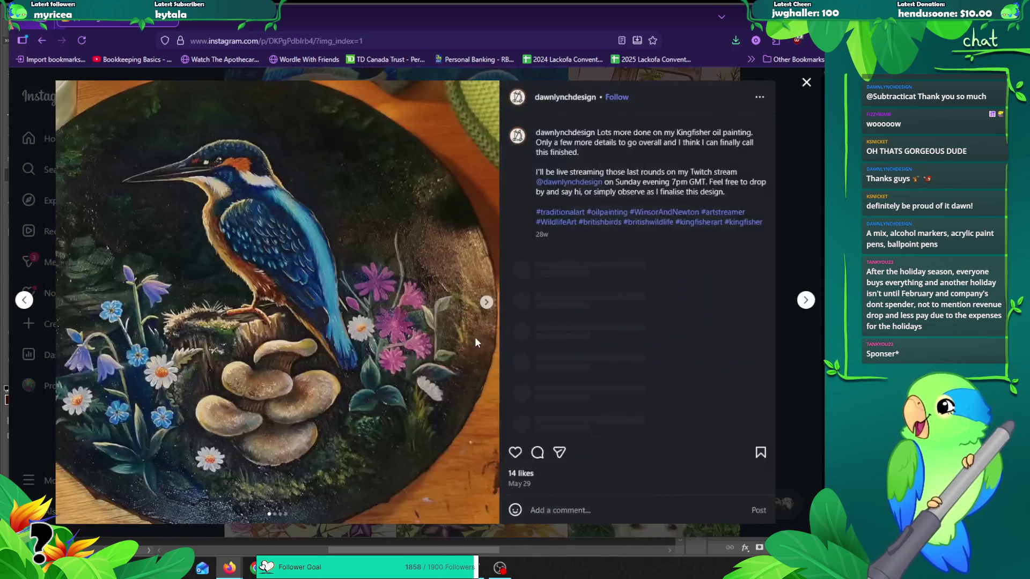
left_click(806, 82)
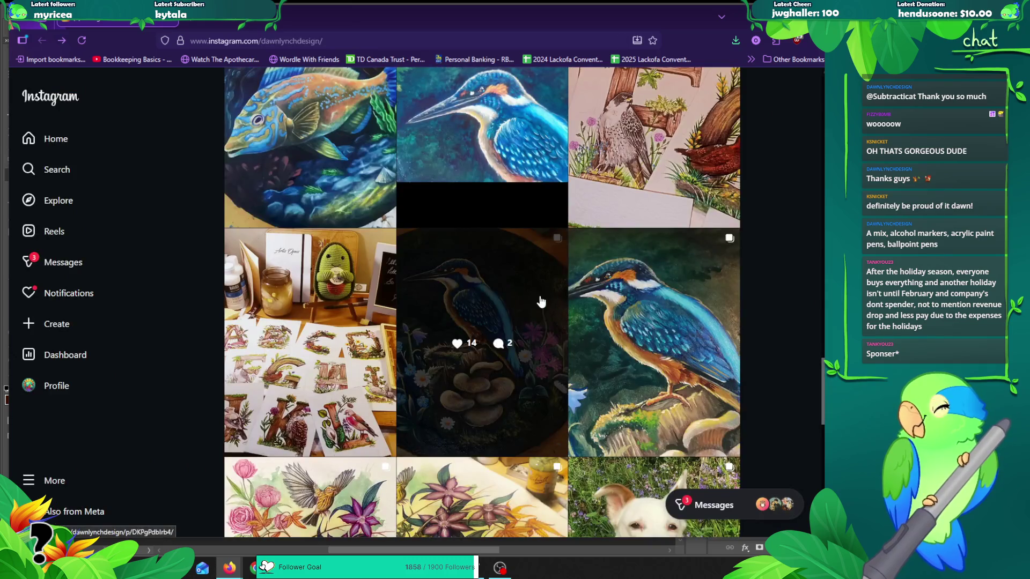
scroll(574, 294, "down", 4)
scroll(574, 294, "down", 6)
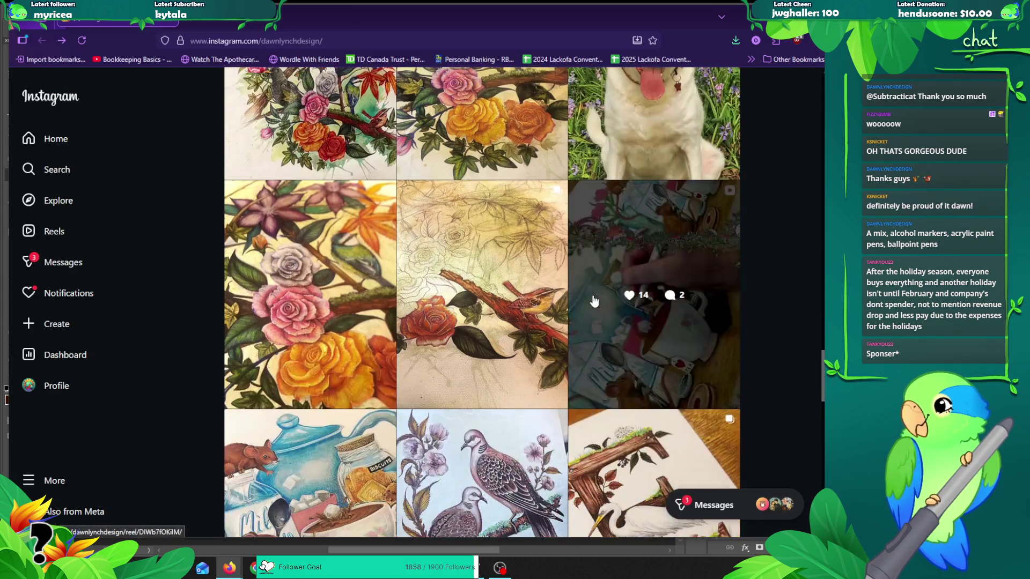
key("alt+Tab")
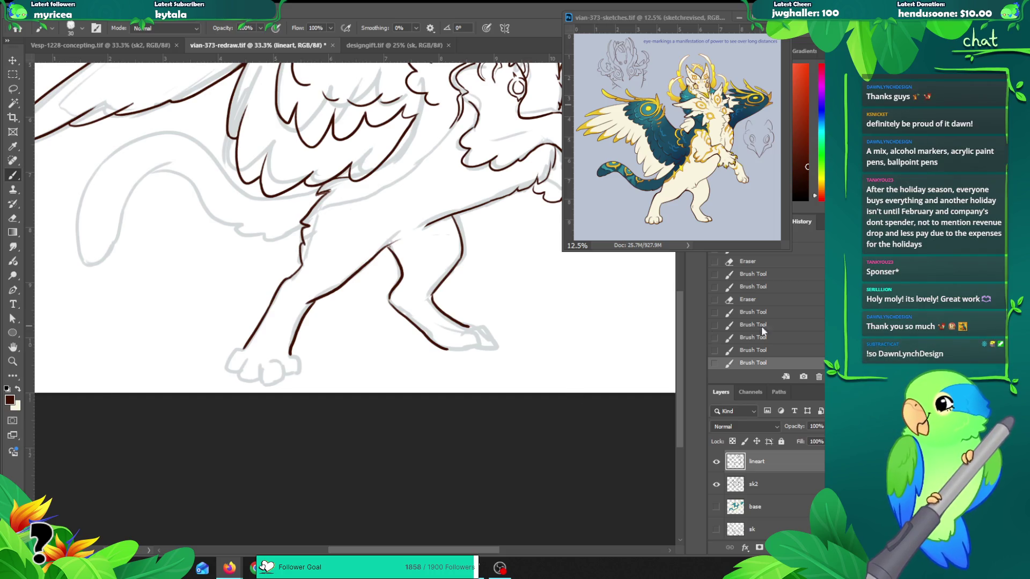
Step: Ink a dark-brown line on the creature's chest, then reframe the view toward the legs
left_click_drag(328, 190, 309, 228)
key("z")
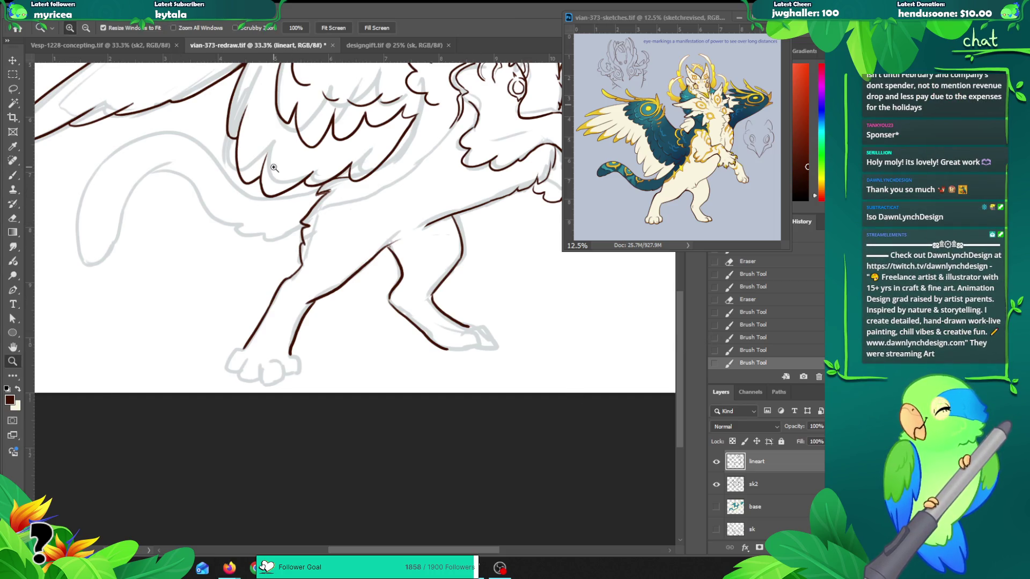
left_click(229, 334, "alt")
left_click_drag(229, 334, 237, 299)
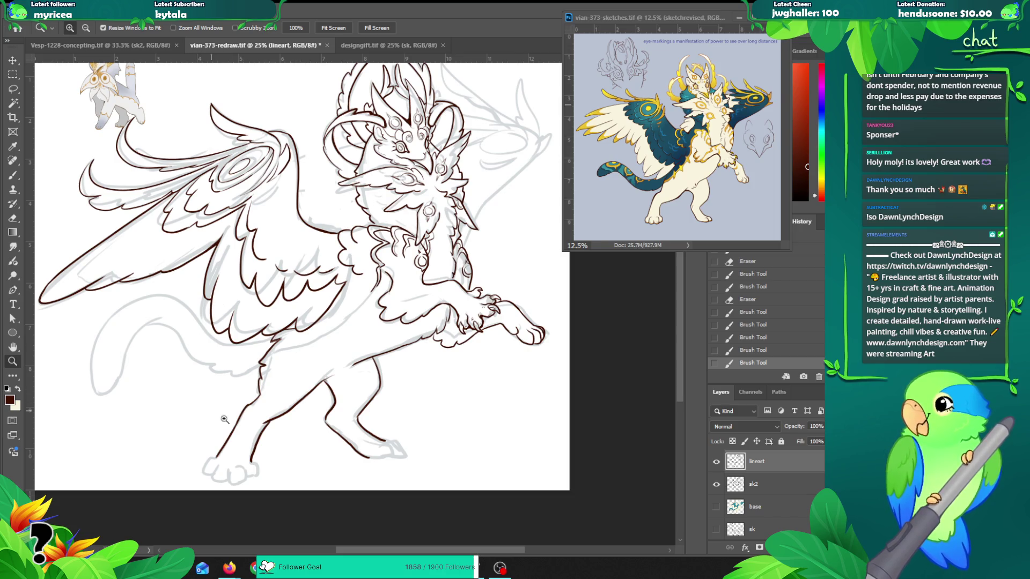
left_click(251, 450)
left_click_drag(252, 449, 271, 406)
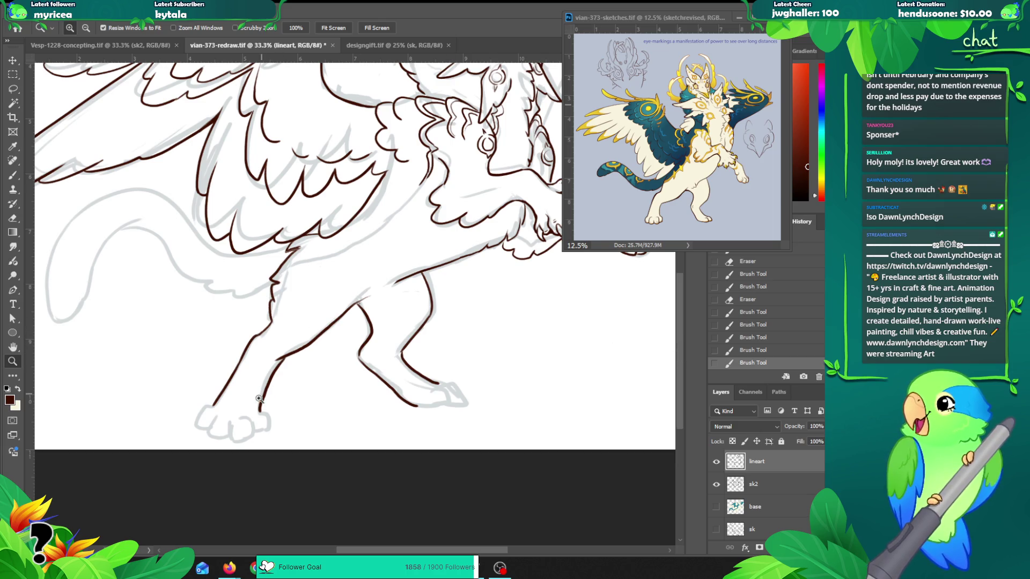
Step: Zoom in on the lower paw and try extending the front leg line into it
left_click(260, 397)
left_click(239, 397)
key("b")
mouse_move(208, 380)
left_mouse_down()
mouse_move(180, 400)
mouse_move(176, 418)
mouse_move(221, 433)
mouse_move(194, 418)
mouse_move(224, 433)
mouse_move(260, 408)
mouse_move(257, 432)
mouse_move(226, 437)
mouse_move(259, 433)
mouse_move(225, 434)
mouse_move(242, 438)
left_mouse_up()
key("ctrl+z")
key("ctrl+z")
key("ctrl+z")
key("ctrl+z")
key("ctrl+z")
key("ctrl+z")
key("ctrl+z")
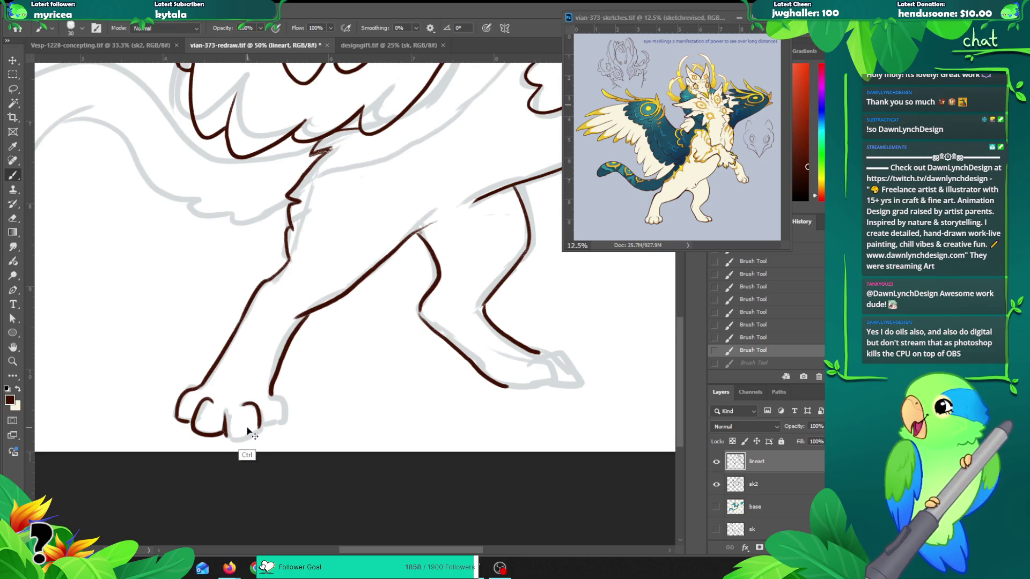
Step: Redo the lower paw's toe outline, fixing mistakes with undo and eraser, then check the whole figure
key("ctrl+z")
mouse_move(227, 412)
left_mouse_down()
mouse_move(225, 437)
mouse_move(255, 433)
mouse_move(246, 442)
mouse_move(262, 425)
mouse_move(257, 405)
mouse_move(258, 432)
mouse_move(238, 435)
mouse_move(257, 406)
mouse_move(285, 408)
mouse_move(290, 424)
mouse_move(266, 429)
mouse_move(287, 419)
left_mouse_up()
key("ctrl+z")
key("ctrl+z")
key("e")
key("b")
key("ctrl+z")
key("ctrl+z")
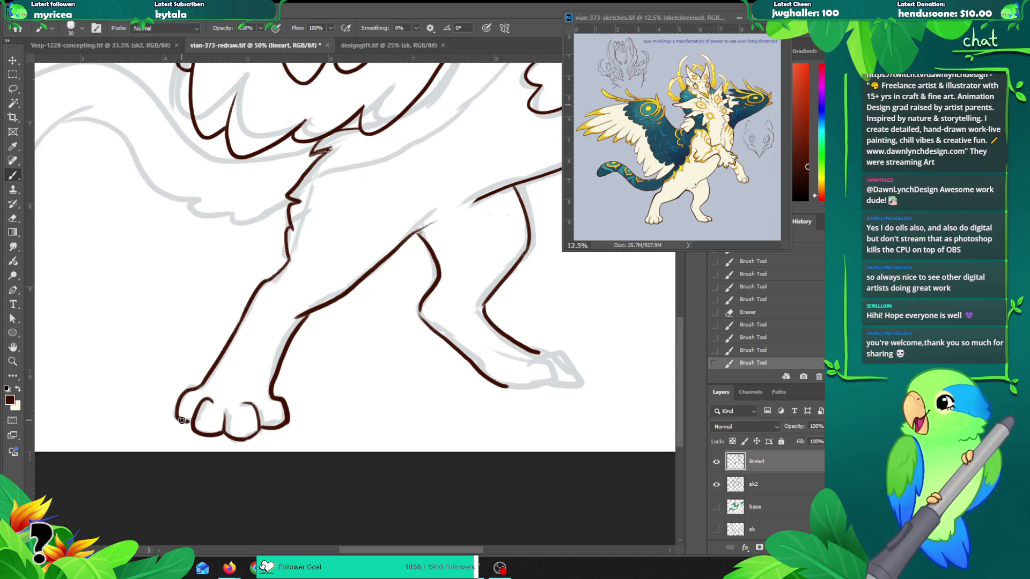
left_click_drag(190, 422, 199, 414)
key("z")
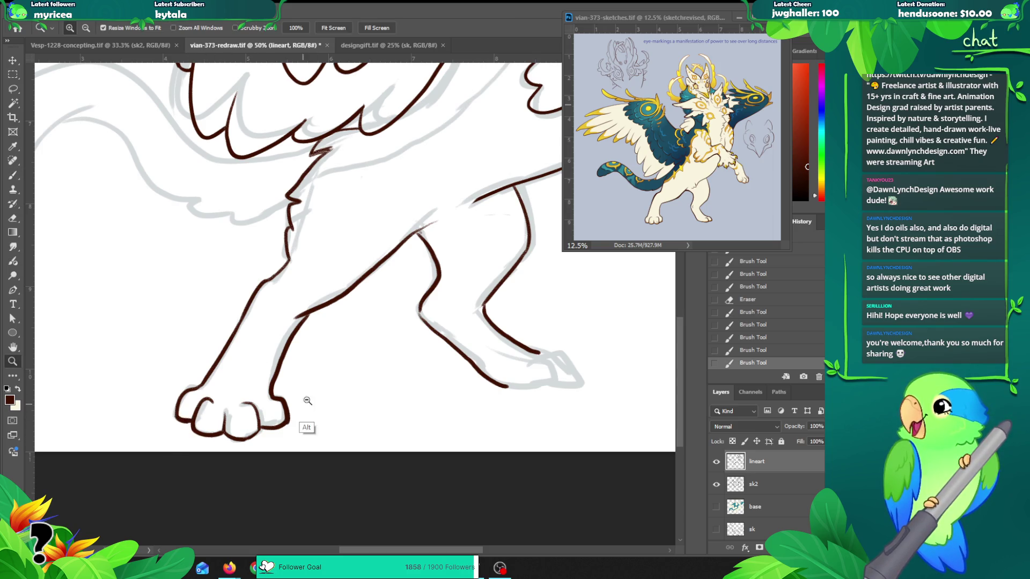
key("ctrl+minus")
key("ctrl+minus")
mouse_move(359, 330)
left_mouse_down()
mouse_move(330, 307)
mouse_move(349, 345)
mouse_move(340, 368)
mouse_move(362, 335)
left_mouse_up()
key("b")
Step: Draw the rear paw's bottom contour and pointed toe tip, then zoom out to review
key("ctrl+plus")
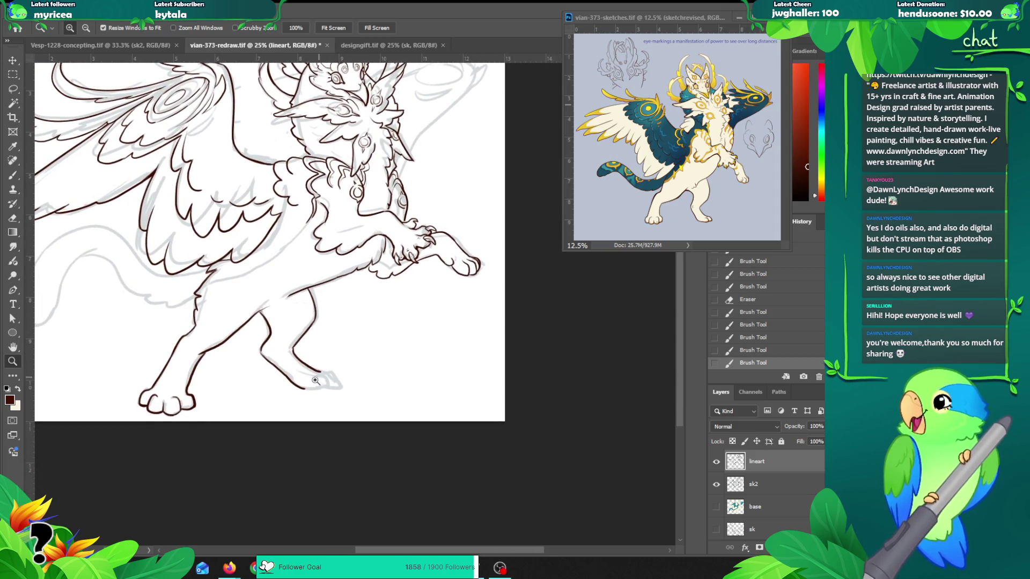
key("ctrl+plus")
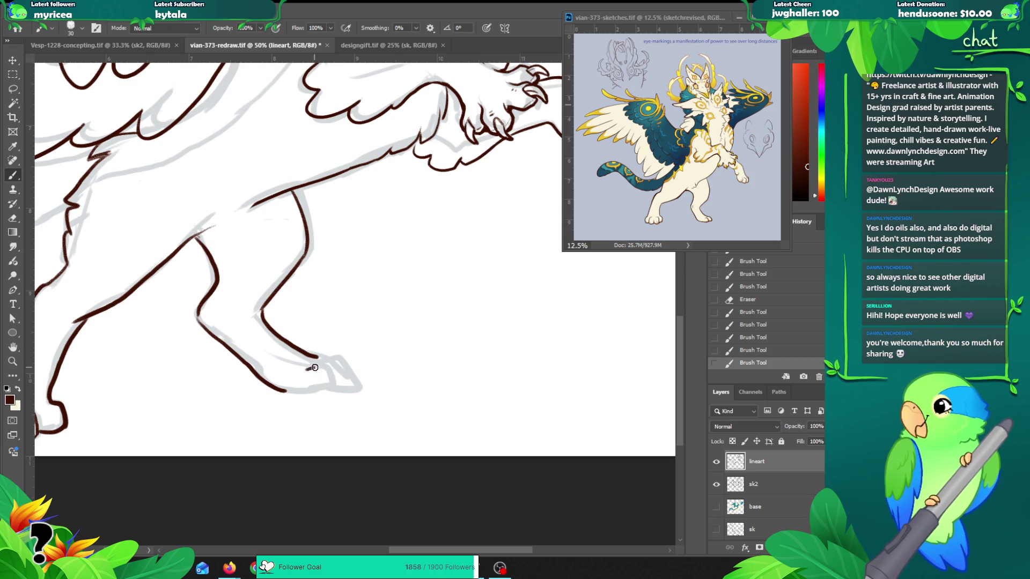
left_click_drag(285, 391, 336, 391)
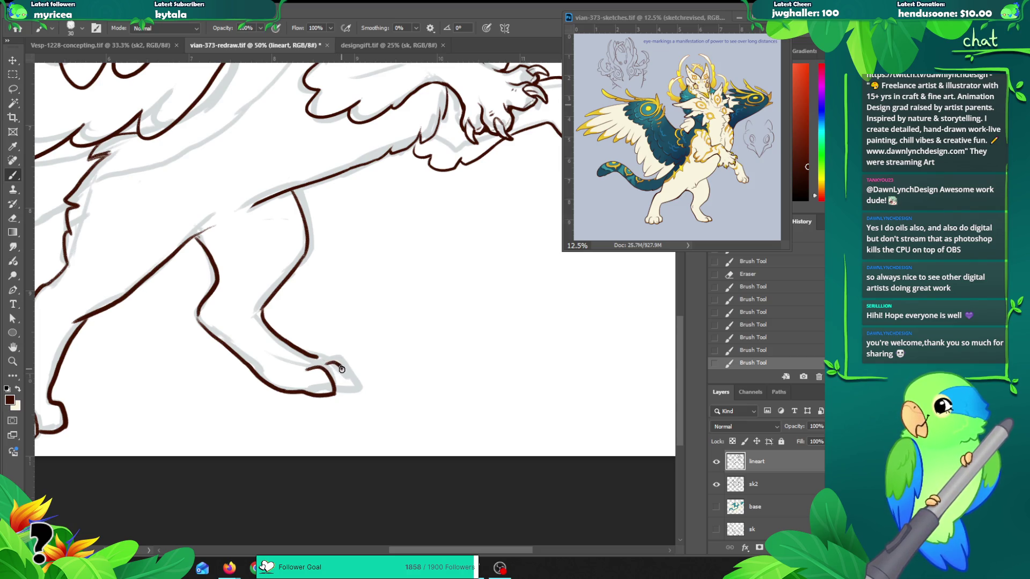
mouse_move(349, 382)
left_mouse_down()
mouse_move(340, 391)
mouse_move(354, 387)
left_mouse_up()
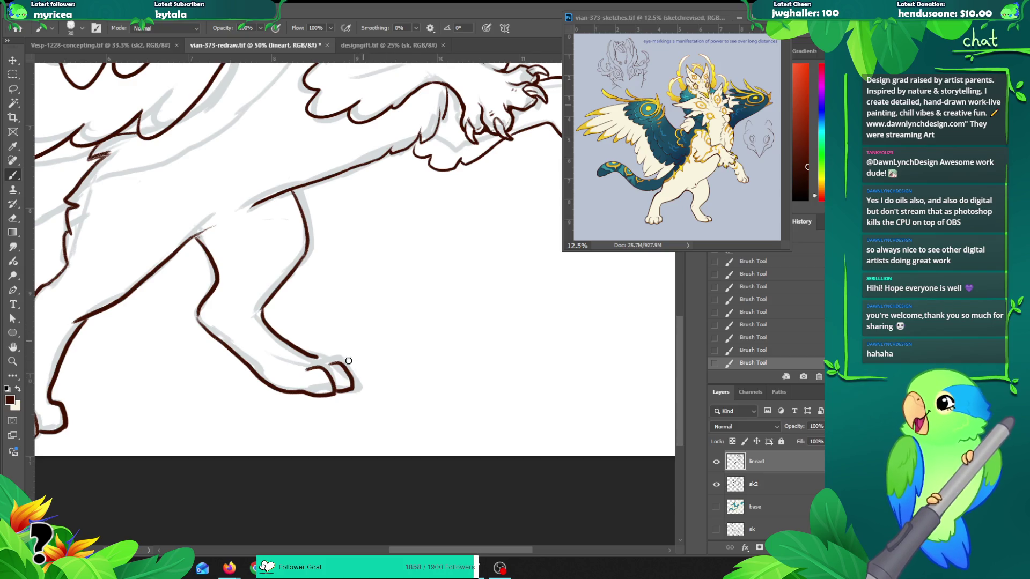
key("ctrl+z")
key("ctrl+z")
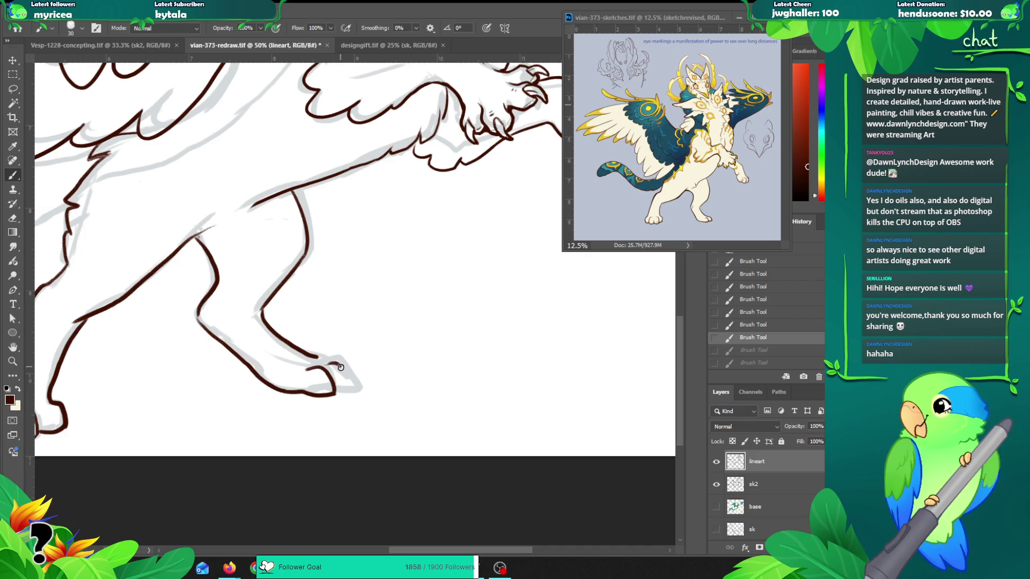
mouse_move(349, 385)
left_mouse_down()
mouse_move(343, 392)
mouse_move(359, 388)
mouse_move(341, 393)
mouse_move(352, 387)
left_mouse_up()
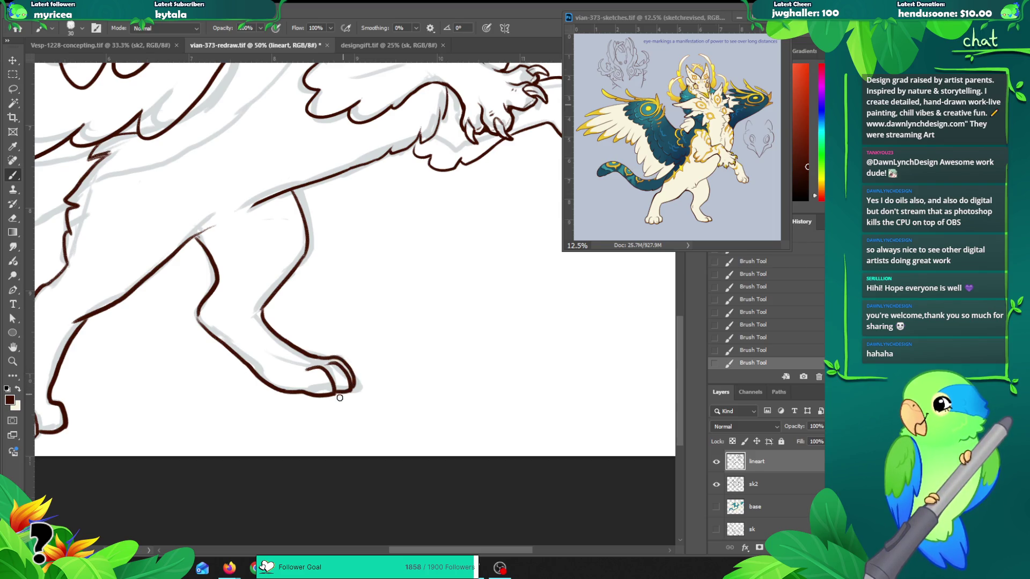
key("z")
left_click(365, 367, "alt")
left_click(363, 385, "alt")
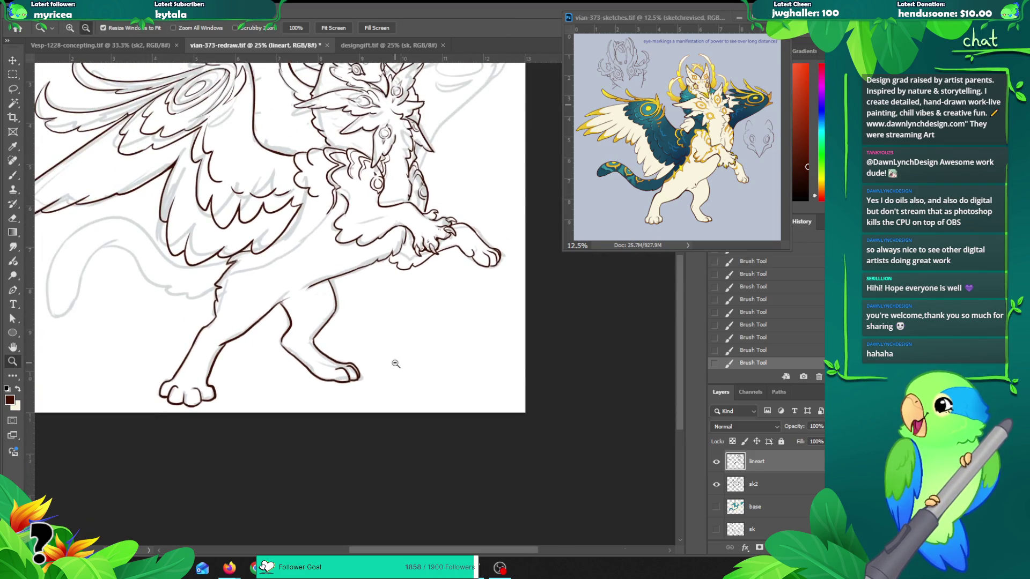
Step: Erase part of the rear leg's inner line and redraw it with the brush
left_click_drag(334, 284, 352, 298)
mouse_move(243, 251)
left_mouse_down()
mouse_move(199, 356)
mouse_move(206, 312)
left_mouse_up()
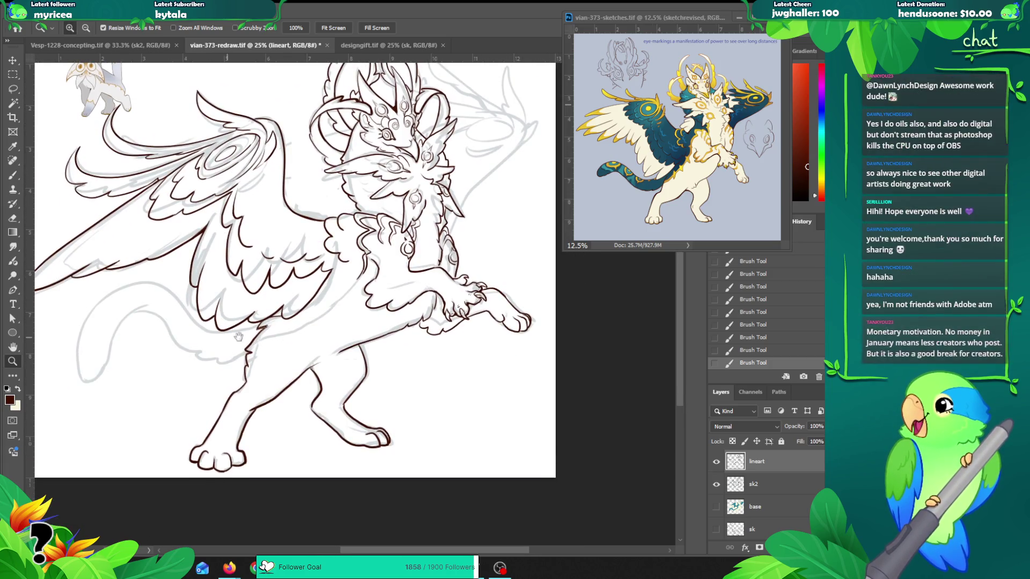
left_click(319, 347)
key("b")
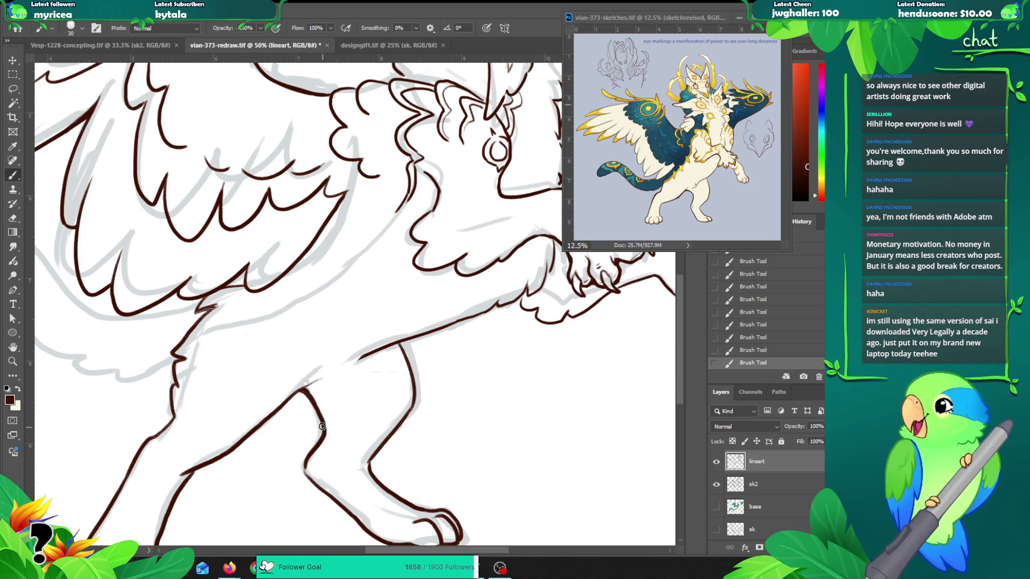
key("e")
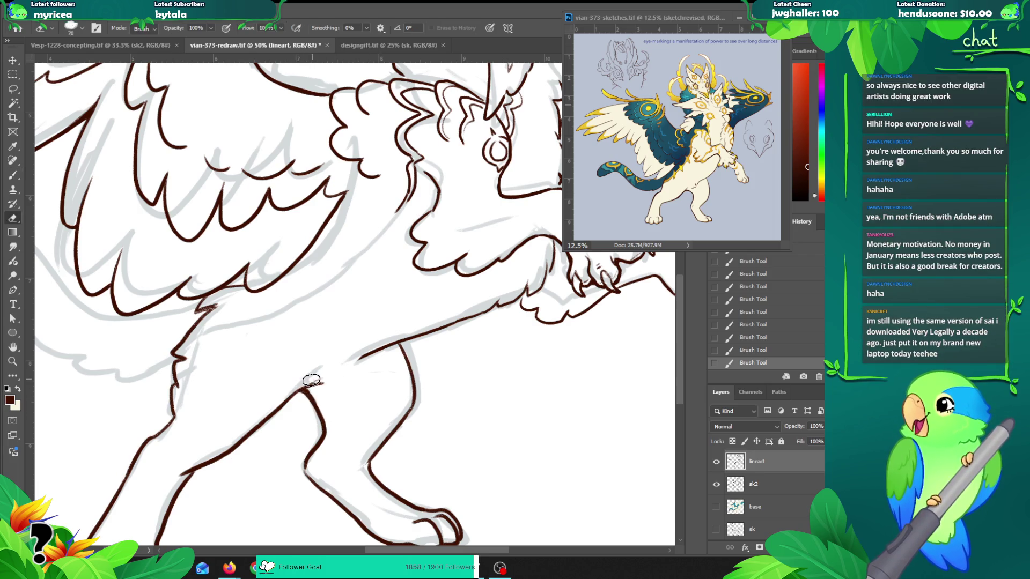
mouse_move(326, 382)
left_mouse_down()
mouse_move(304, 385)
mouse_move(339, 380)
mouse_move(344, 367)
mouse_move(272, 412)
left_mouse_up()
key("b")
key("ctrl+z")
left_click_drag(315, 374, 293, 394)
Step: Erase two small stray marks on the leg line at a wider view
key("z")
scroll(488, 313, "down", 3)
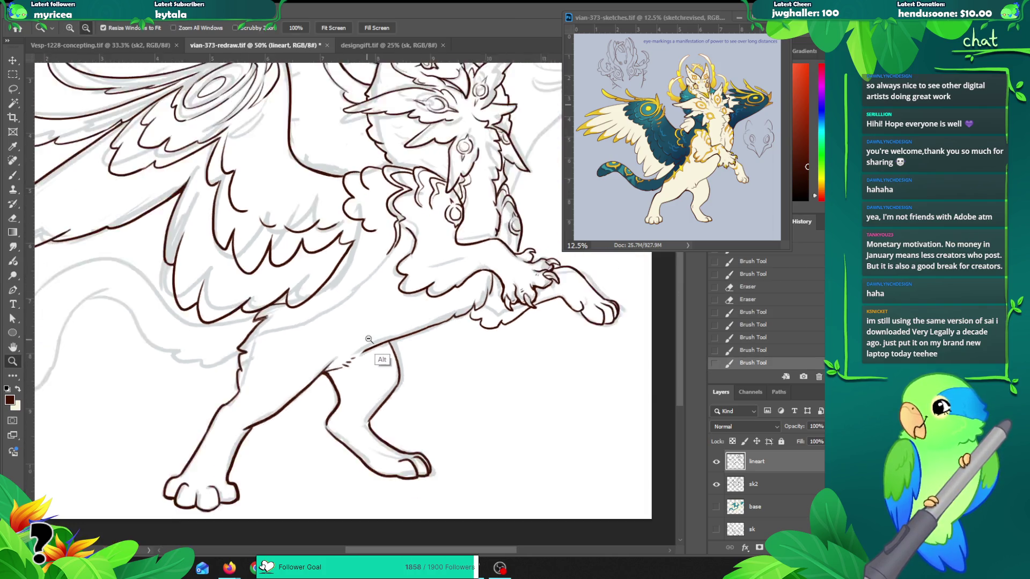
left_click_drag(488, 313, 455, 325)
key("e")
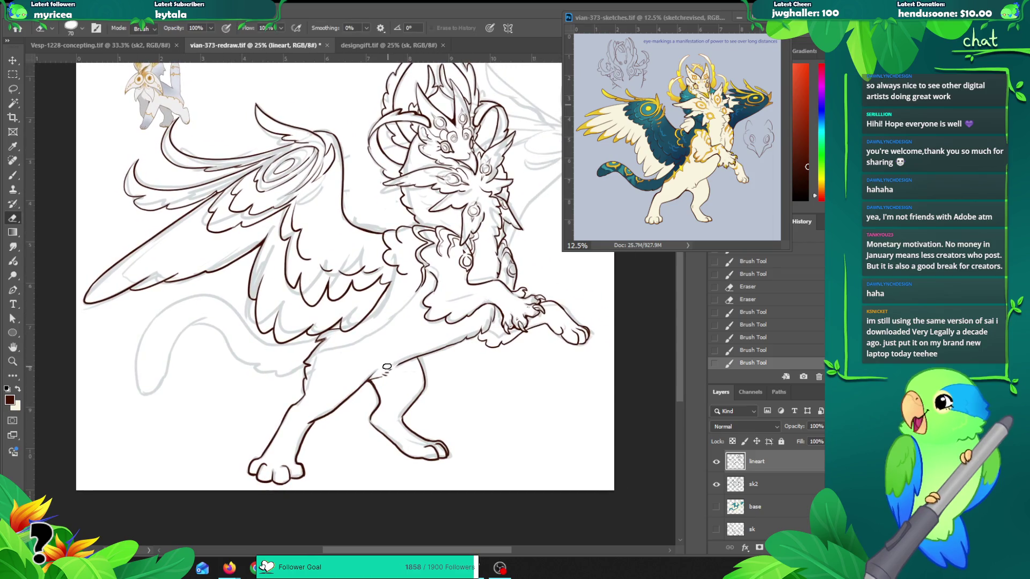
left_click_drag(390, 368, 362, 416)
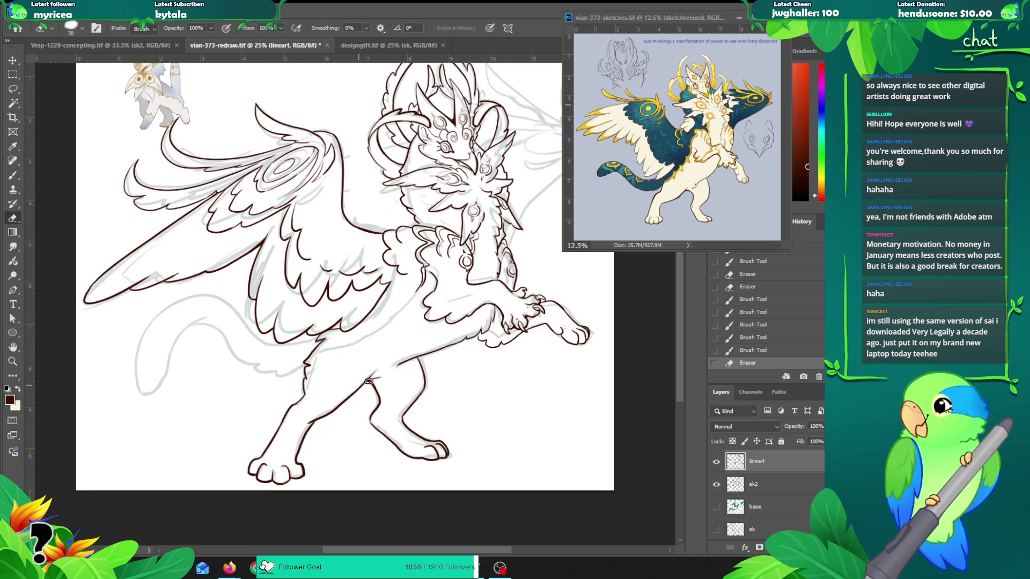
mouse_move(376, 378)
left_mouse_down()
mouse_move(378, 334)
mouse_move(334, 355)
left_mouse_up()
left_click(248, 397)
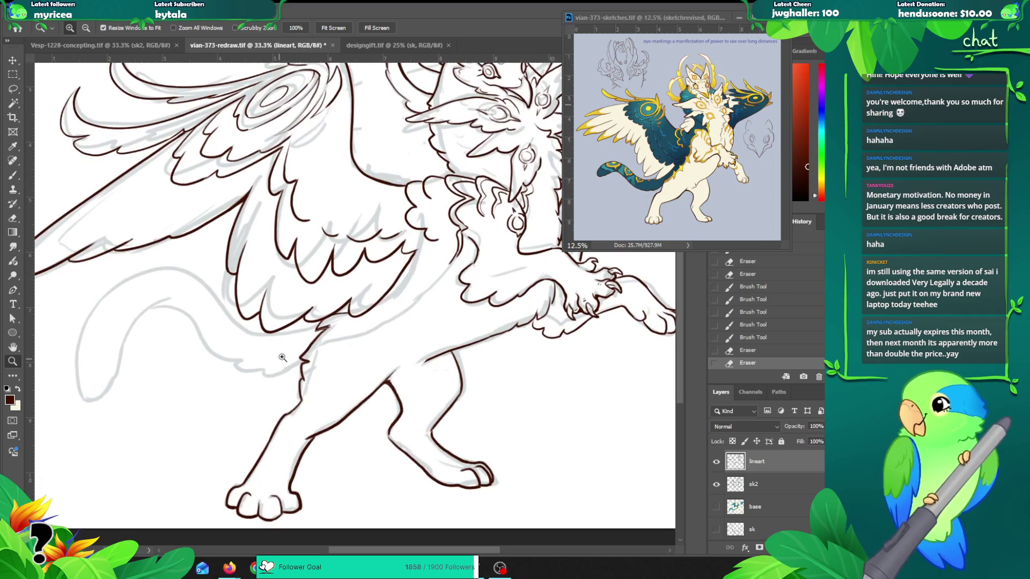
left_click(358, 331)
Step: Ink a long line leftward along the creature's back, redrawing it twice
key("b")
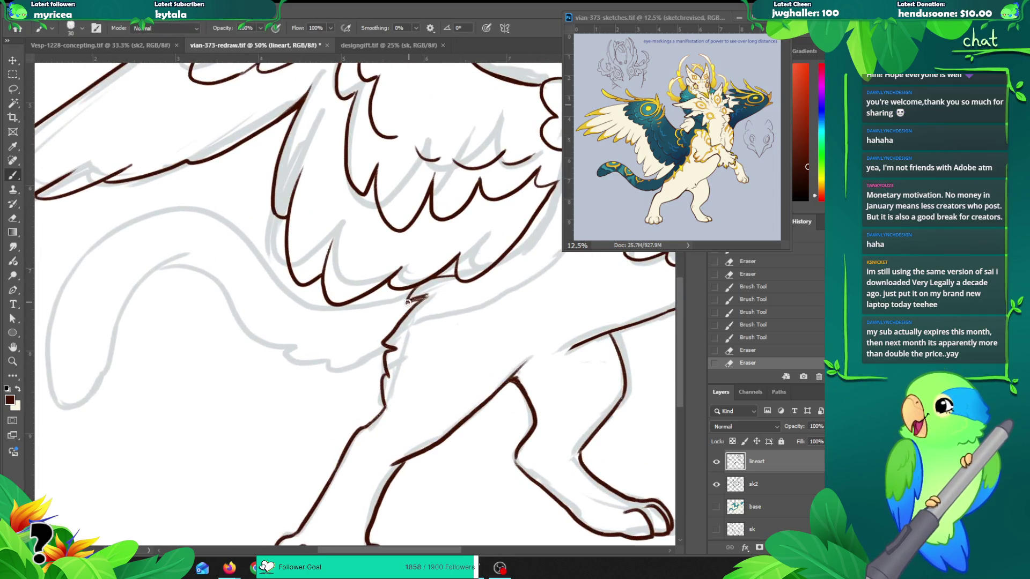
left_click_drag(408, 300, 340, 324)
key("ctrl+z")
mouse_move(414, 293)
left_mouse_down()
mouse_move(385, 310)
mouse_move(292, 321)
left_mouse_up()
key("ctrl+z")
mouse_move(413, 294)
left_mouse_down()
mouse_move(354, 314)
mouse_move(266, 281)
mouse_move(55, 299)
left_mouse_up()
Step: Trace the tail down to its curled tip, retrying the tip stroke several times
left_click_drag(191, 280, 264, 230)
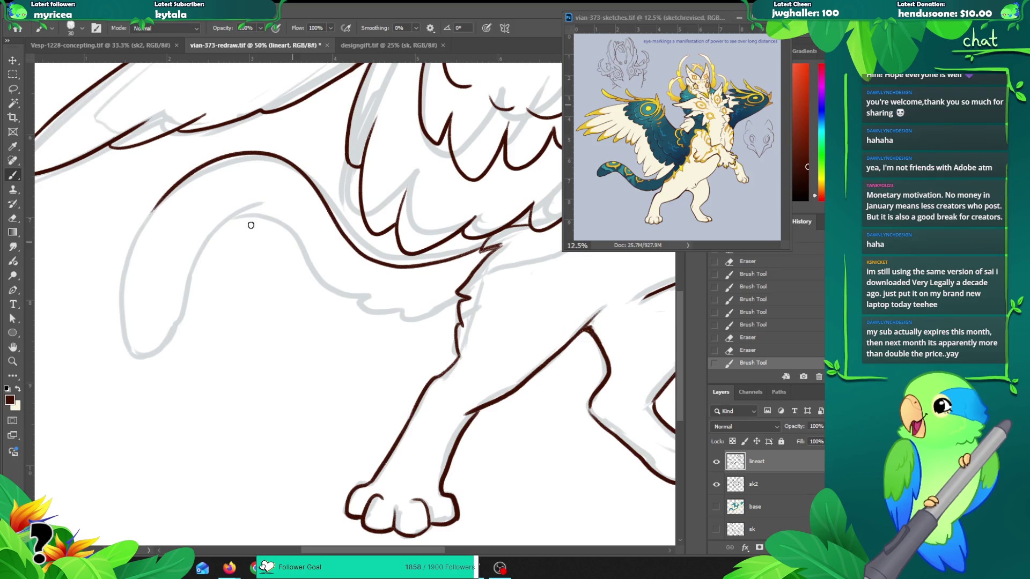
mouse_move(161, 200)
left_mouse_down()
mouse_move(123, 293)
mouse_move(133, 346)
mouse_move(157, 348)
left_mouse_up()
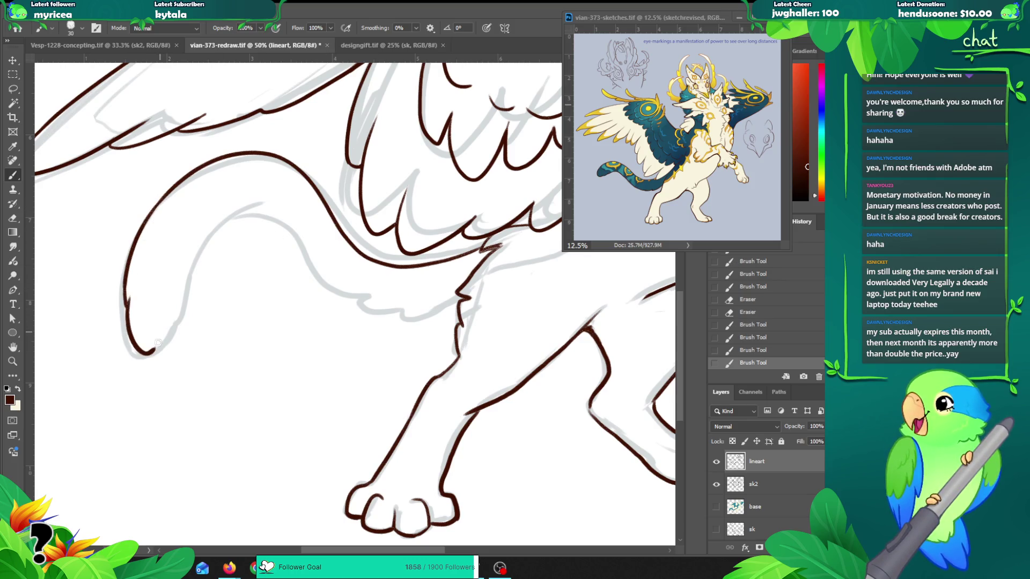
key("ctrl+z")
mouse_move(128, 306)
left_mouse_down()
mouse_move(137, 347)
mouse_move(156, 352)
left_mouse_up()
key("ctrl+z")
left_click_drag(128, 317, 170, 349)
key("ctrl+z")
mouse_move(127, 293)
left_mouse_down()
mouse_move(160, 355)
mouse_move(189, 274)
mouse_move(212, 237)
mouse_move(246, 216)
left_mouse_up()
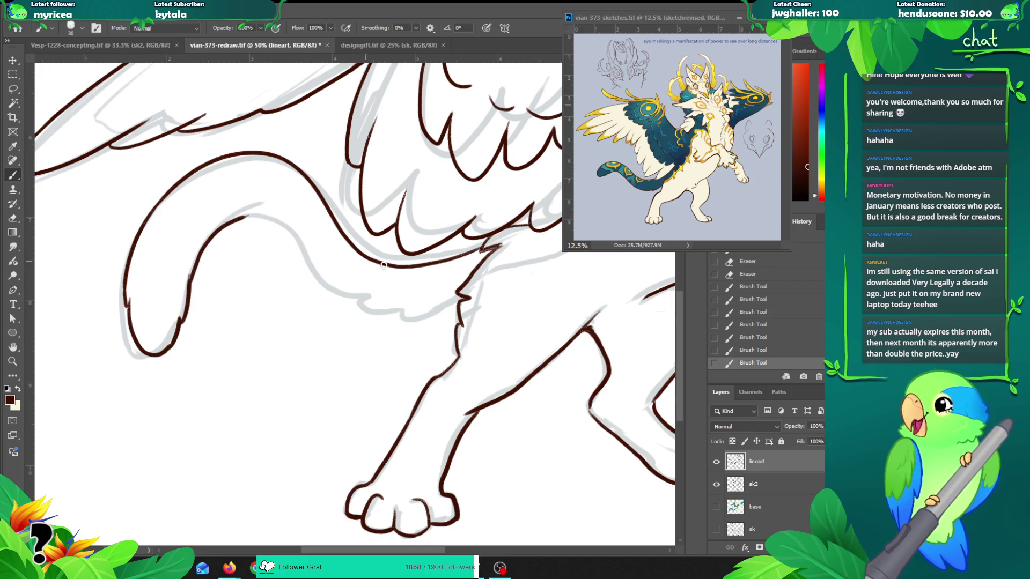
Step: Trim the end of the inner back line and redraw it leftward toward the belly
mouse_move(460, 301)
left_mouse_down()
mouse_move(409, 317)
mouse_move(341, 299)
left_mouse_up()
key("ctrl+z")
key("ctrl+z")
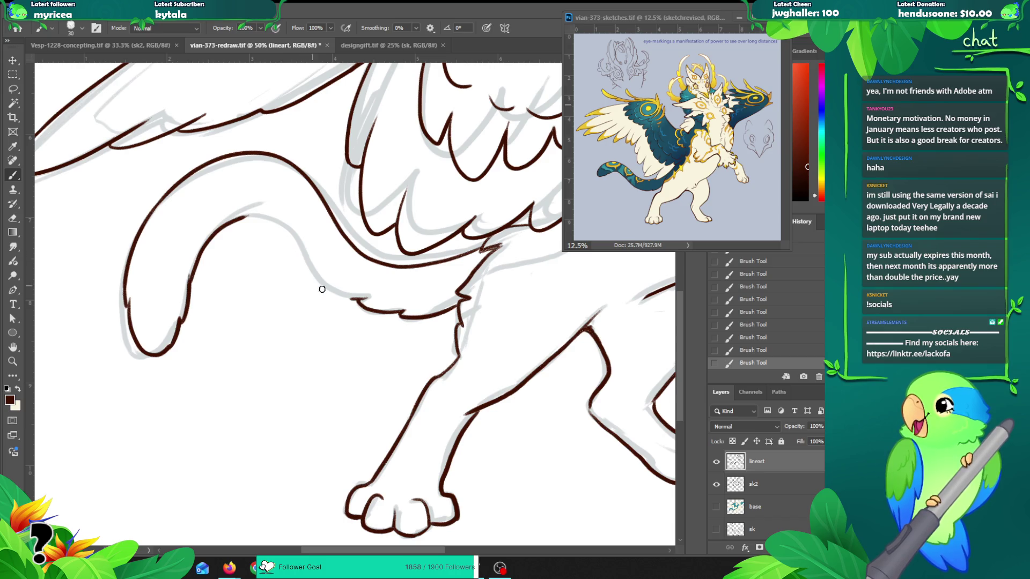
key("ctrl+z")
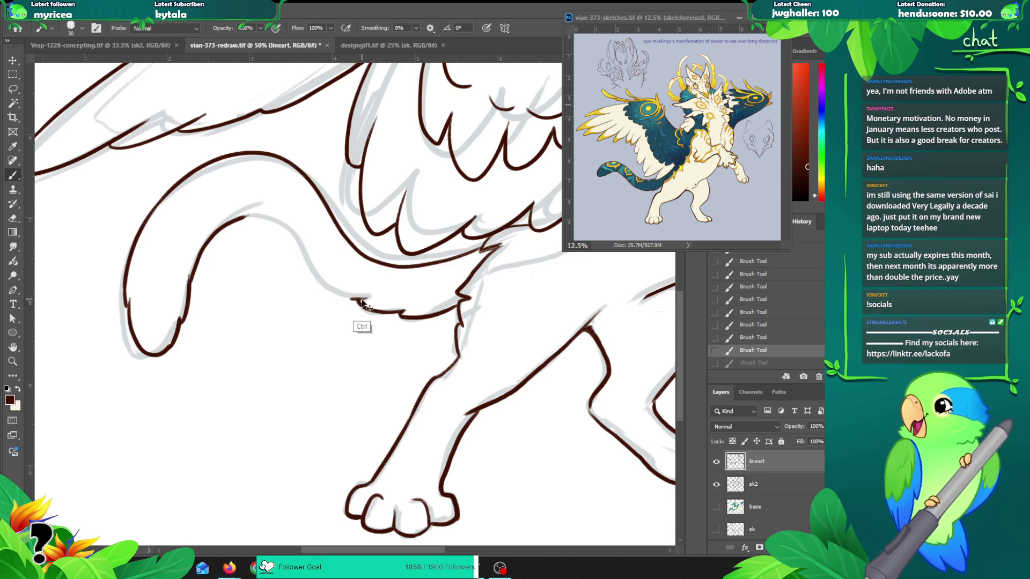
left_click_drag(335, 292, 279, 217)
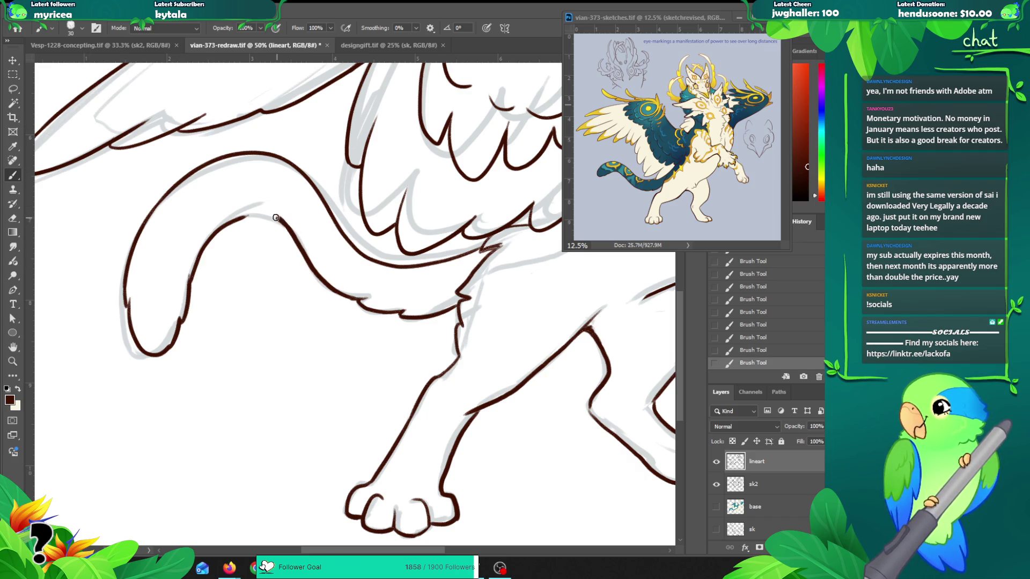
key("ctrl+z")
key("e")
left_click_drag(244, 215, 207, 264)
key("b")
mouse_move(287, 226)
left_mouse_down()
mouse_move(241, 214)
mouse_move(219, 229)
left_mouse_up()
key("ctrl+z")
mouse_move(287, 225)
left_mouse_down()
mouse_move(263, 210)
mouse_move(213, 227)
mouse_move(199, 252)
left_mouse_up()
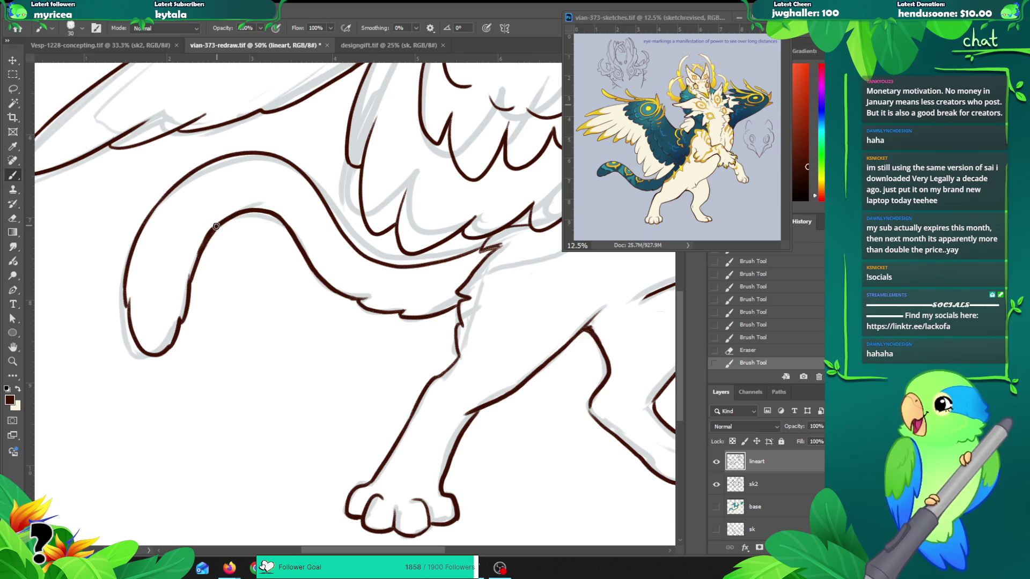
Step: Tidy the tail's upper contour by erasing a small bit of line
mouse_move(204, 262)
left_mouse_down()
mouse_move(263, 207)
mouse_move(201, 233)
mouse_move(190, 259)
left_mouse_up()
key("ctrl+z")
key("e")
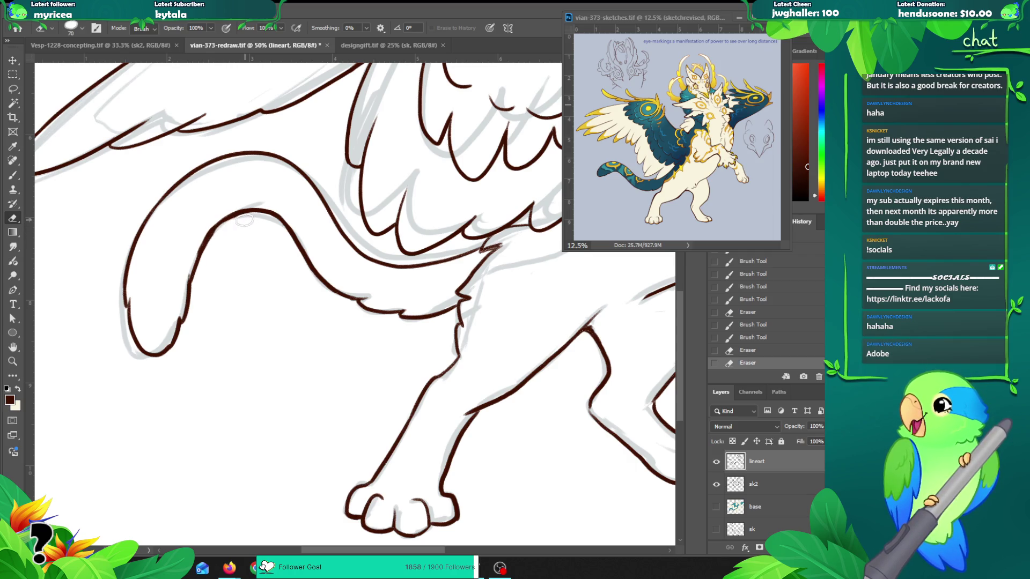
left_click_drag(217, 236, 202, 256)
key("b")
key("ctrl+z")
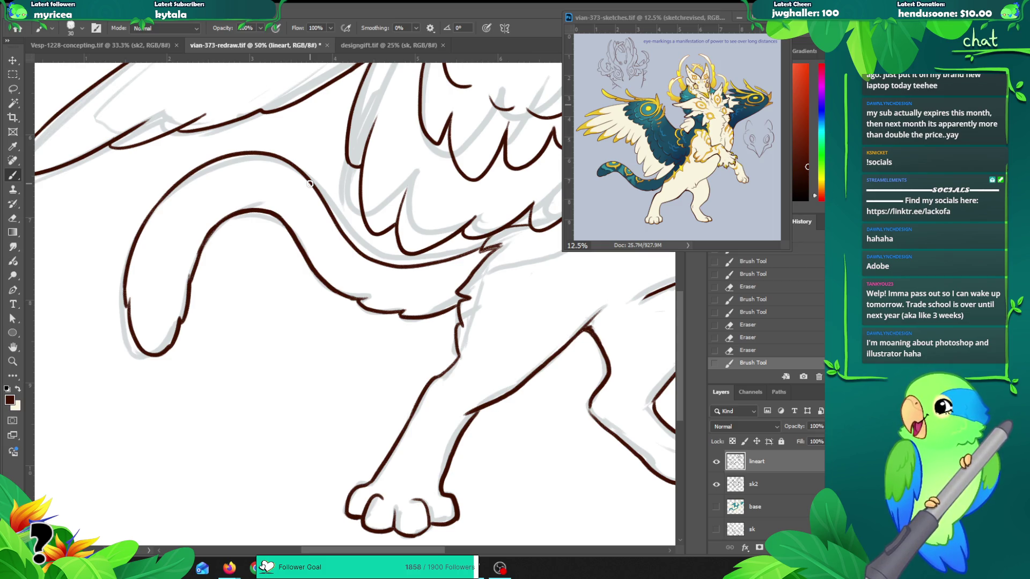
key("z")
left_click(301, 246, "alt")
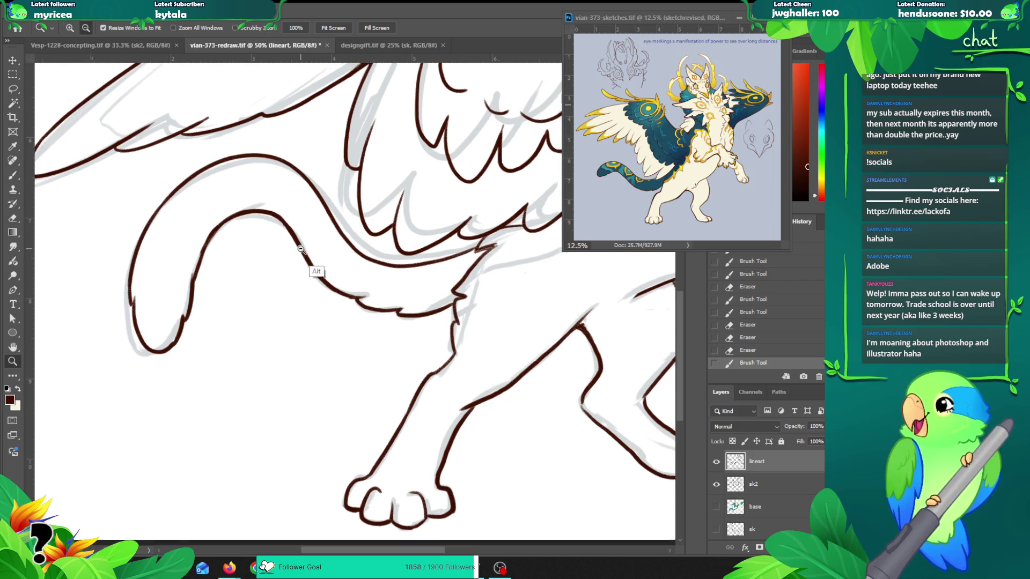
Step: Erase stray bits of lineart on the creature's back
left_click(370, 252, "alt")
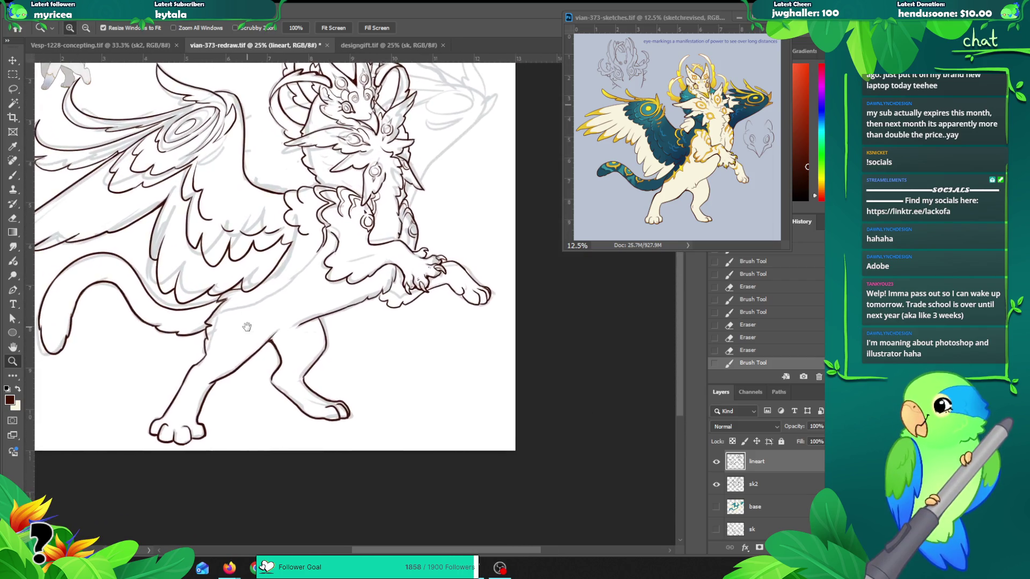
left_click(263, 288)
left_click(260, 290)
key("e")
mouse_move(220, 300)
left_mouse_down()
mouse_move(238, 293)
mouse_move(215, 303)
left_mouse_up()
mouse_move(228, 289)
left_mouse_down()
mouse_move(212, 305)
mouse_move(261, 276)
left_mouse_up()
key("b")
key("ctrl+z")
Step: Erase the overlapping lineart where the lower wing edge meets the chest
key("z")
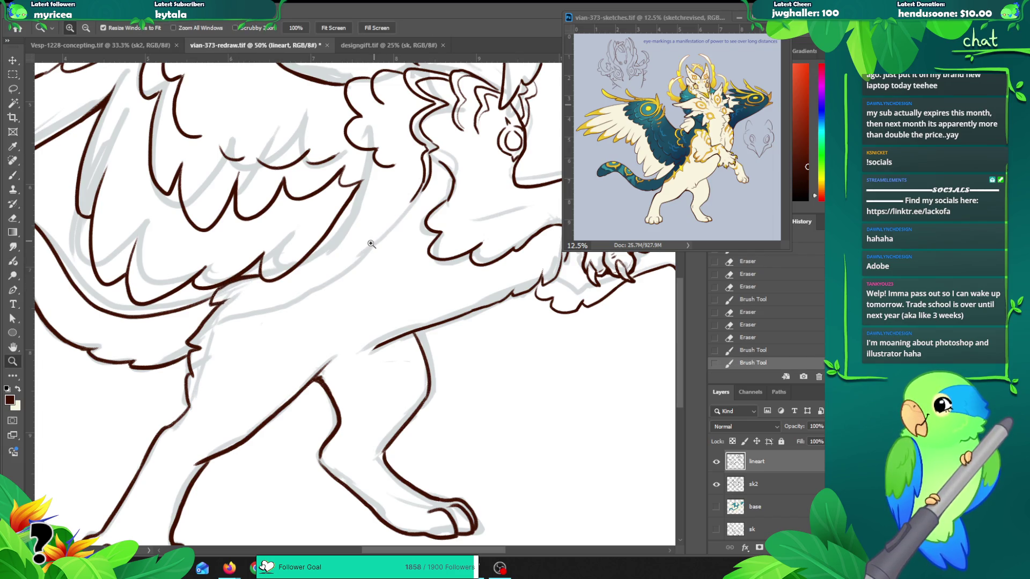
left_click(370, 244, "alt")
left_click(397, 261, "alt")
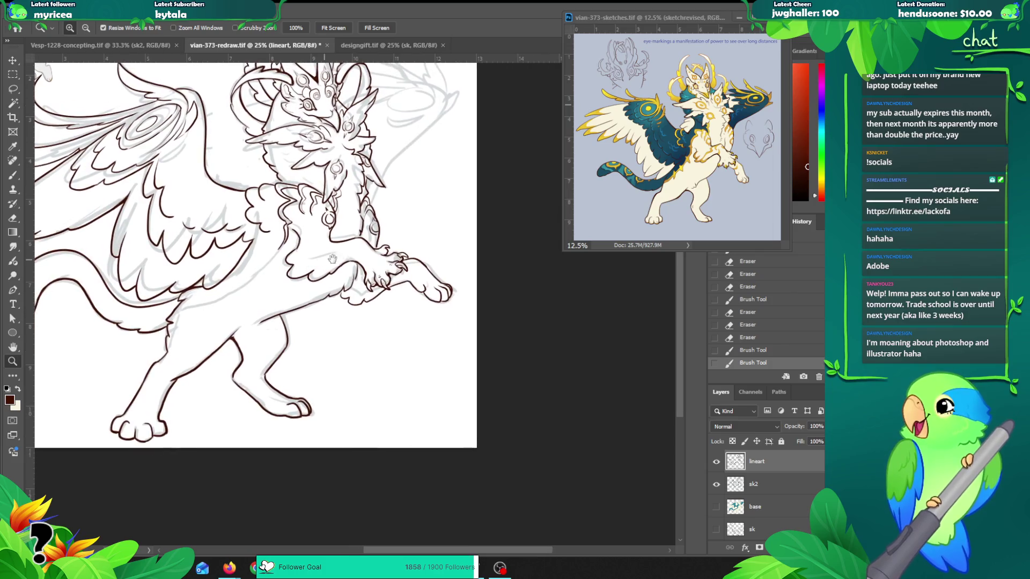
left_click(199, 281)
left_click(199, 281)
key("e")
left_click_drag(176, 305, 198, 290)
Step: Frame the whole creature with room above the head and start a new layer
key("z")
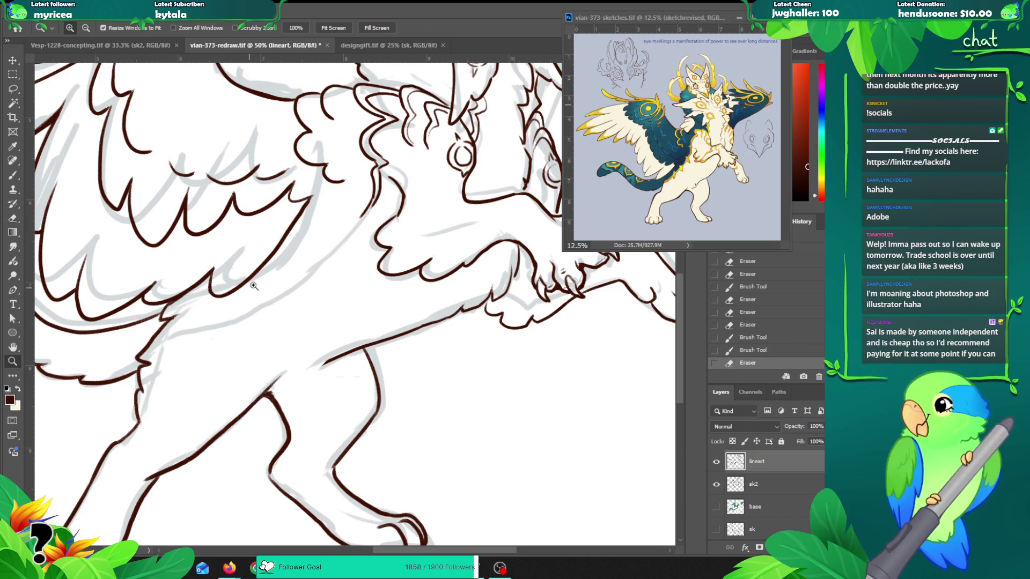
left_click(256, 310, "alt")
left_click(333, 273)
left_click(333, 271, "alt")
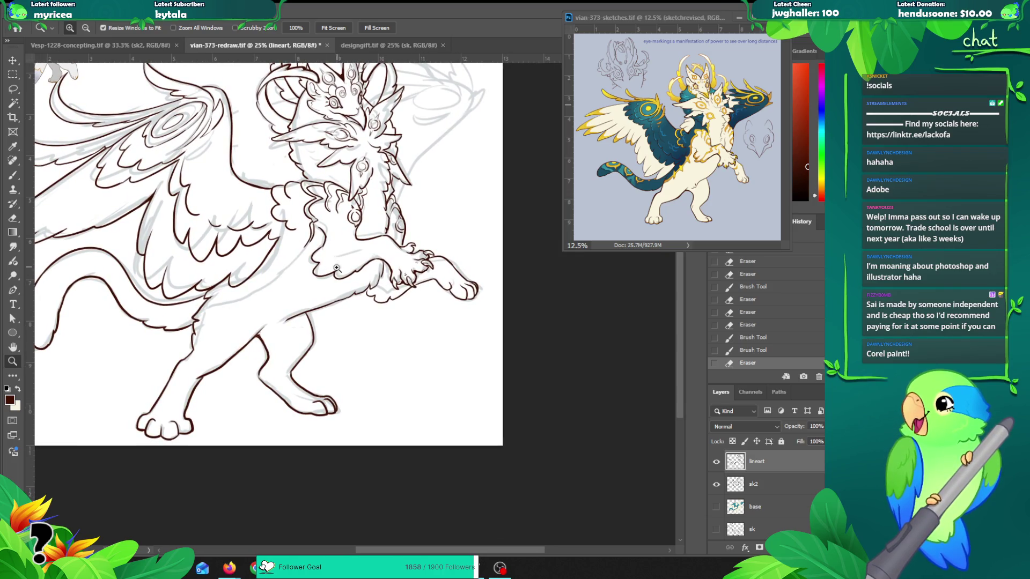
mouse_move(333, 254)
left_mouse_down()
mouse_move(335, 241)
mouse_move(335, 308)
mouse_move(399, 312)
mouse_move(384, 300)
left_mouse_up()
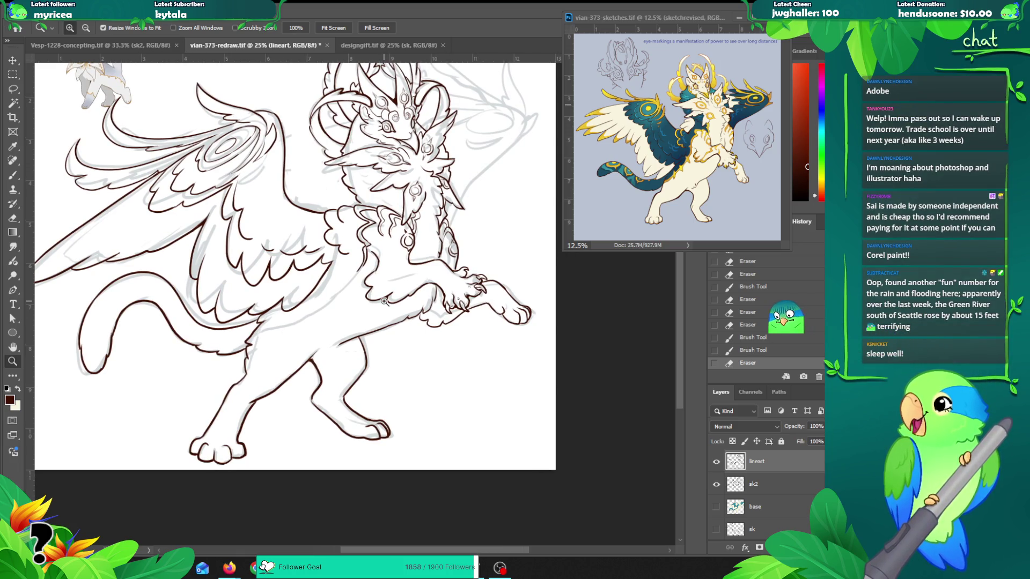
left_click_drag(372, 204, 289, 301)
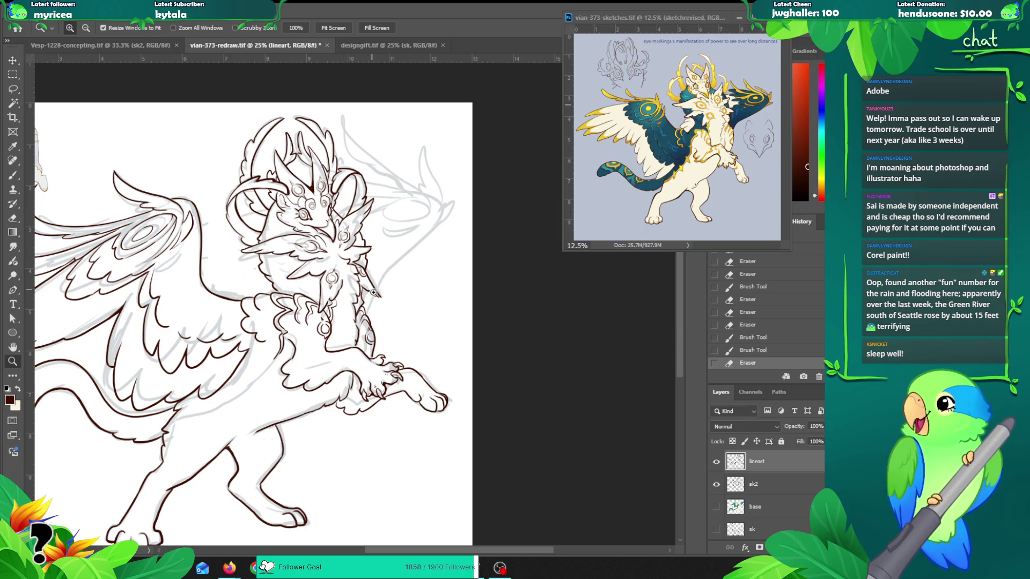
key("ctrl+shift+n")
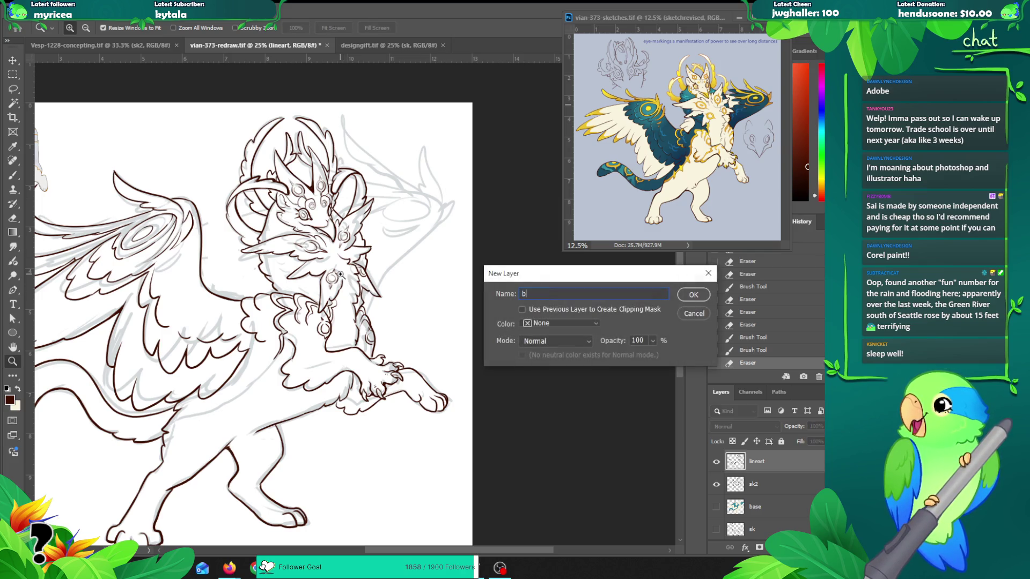
Step: Name the new layer 'bgwing' and move it beneath the lineart layer
type("bgwing")
key("Return")
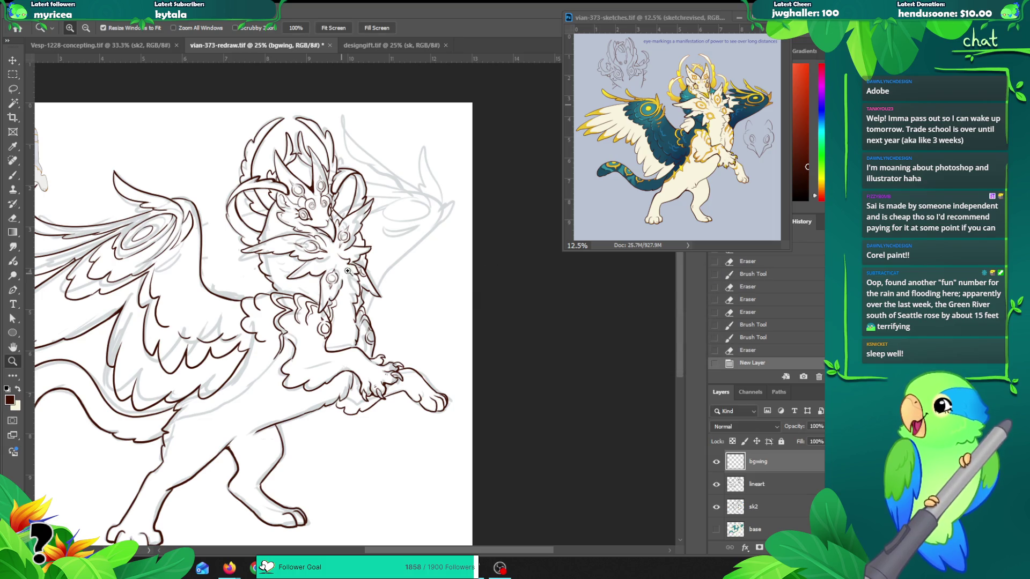
left_click_drag(751, 473, 751, 496)
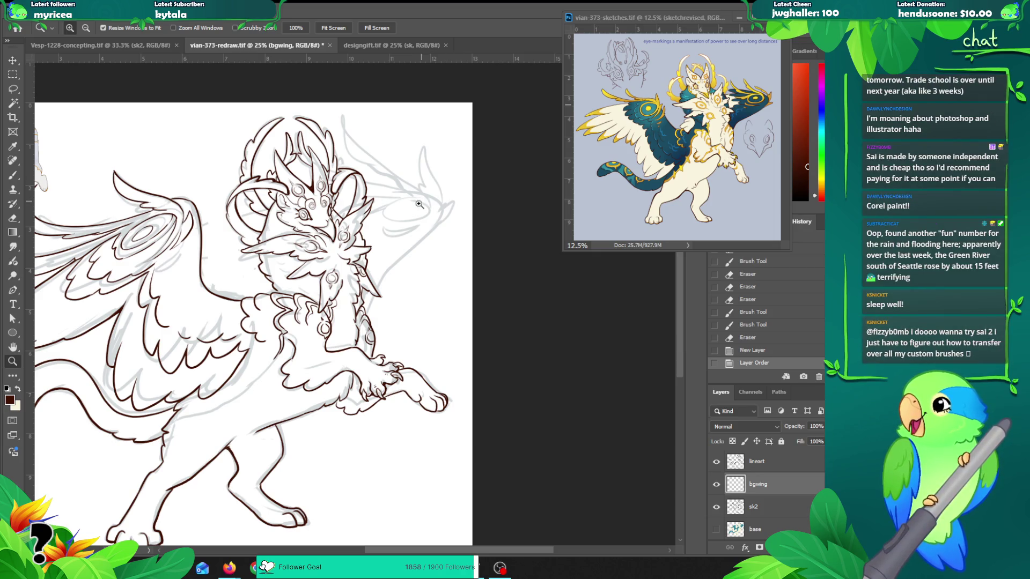
left_click(411, 219)
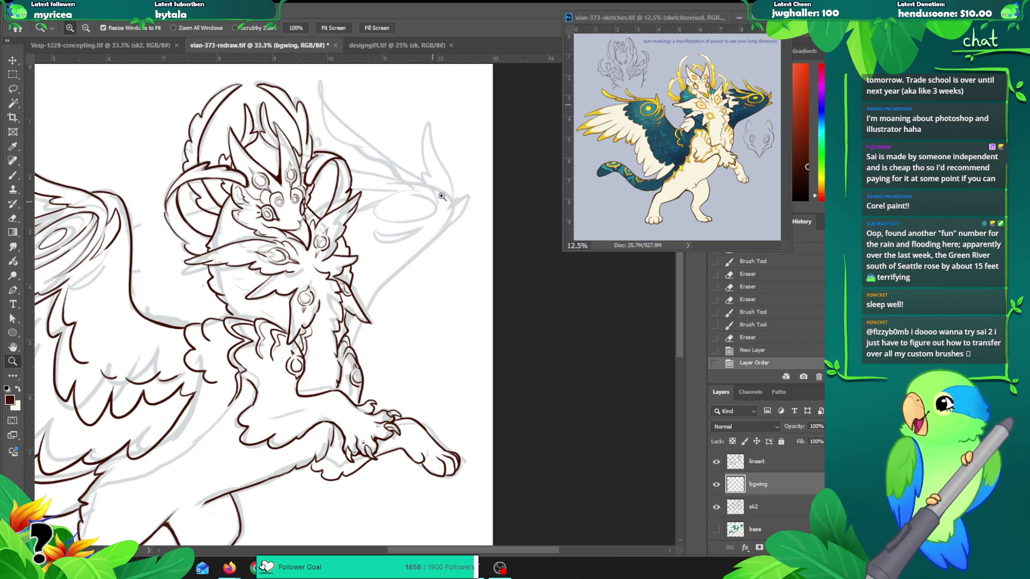
key("b")
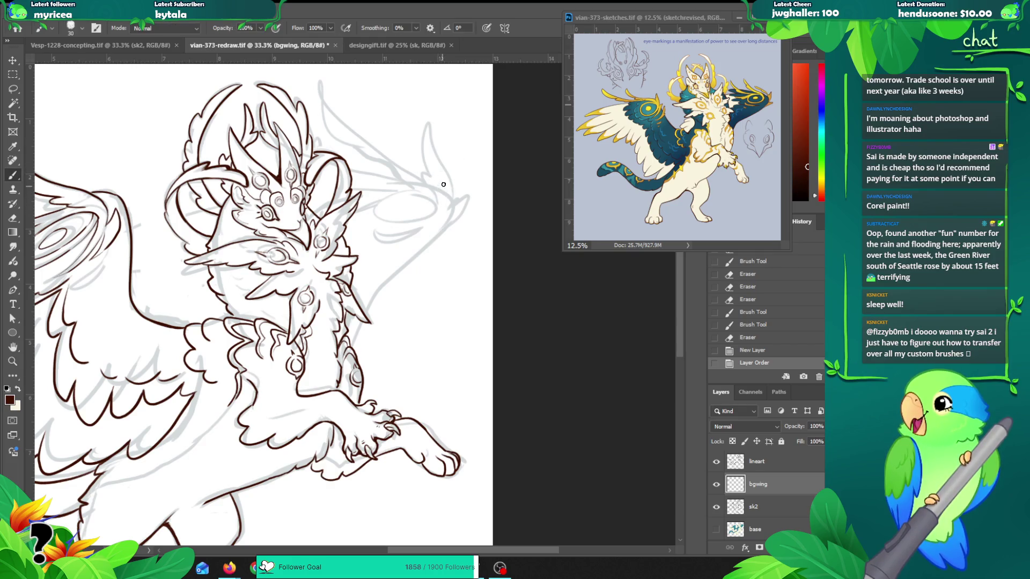
left_click_drag(447, 181, 434, 189)
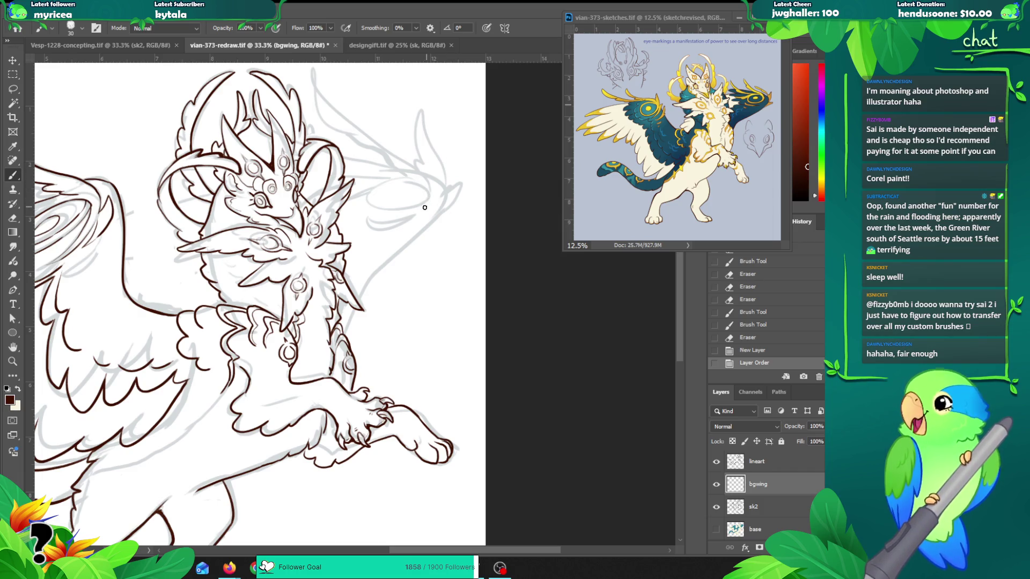
key("z")
left_click(425, 231, "alt")
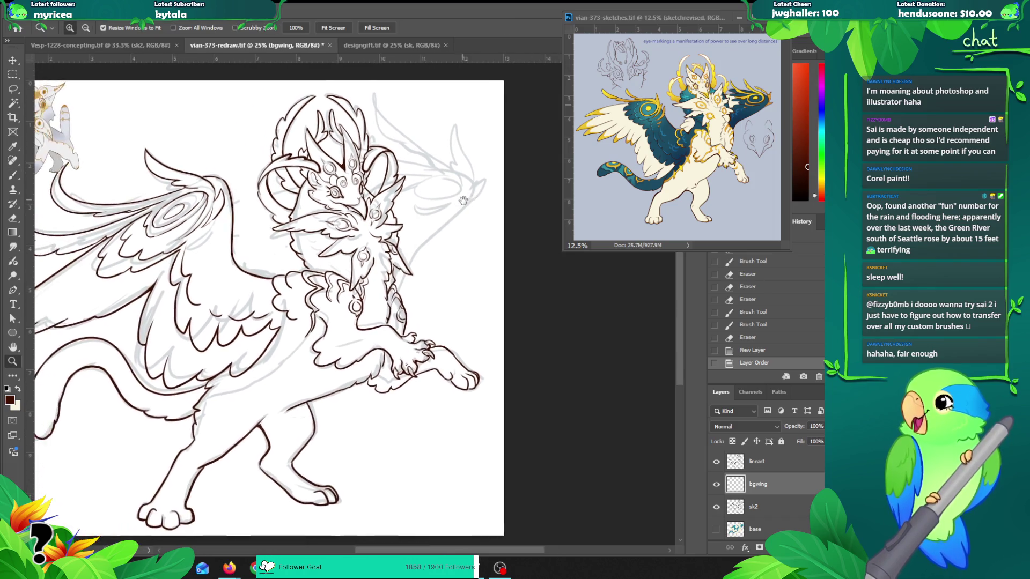
key("b")
Step: Brush the far wing's top-edge curve, redrawing it several times until it fits
mouse_move(439, 188)
left_mouse_down()
mouse_move(397, 162)
mouse_move(357, 98)
left_mouse_up()
key("ctrl+z")
mouse_move(439, 190)
left_mouse_down()
mouse_move(373, 148)
mouse_move(351, 107)
left_mouse_up()
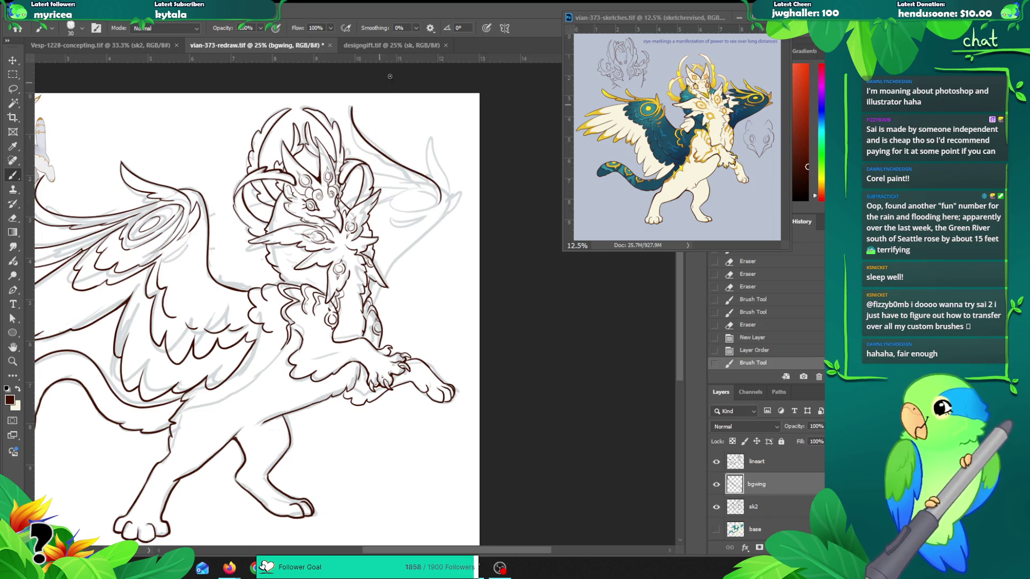
key("ctrl+z")
mouse_move(351, 108)
left_mouse_down()
mouse_move(363, 143)
mouse_move(418, 172)
mouse_move(439, 197)
mouse_move(355, 122)
mouse_move(440, 204)
left_mouse_up()
key("ctrl+z")
key("ctrl+z")
left_click_drag(352, 108, 440, 203)
key("ctrl+z")
mouse_move(349, 107)
left_mouse_down()
mouse_move(367, 147)
mouse_move(438, 209)
left_mouse_up()
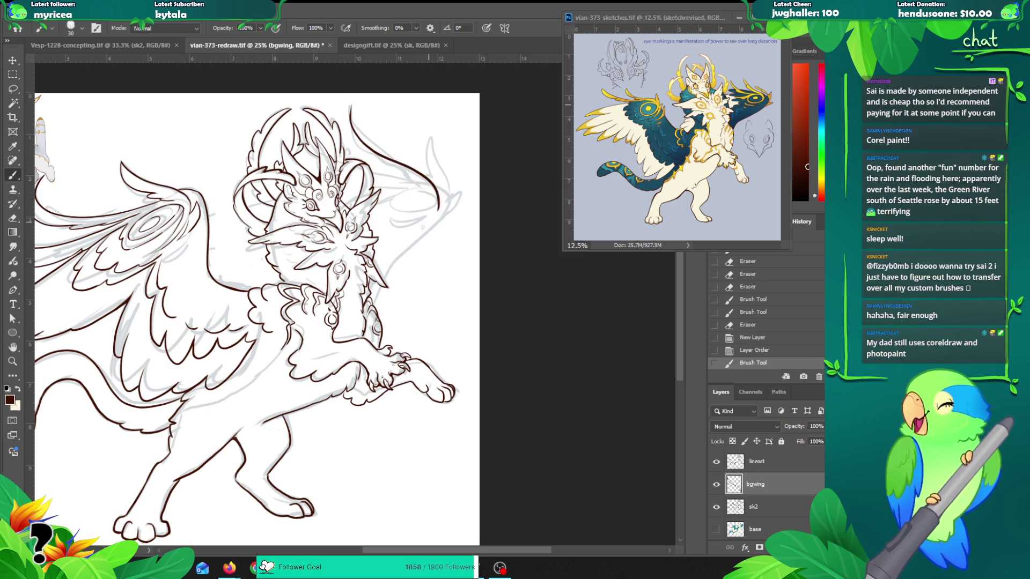
key("e")
scroll(437, 193, "up", 2)
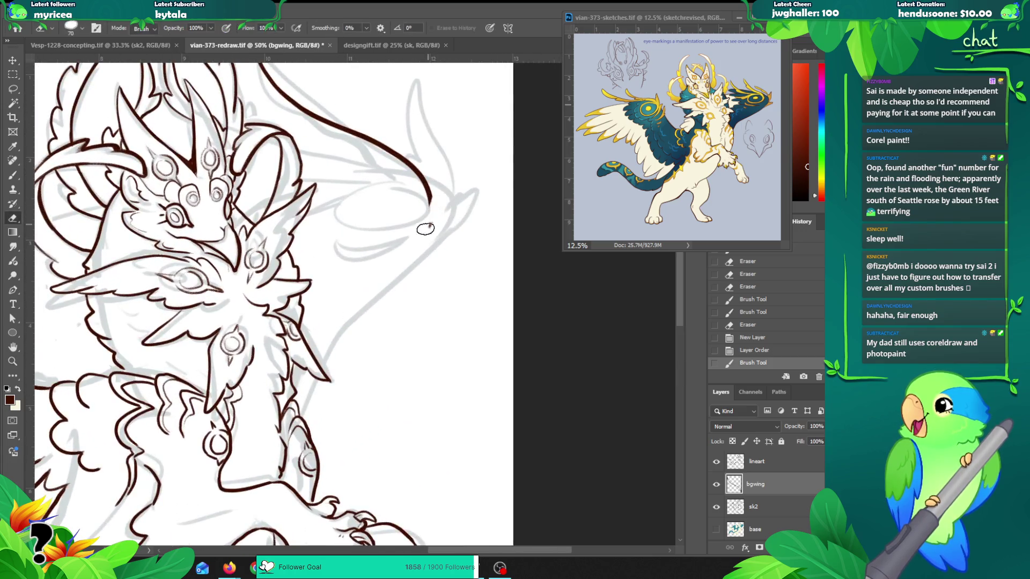
Step: Trim the curve's end and extend it into a curled, hooked wingtip
left_click_drag(429, 224, 436, 214)
key("b")
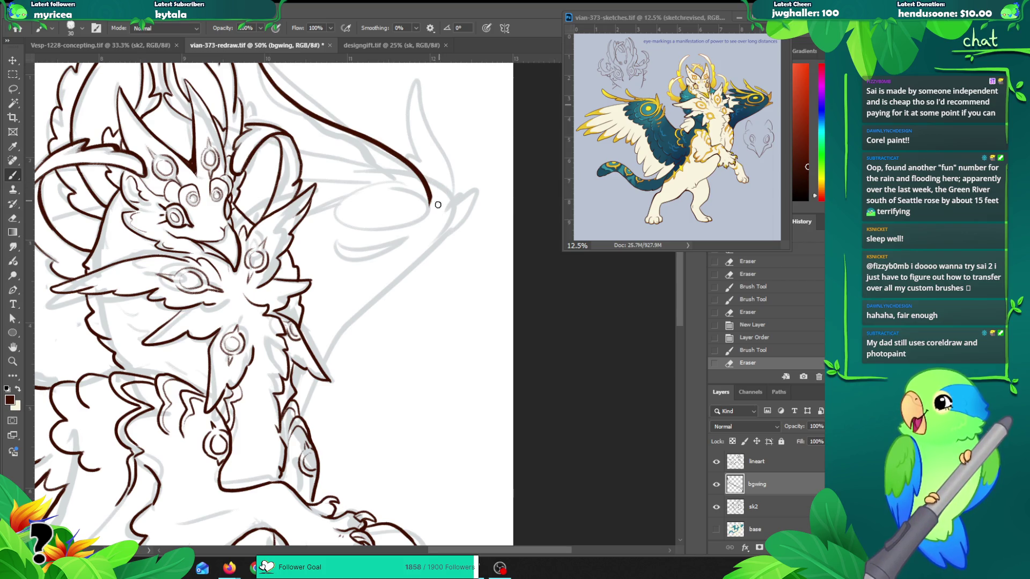
mouse_move(429, 194)
left_mouse_down()
mouse_move(412, 222)
mouse_move(462, 272)
left_mouse_up()
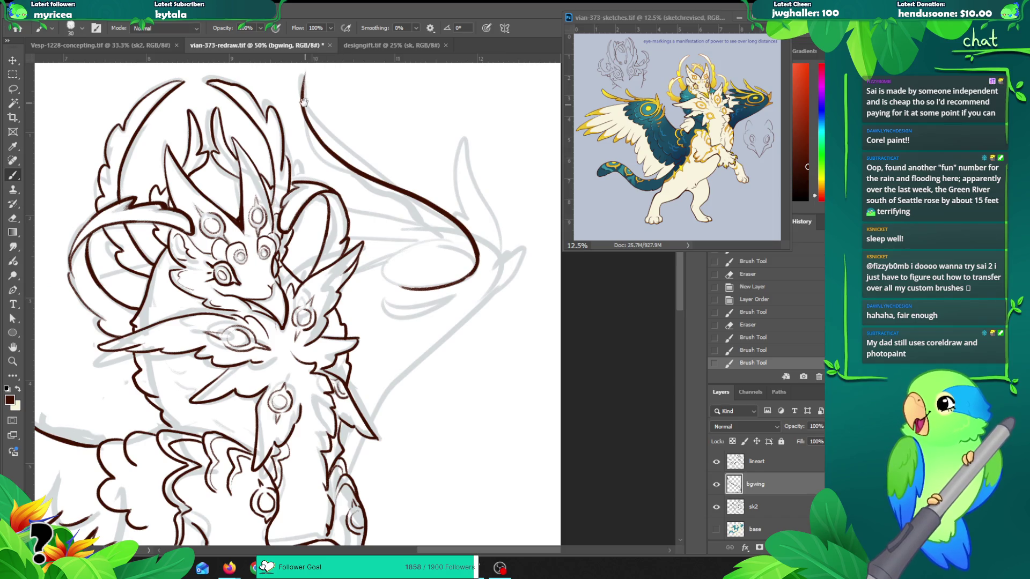
left_click_drag(306, 72, 293, 137)
key("ctrl+z")
mouse_move(304, 71)
left_mouse_down()
mouse_move(300, 142)
mouse_move(350, 194)
mouse_move(402, 206)
mouse_move(456, 239)
mouse_move(450, 259)
mouse_move(451, 239)
left_mouse_up()
key("ctrl+z")
key("ctrl+z")
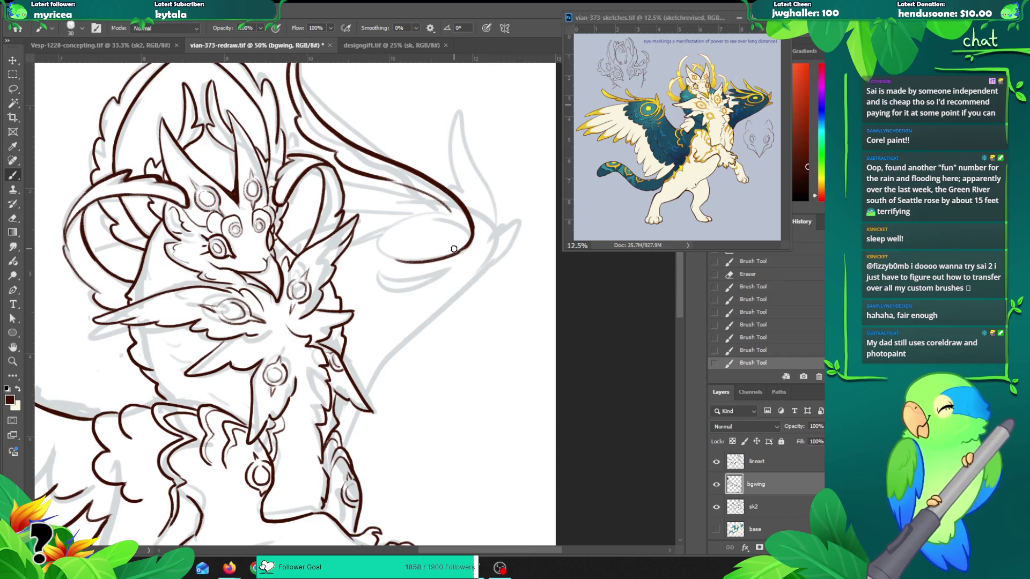
Step: Add inner lines along the far wing, redrawing the main inner stroke several times
left_click_drag(449, 213, 364, 192)
key("ctrl+z")
left_click_drag(450, 212, 346, 189)
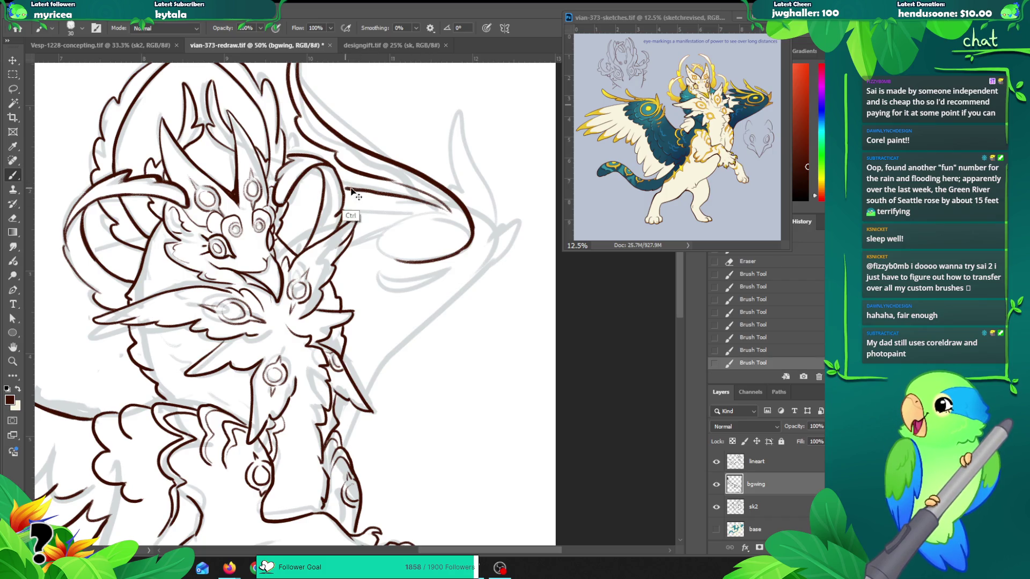
key("ctrl+z")
left_click_drag(438, 208, 295, 181)
key("ctrl+z")
key("ctrl+z")
left_click_drag(434, 209, 296, 176)
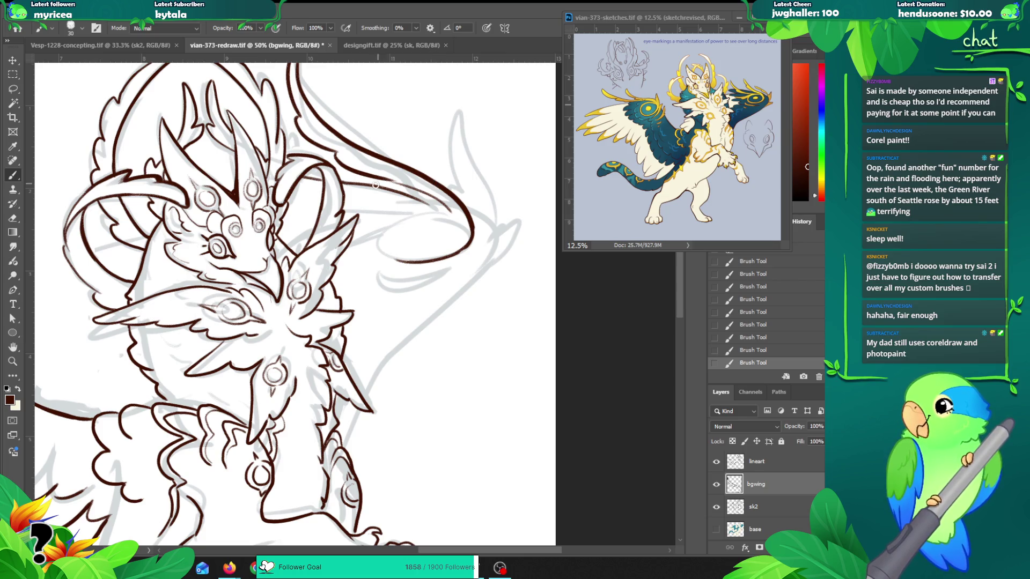
mouse_move(310, 195)
left_mouse_down()
mouse_move(288, 197)
mouse_move(367, 199)
left_mouse_up()
left_click(440, 209, "alt")
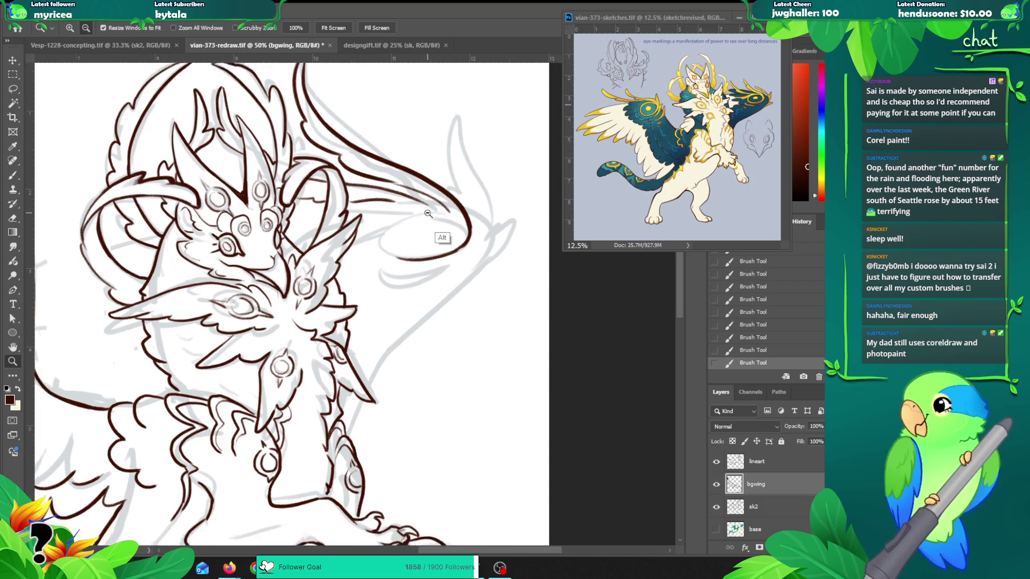
mouse_move(383, 85)
left_mouse_down()
mouse_move(418, 155)
mouse_move(583, 220)
mouse_move(388, 189)
left_mouse_up()
key("b")
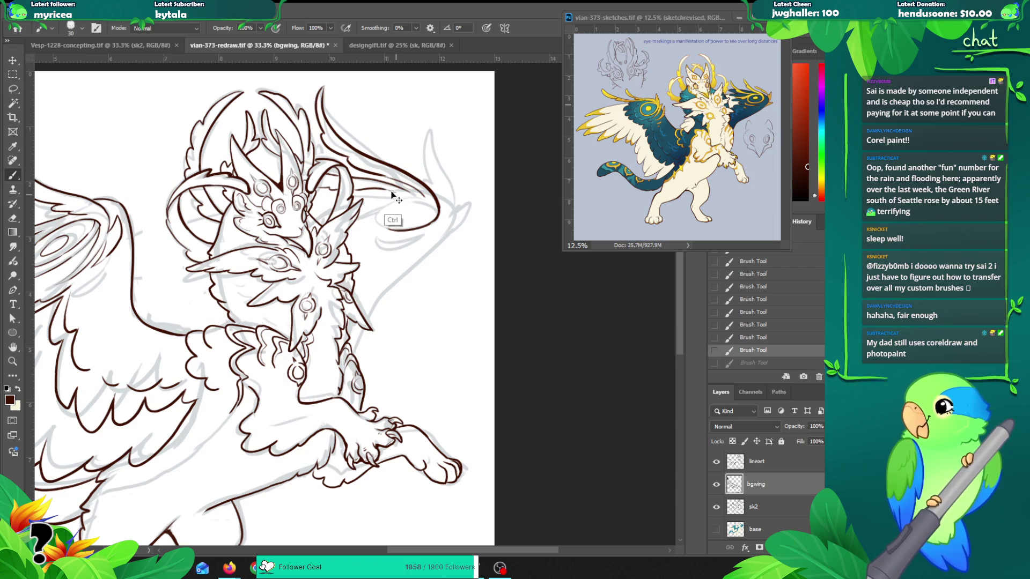
Step: Compare recent strokes via undo/redo and brush a curve along the wingtip's lower edge
mouse_move(420, 215)
left_mouse_down()
mouse_move(558, 207)
mouse_move(423, 177)
mouse_move(341, 184)
left_mouse_up()
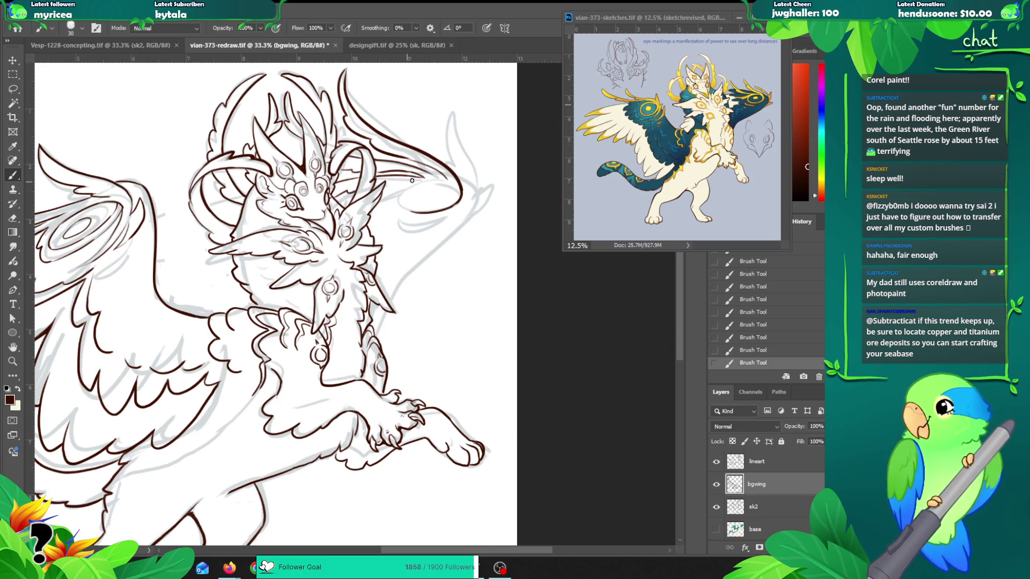
key("ctrl+z")
key("ctrl+z")
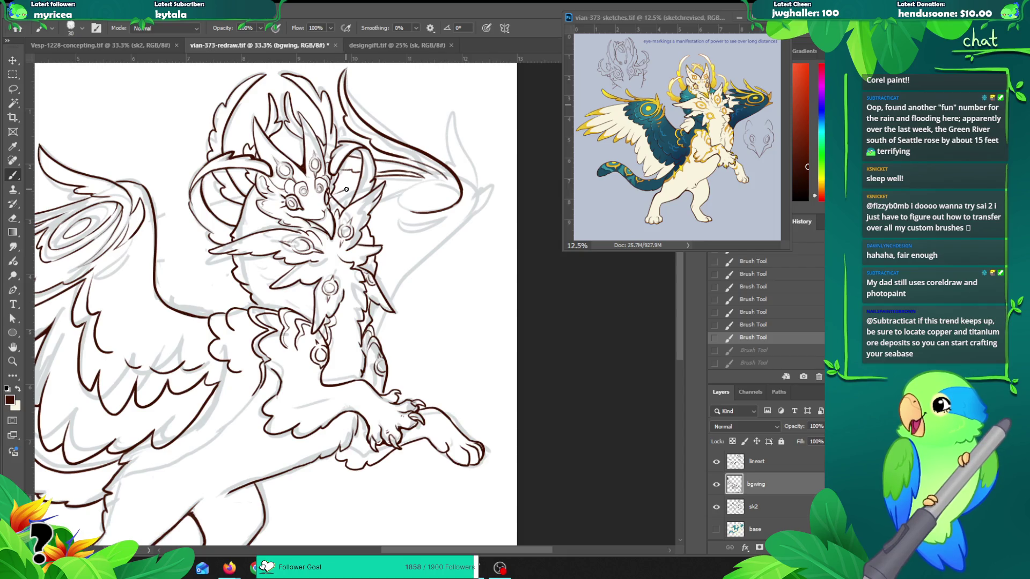
key("ctrl+shift+z")
key("ctrl+shift+z")
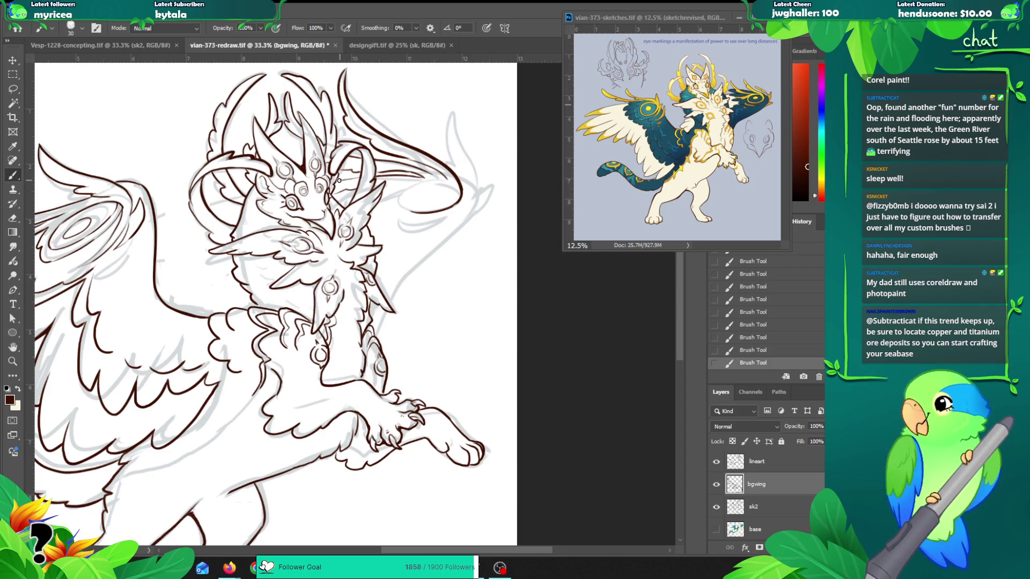
key("ctrl+z")
key("ctrl+shift+z")
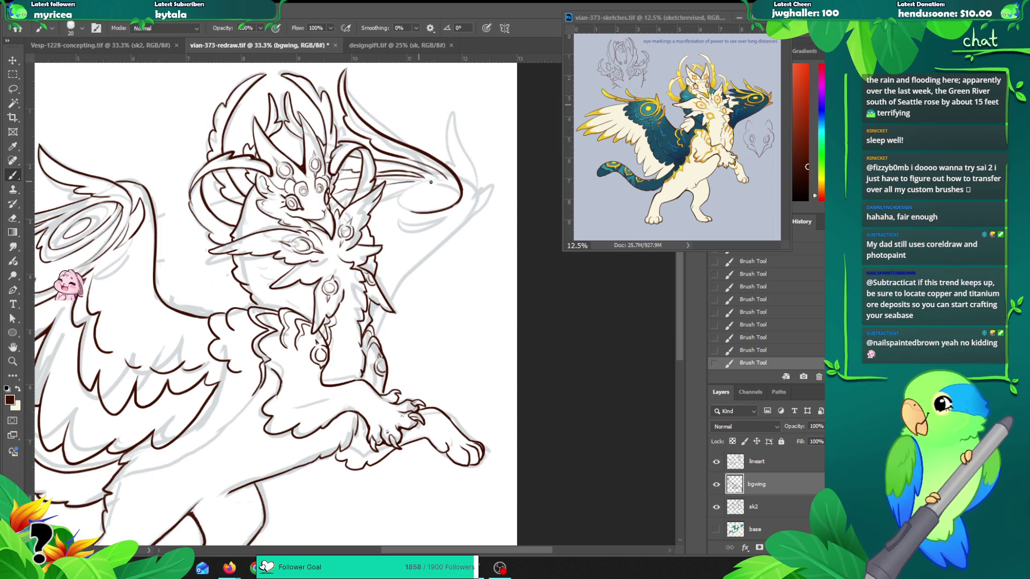
mouse_move(405, 184)
left_mouse_down()
mouse_move(397, 197)
mouse_move(415, 210)
mouse_move(397, 199)
mouse_move(445, 209)
left_mouse_up()
key("ctrl+z")
key("ctrl+z")
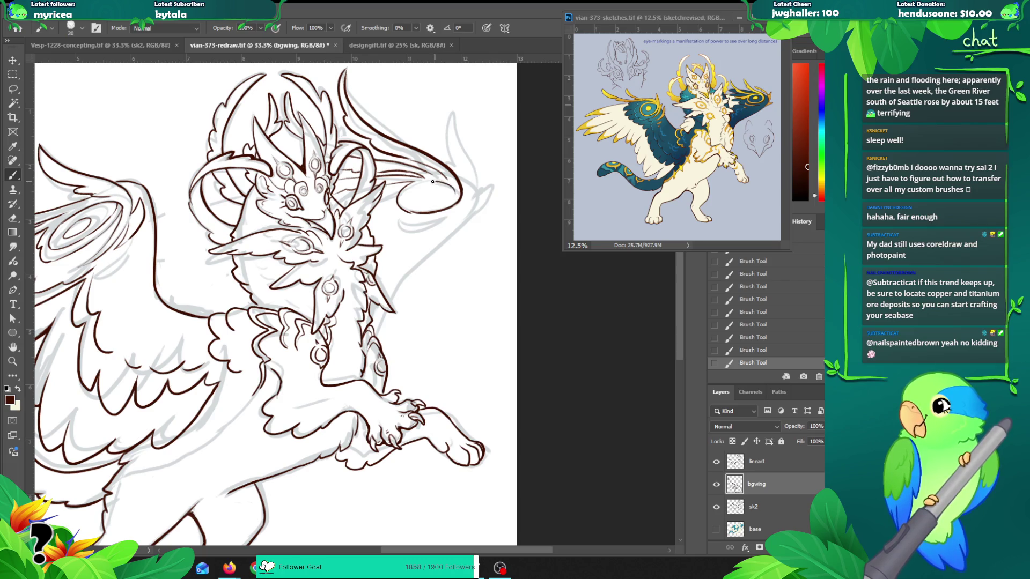
left_click(466, 188, "ctrl")
key("ctrl+z")
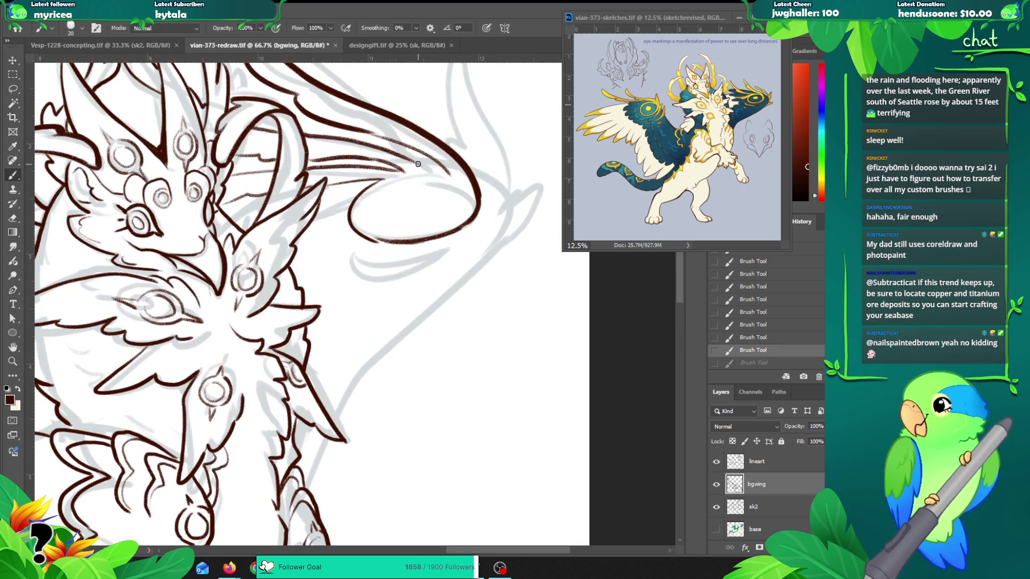
Step: Extend the wing tip's upper line and add lines below the wing-tip and horn spirals
mouse_move(404, 159)
left_mouse_down()
mouse_move(450, 174)
mouse_move(380, 189)
mouse_move(364, 210)
mouse_move(380, 227)
mouse_move(448, 221)
mouse_move(466, 192)
mouse_move(457, 184)
left_mouse_up()
mouse_move(423, 194)
left_mouse_down()
mouse_move(408, 209)
mouse_move(399, 201)
mouse_move(421, 197)
left_mouse_up()
key("ctrl+z")
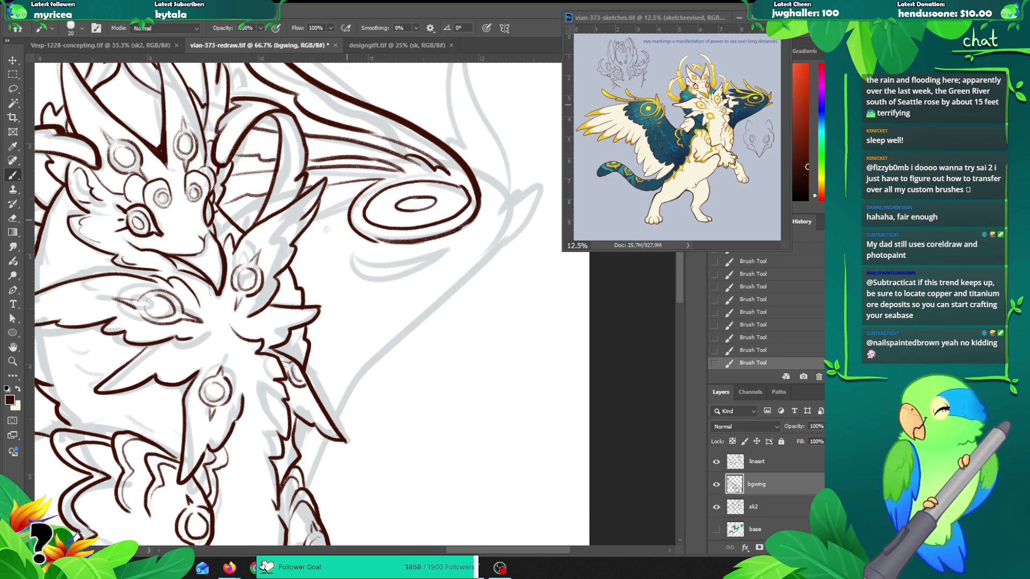
mouse_move(449, 244)
left_mouse_down()
mouse_move(358, 253)
mouse_move(357, 272)
mouse_move(429, 262)
mouse_move(449, 244)
left_mouse_up()
left_click_drag(386, 288, 352, 289)
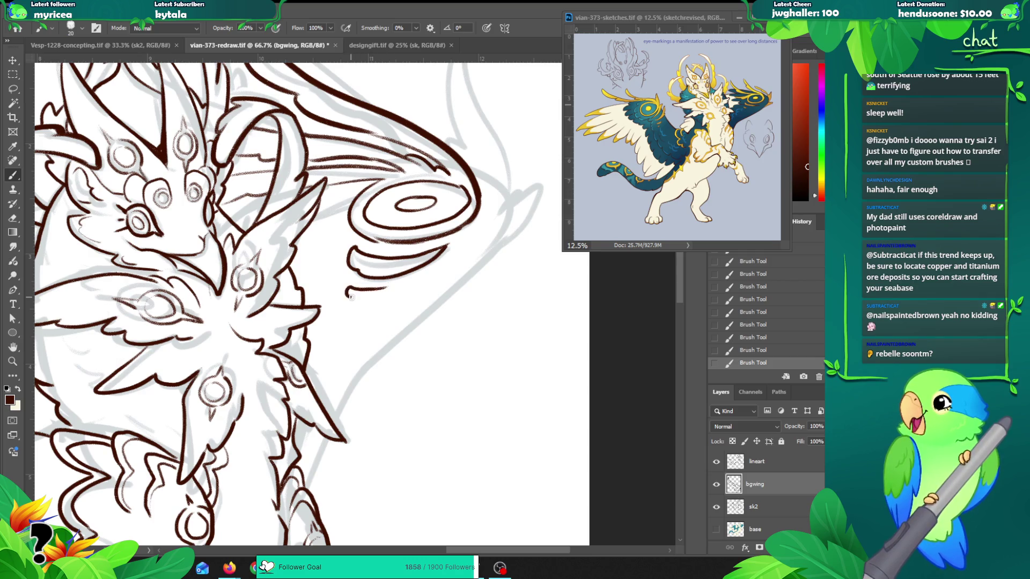
Step: Zoom out to check the upper body, then undo the last brush stroke
key("z")
left_click(460, 295, "alt")
left_click(469, 273, "alt")
key("b")
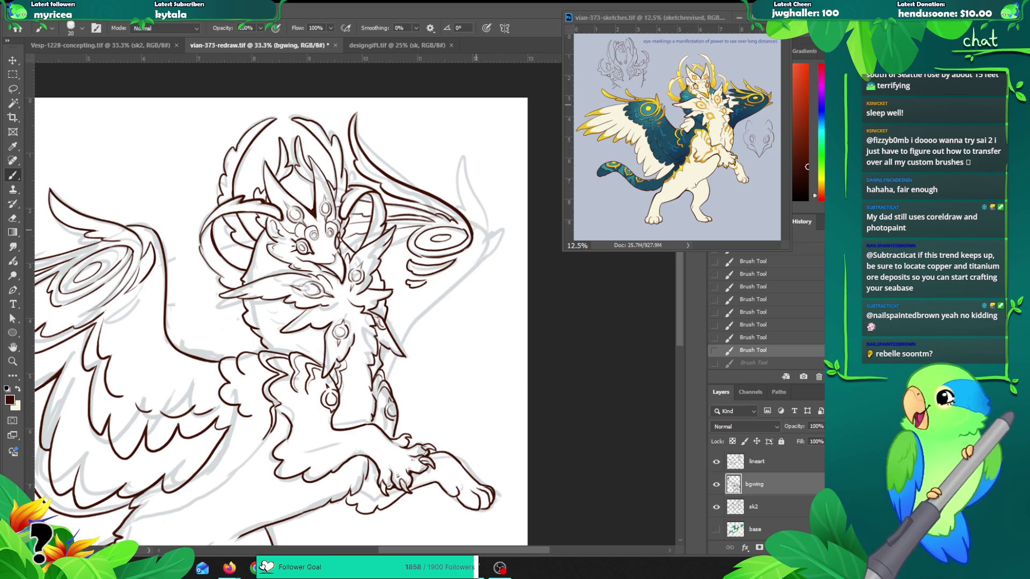
key("ctrl+z")
Step: Erase stray parts of the outer and inner wing lines near the spiral
key("z")
left_click(475, 227)
key("e")
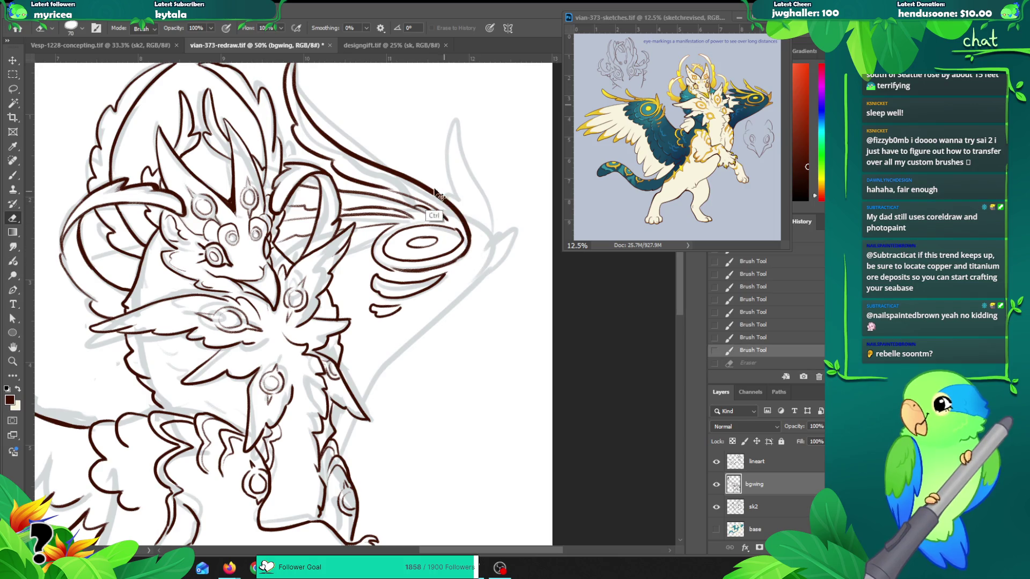
left_click_drag(465, 240, 446, 203)
key("ctrl+z")
left_click_drag(398, 167, 470, 233)
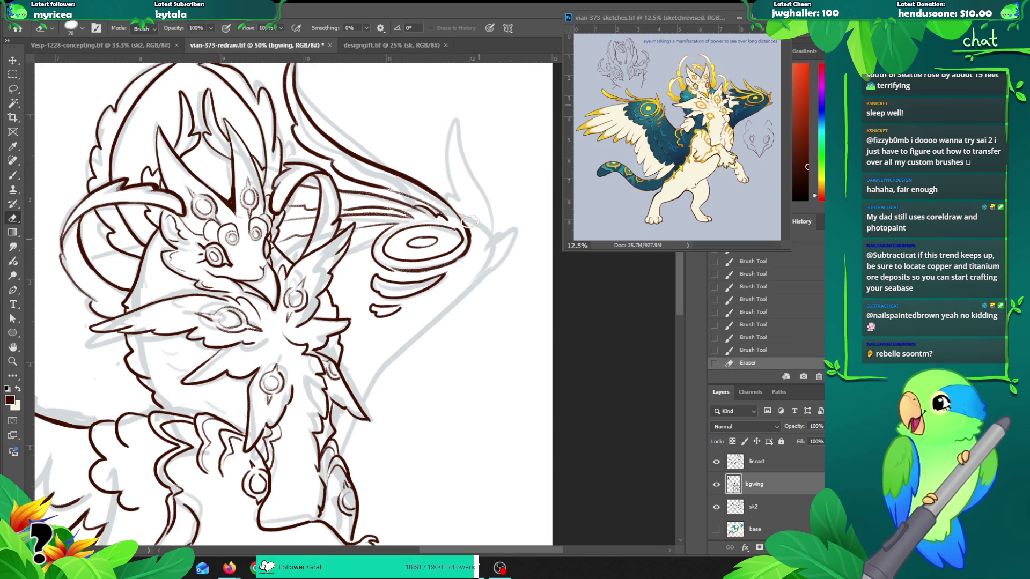
left_click_drag(365, 155, 447, 197)
mouse_move(304, 97)
left_mouse_down()
mouse_move(354, 146)
mouse_move(412, 166)
left_mouse_up()
left_click_drag(355, 142, 437, 188)
left_click_drag(373, 156, 445, 185)
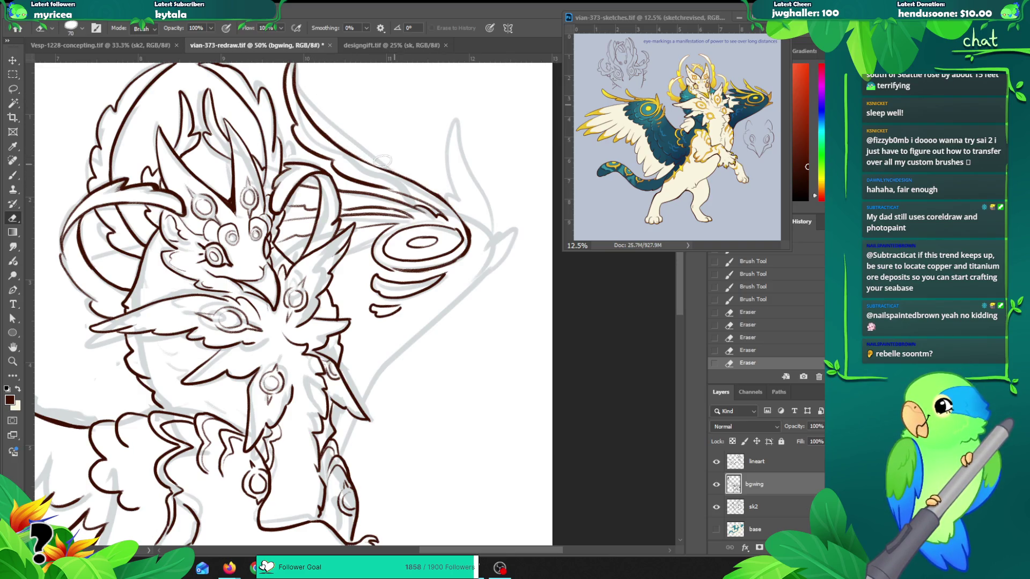
mouse_move(384, 161)
left_mouse_down()
mouse_move(424, 177)
mouse_move(473, 224)
left_mouse_up()
Step: Try several redraws of the wing edge line, undoing each one
key("b")
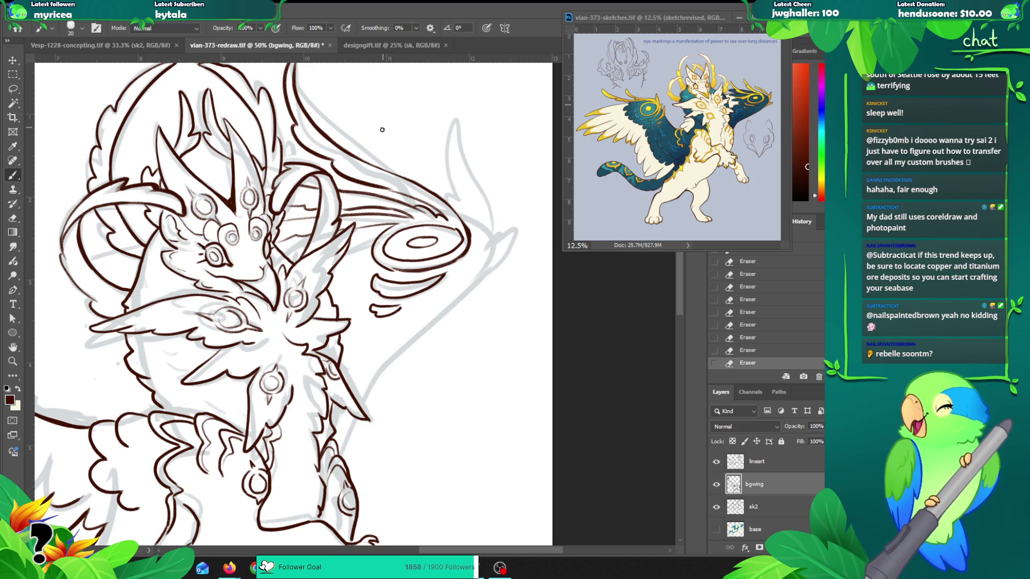
left_click_drag(371, 165, 437, 195)
key("ctrl+z")
key("ctrl+z")
left_click_drag(378, 168, 457, 218)
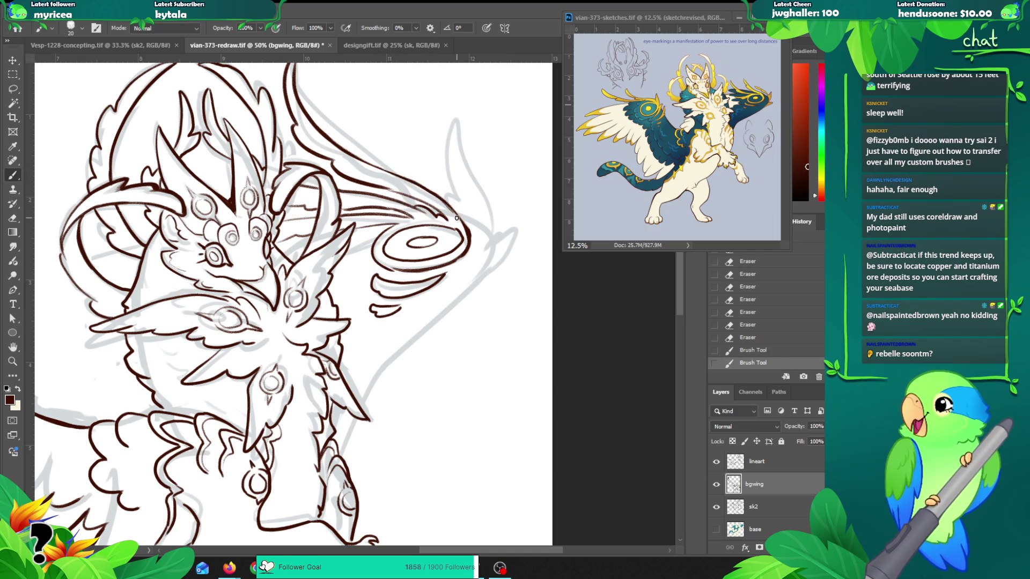
key("ctrl+z")
mouse_move(386, 189)
left_mouse_down()
mouse_move(471, 237)
mouse_move(465, 209)
mouse_move(490, 237)
left_mouse_up()
key("ctrl+z")
key("ctrl+z")
key("e")
key("b")
key("ctrl+z")
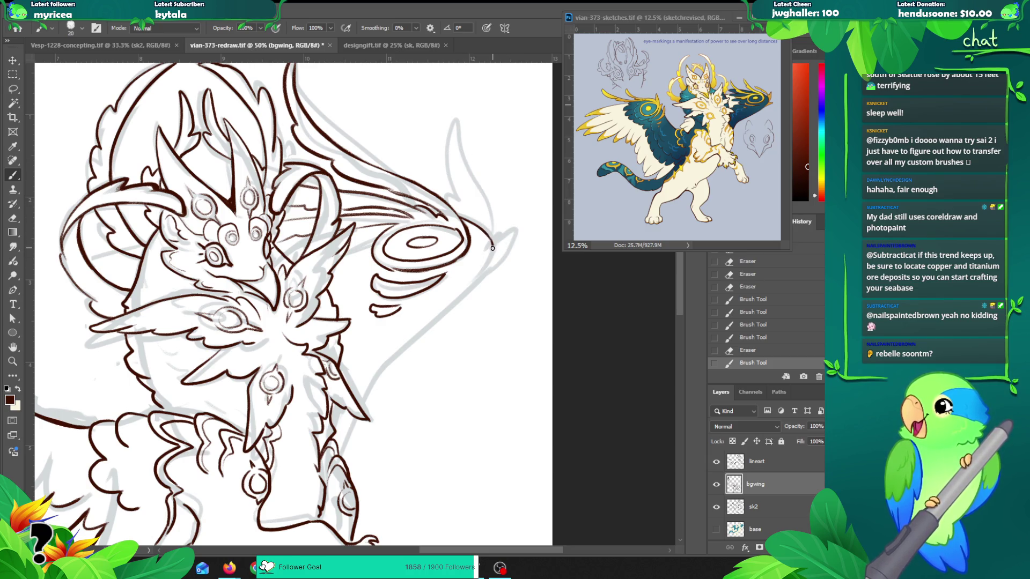
Step: Add short strokes extending the wing's lower edge to its hooked tip, then view the whole creature
left_click_drag(492, 245, 482, 276)
left_click_drag(490, 236, 422, 333)
key("z")
left_click(351, 301, "alt")
left_click(351, 301, "alt")
mouse_move(351, 301)
left_mouse_down()
mouse_move(271, 232)
mouse_move(394, 266)
left_mouse_up()
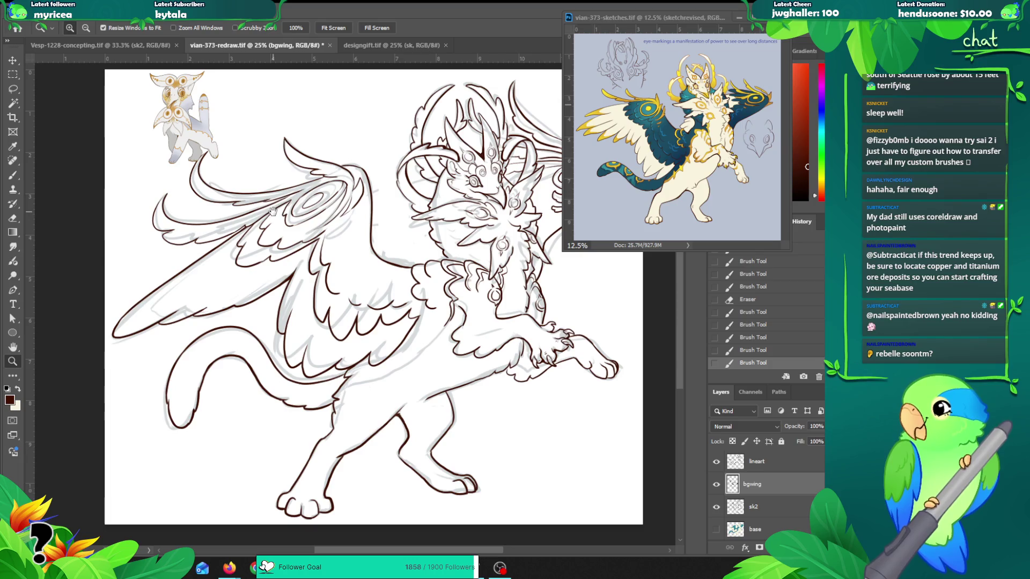
Step: At 50% zoom, draw a dark-brown line from the wing tip to the top feather
left_click(400, 221)
left_click(399, 239)
key("b")
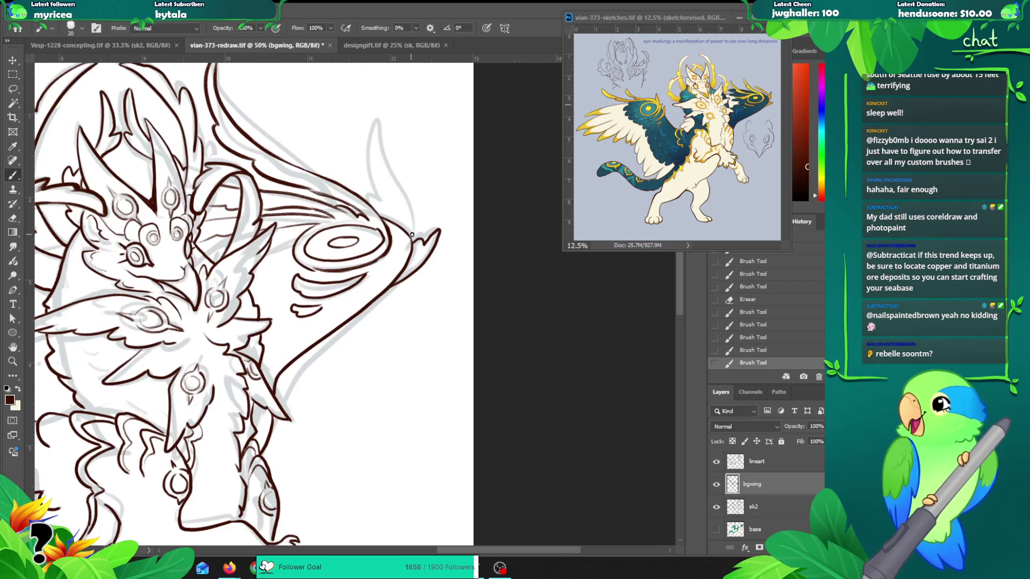
mouse_move(411, 245)
left_mouse_down()
mouse_move(376, 125)
mouse_move(387, 219)
left_mouse_up()
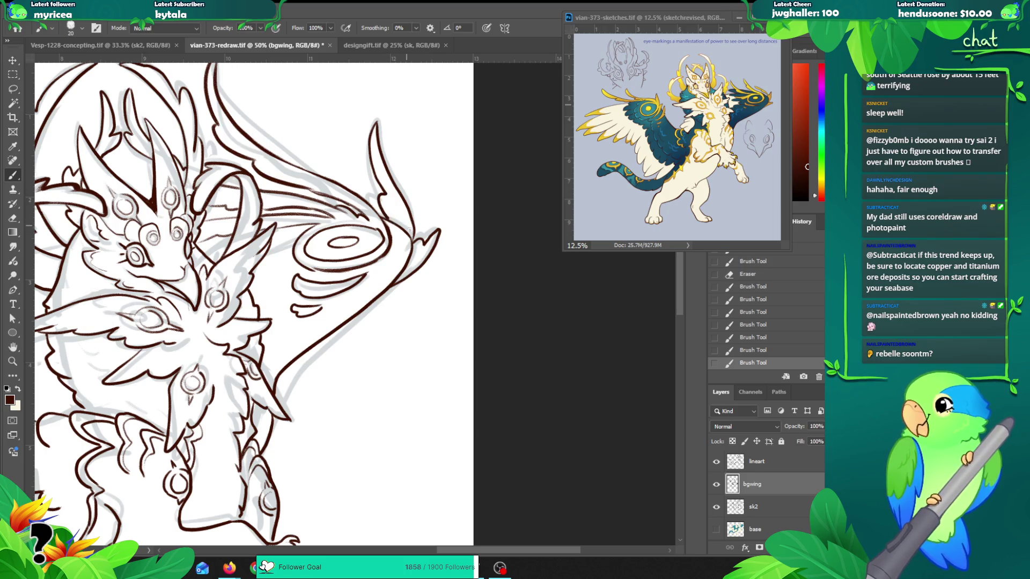
Step: Add a line on the chest ruff and remove the stray stroke across the head
key("z")
left_click(423, 345, "alt")
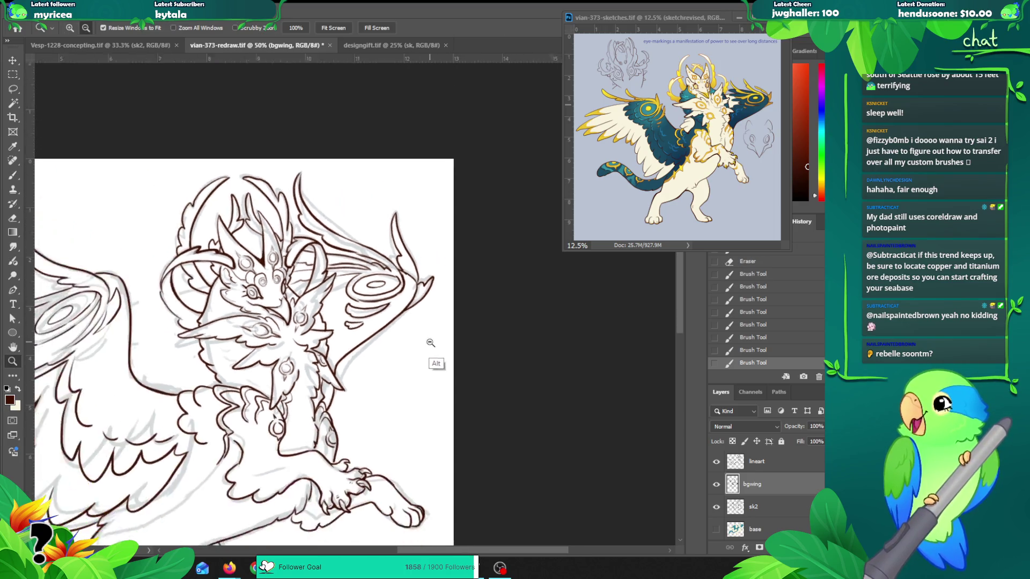
left_click_drag(398, 310, 511, 256)
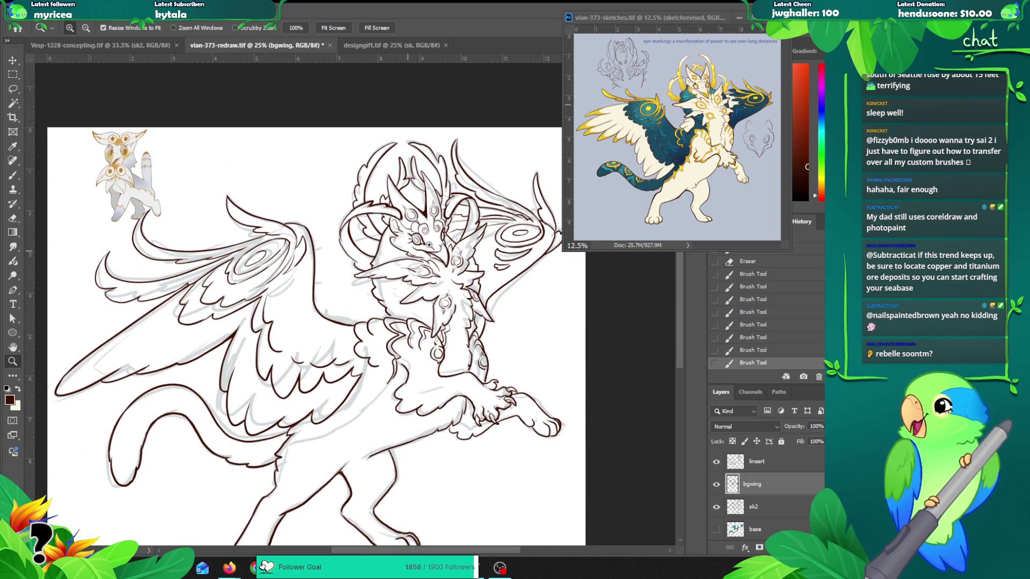
key("b")
mouse_move(506, 215)
left_mouse_down()
mouse_move(322, 192)
mouse_move(410, 227)
mouse_move(317, 261)
left_mouse_up()
left_click_drag(390, 321, 399, 327)
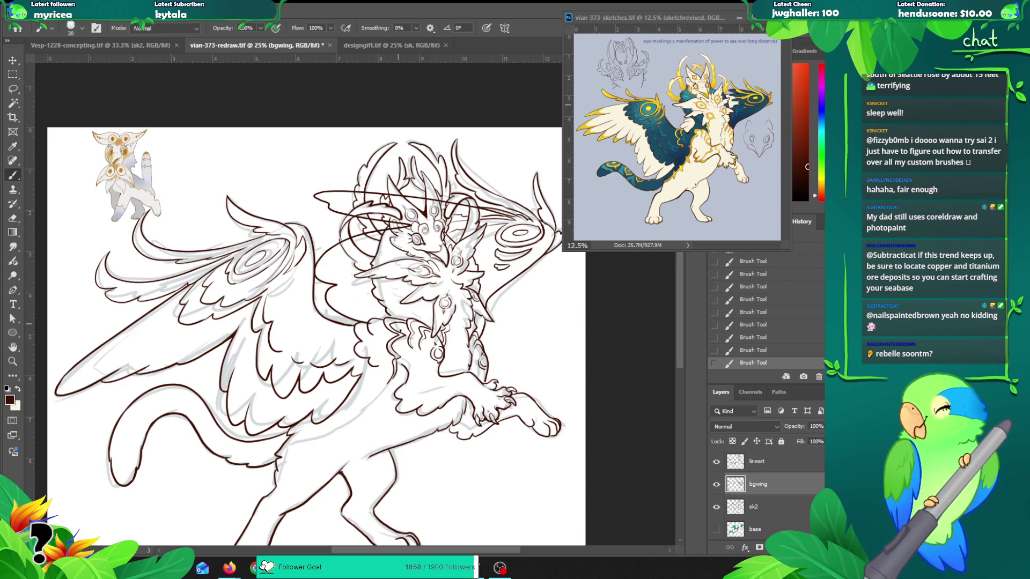
left_click_drag(384, 390, 278, 337)
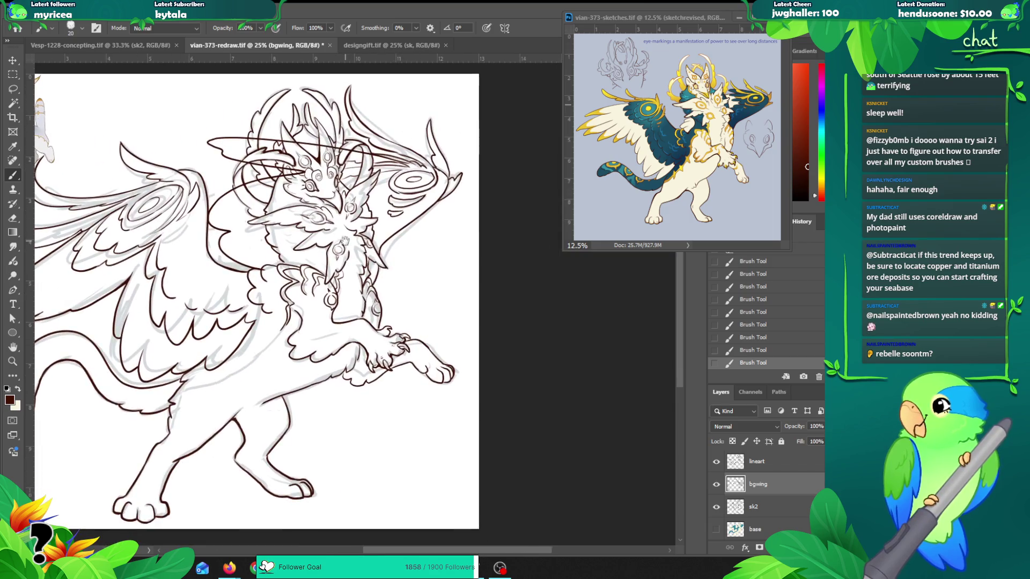
left_click_drag(346, 239, 391, 244)
key("ctrl+z")
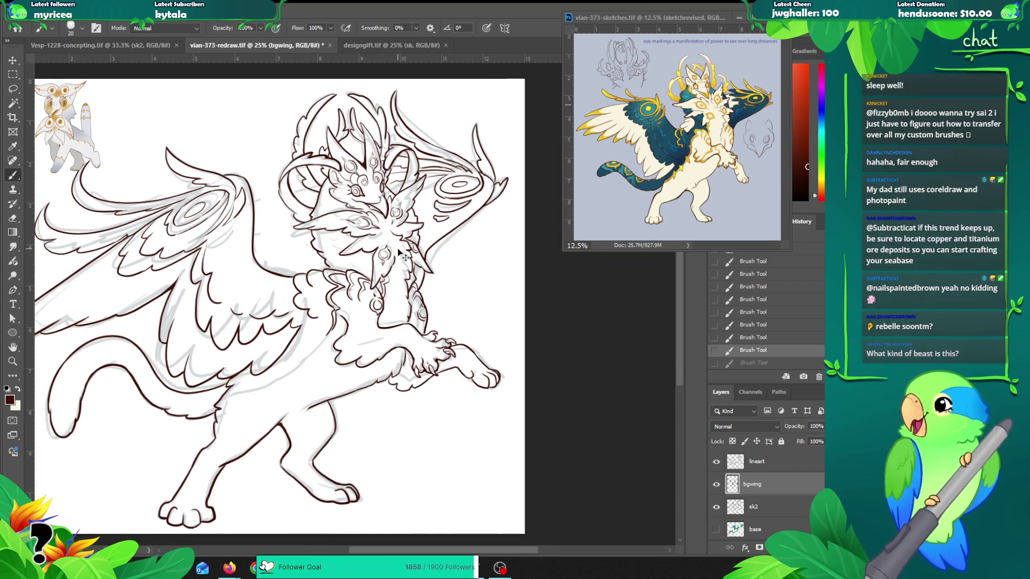
key("ctrl+shift+n")
Step: Name the new layer 'bgline' and move Layer 1's reference creature further left
type("bgli")
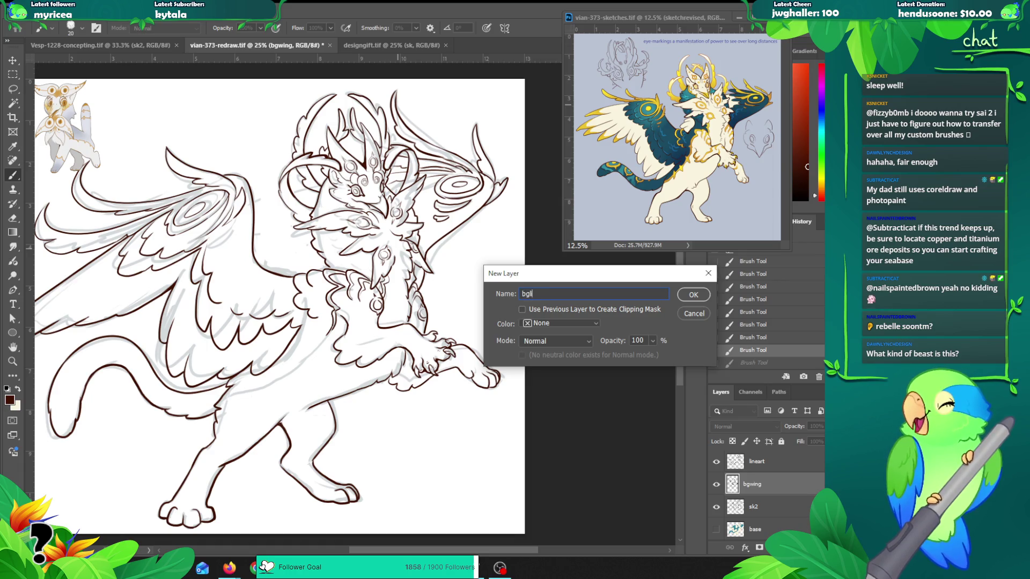
type("ne")
key("Return")
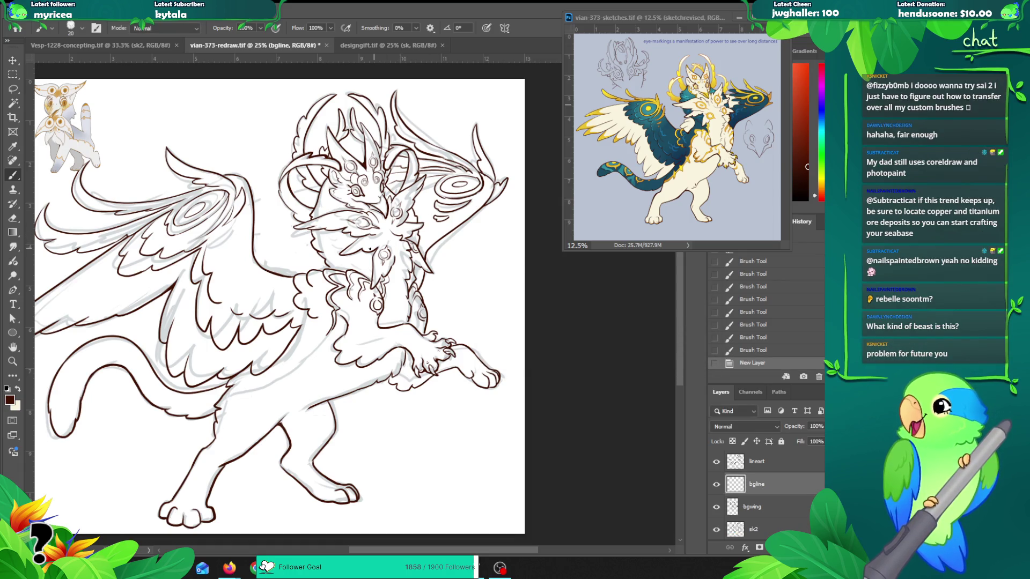
key("z")
left_click(332, 274, "alt")
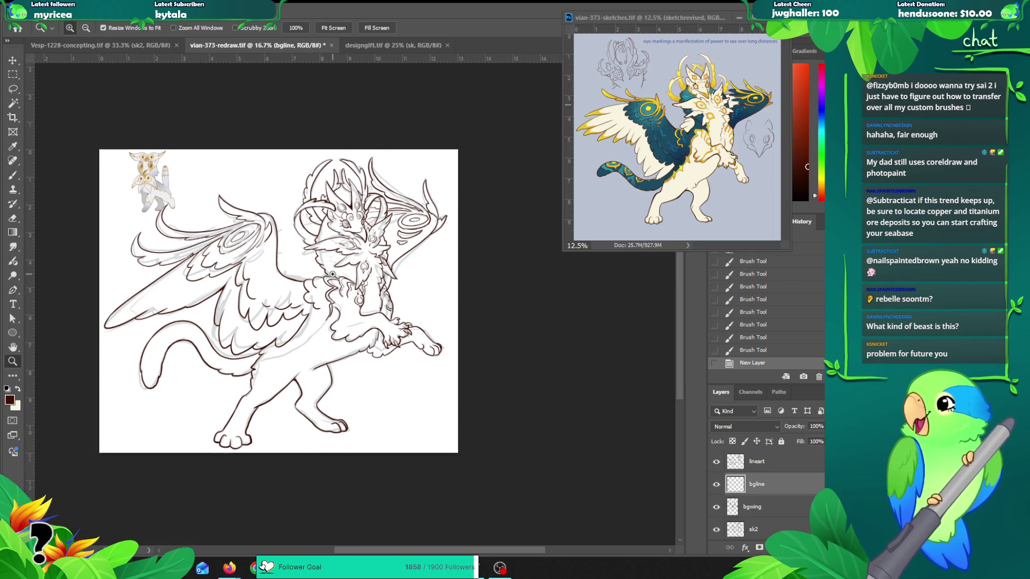
left_click(134, 157)
left_click(134, 157)
mouse_move(155, 193)
left_mouse_down()
mouse_move(105, 187)
mouse_move(218, 209)
left_mouse_up()
Step: Inspect the reference creature's head, then centre the colour reference sheet and enlarge it to 25%
left_click(104, 187)
left_click(193, 173)
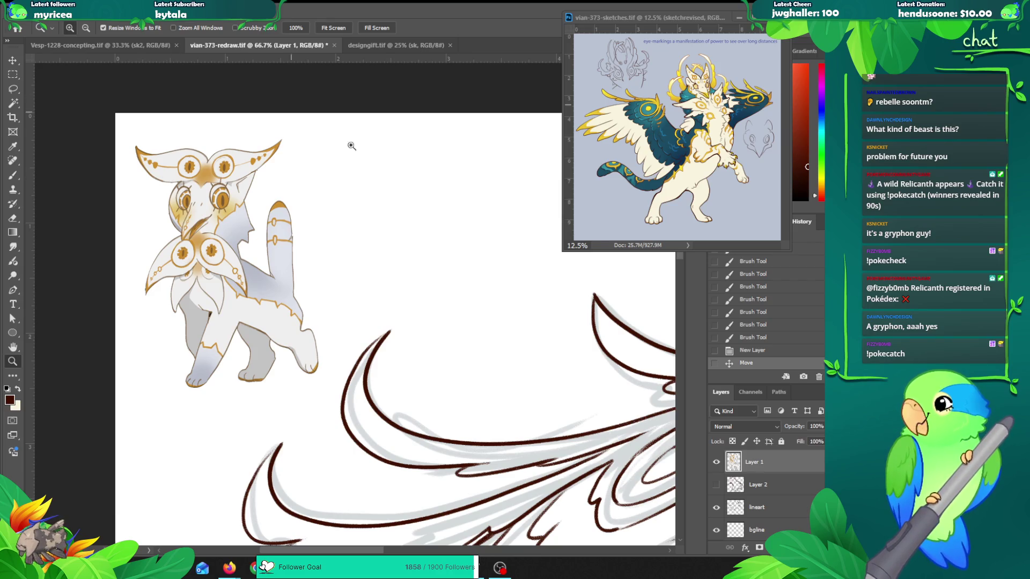
left_click(382, 279, "alt")
left_click_drag(657, 16, 417, 110)
left_click(448, 230)
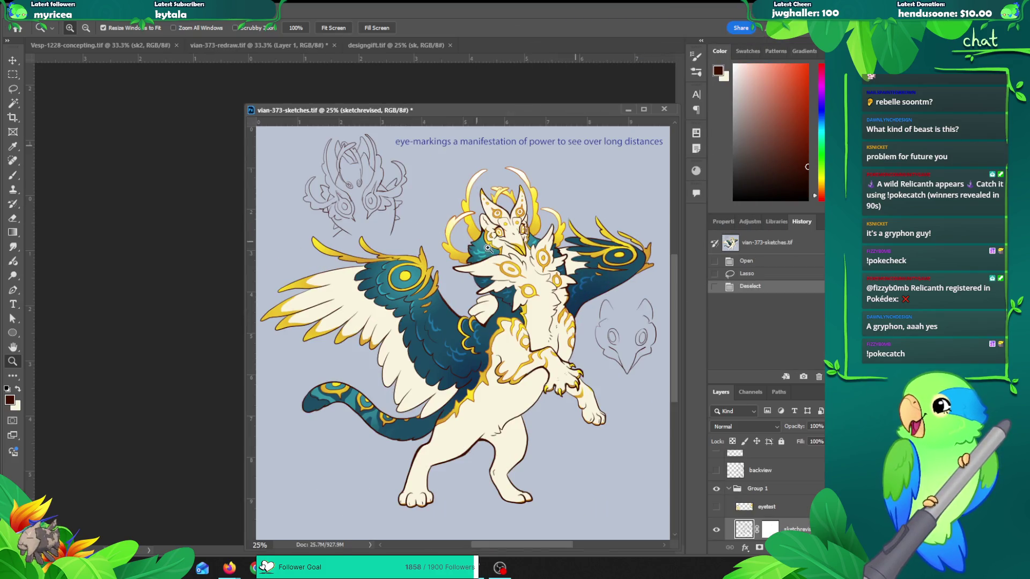
Step: Shrink the colour reference sheet to 12.5% and tuck it into the top-right corner
mouse_move(479, 110)
left_mouse_down()
mouse_move(470, 70)
mouse_move(654, 42)
mouse_move(414, 47)
mouse_move(434, 92)
mouse_move(690, 95)
mouse_move(377, 77)
left_mouse_up()
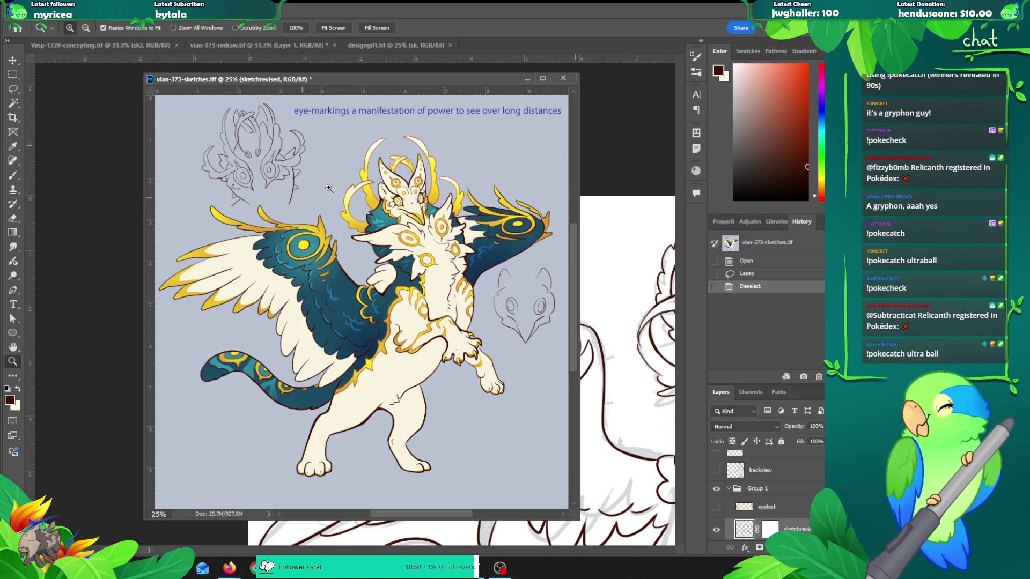
left_click(364, 191, "alt")
left_click(349, 187, "alt")
mouse_move(212, 83)
left_mouse_down()
mouse_move(662, 15)
mouse_move(642, 32)
left_mouse_up()
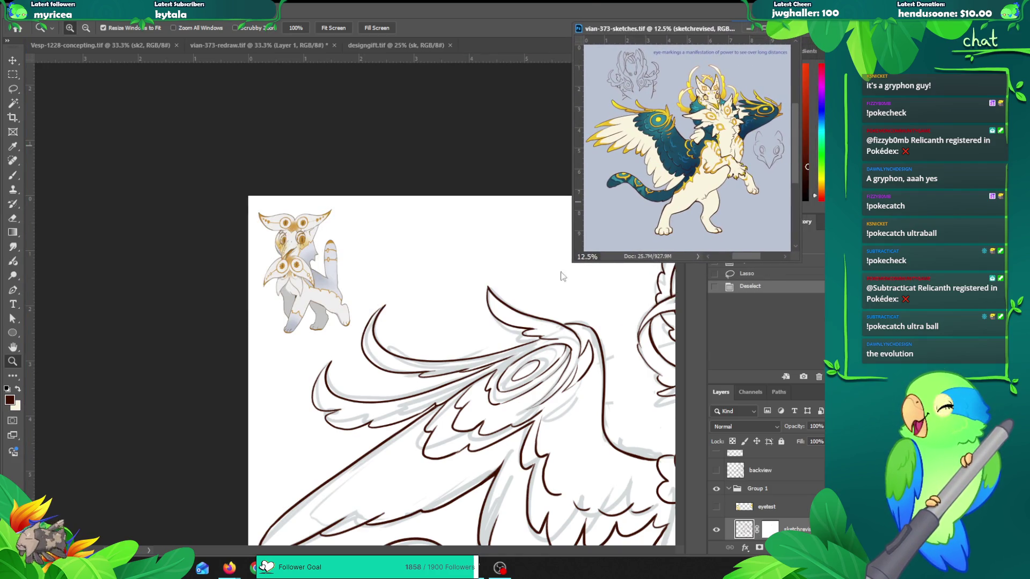
Step: Review the redraw at 25%, then bring the designgift.tif document to the front
left_click(572, 308)
mouse_move(572, 359)
left_mouse_down()
mouse_move(269, 229)
mouse_move(384, 294)
mouse_move(332, 273)
left_mouse_up()
left_click(384, 294, "alt")
left_click(384, 294, "alt")
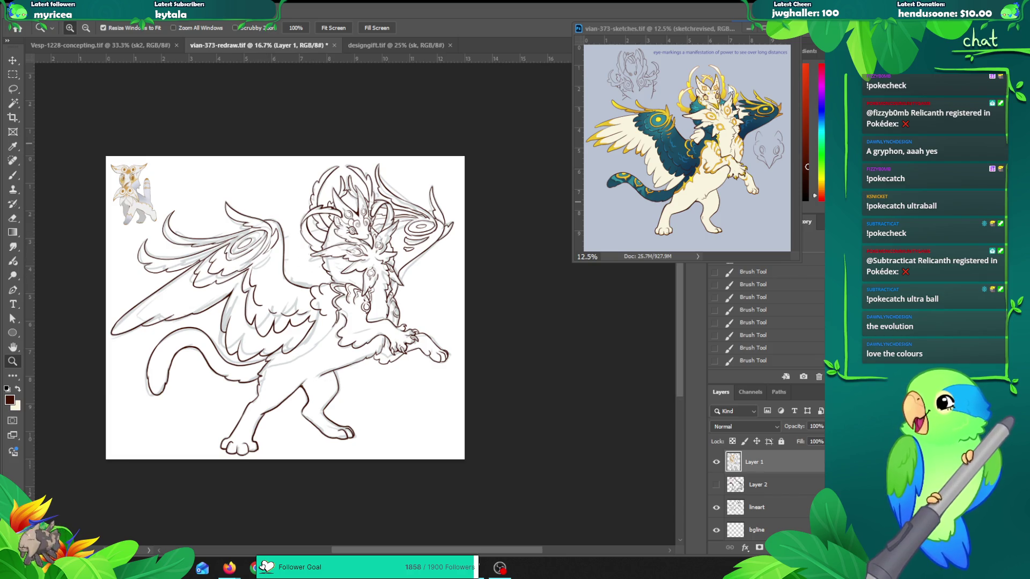
left_click(343, 269)
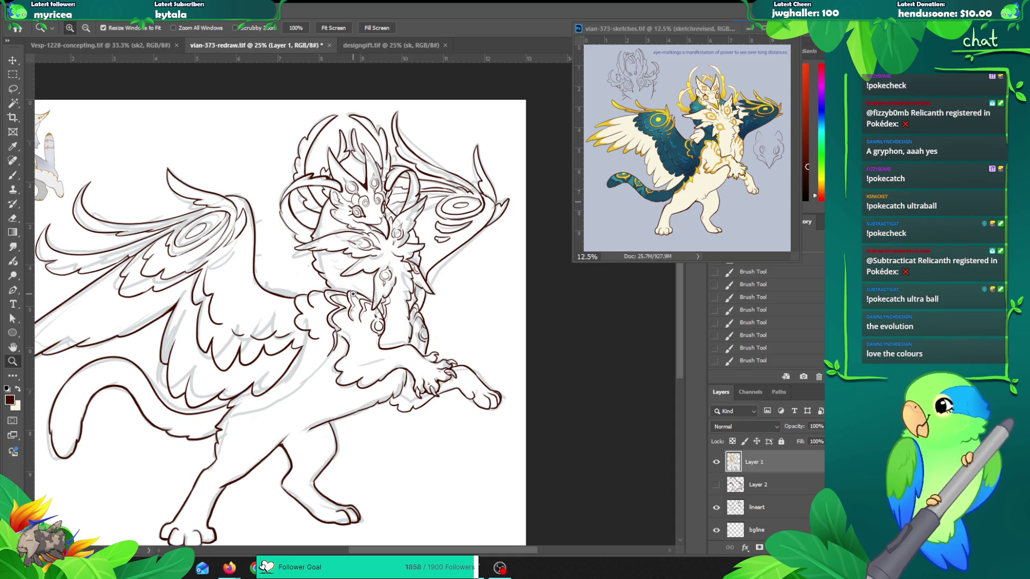
left_click_drag(378, 293, 409, 244)
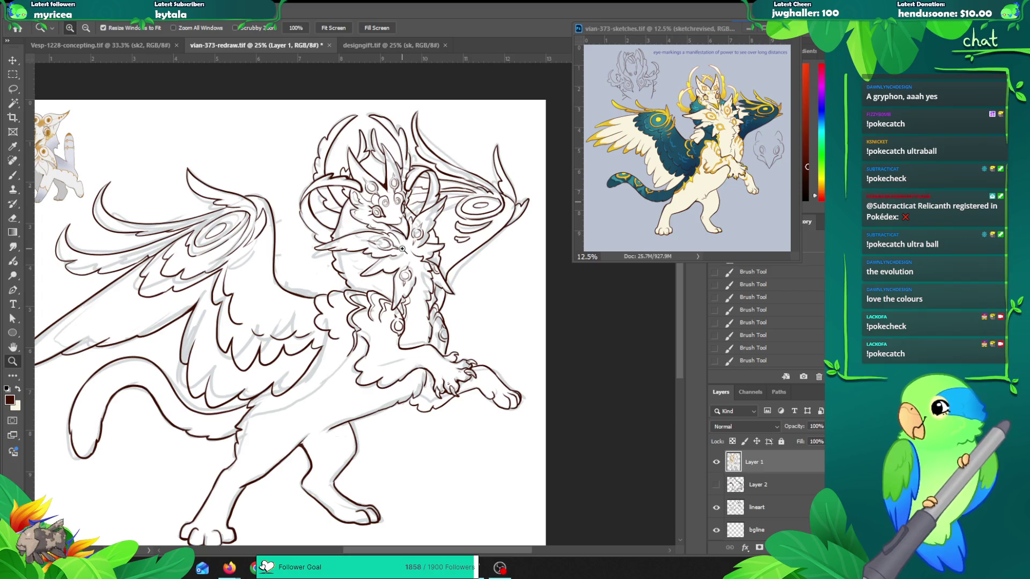
left_click(359, 46)
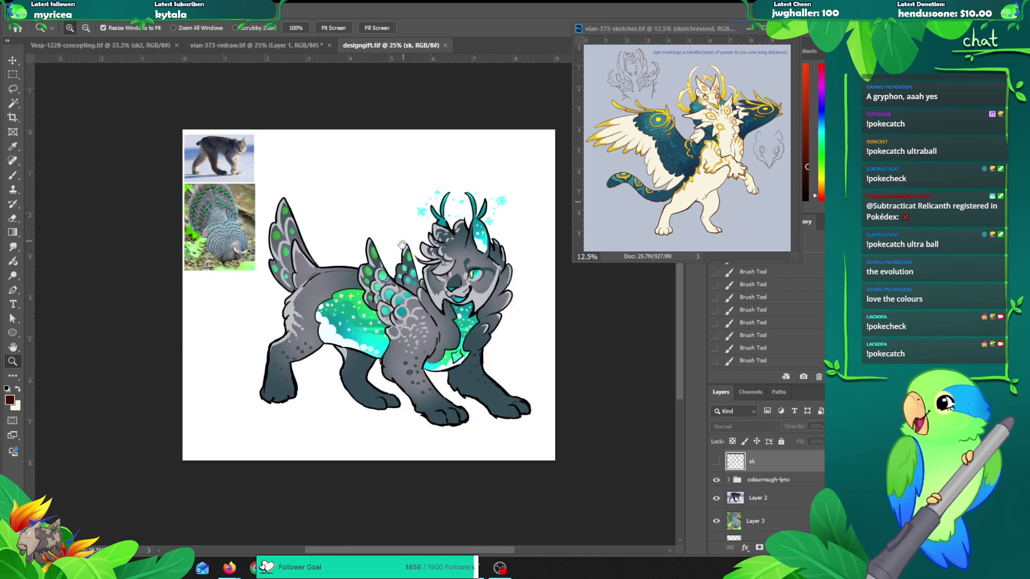
Step: Look over the Vesp-1228-concepting dragon sketch and designgift.tif, then return to vian-373-redraw.tif
left_click_drag(402, 244, 315, 223)
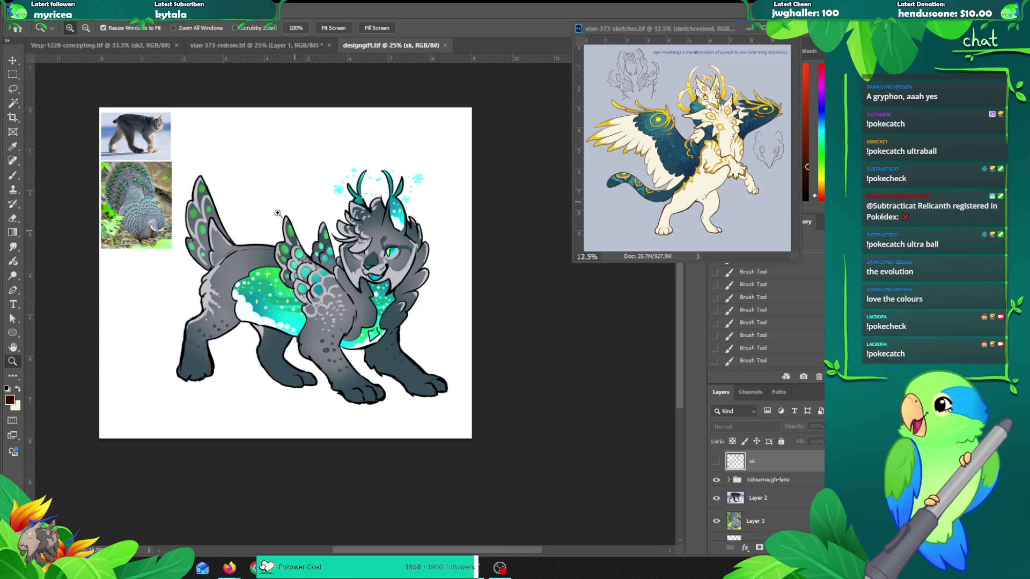
left_click(123, 46)
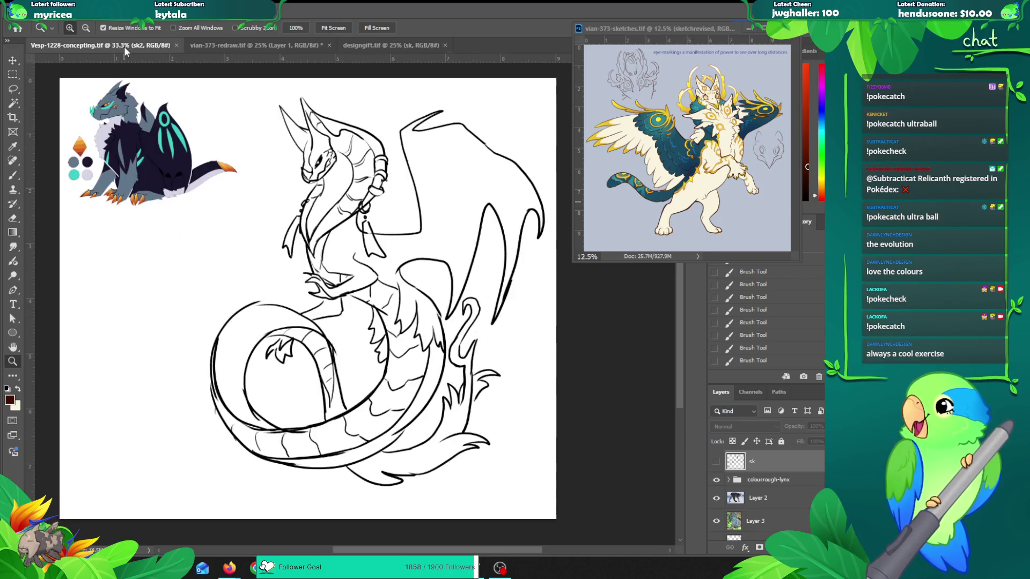
mouse_move(300, 160)
left_mouse_down()
mouse_move(295, 209)
mouse_move(248, 201)
mouse_move(277, 203)
left_mouse_up()
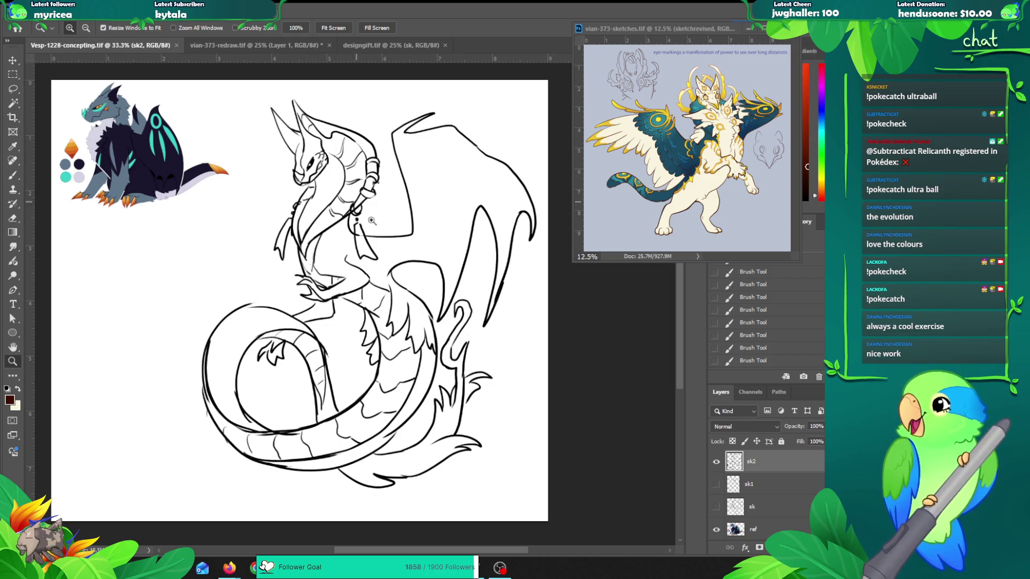
left_click(374, 245)
mouse_move(360, 262)
left_mouse_down()
mouse_move(301, 212)
mouse_move(322, 247)
left_mouse_up()
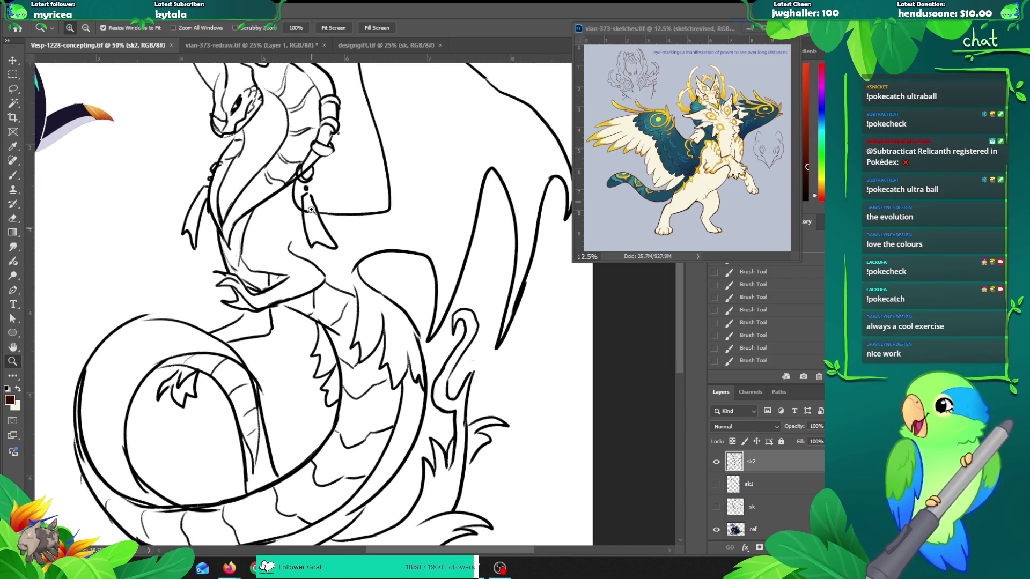
left_click(303, 159, "alt")
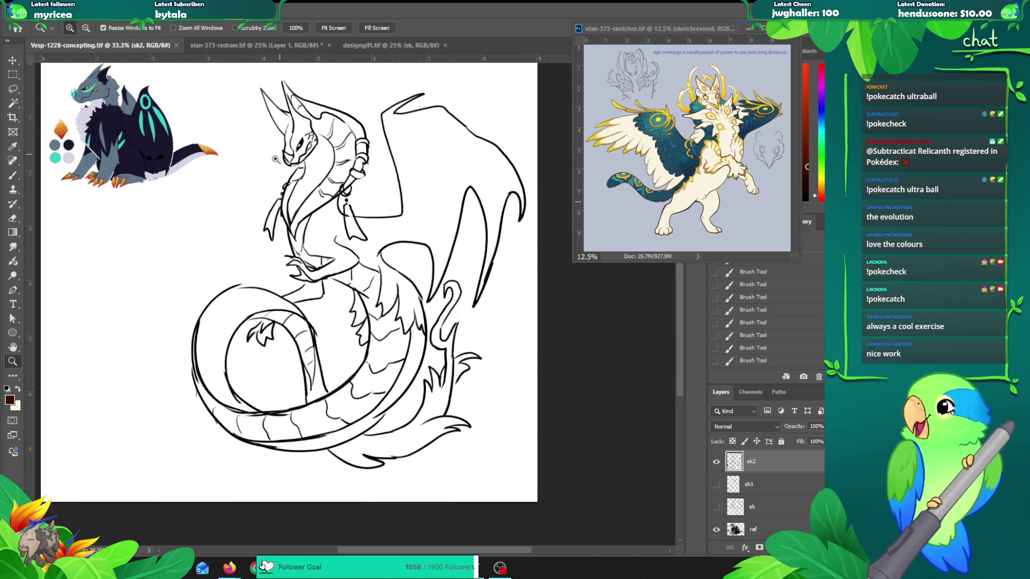
left_click(366, 46)
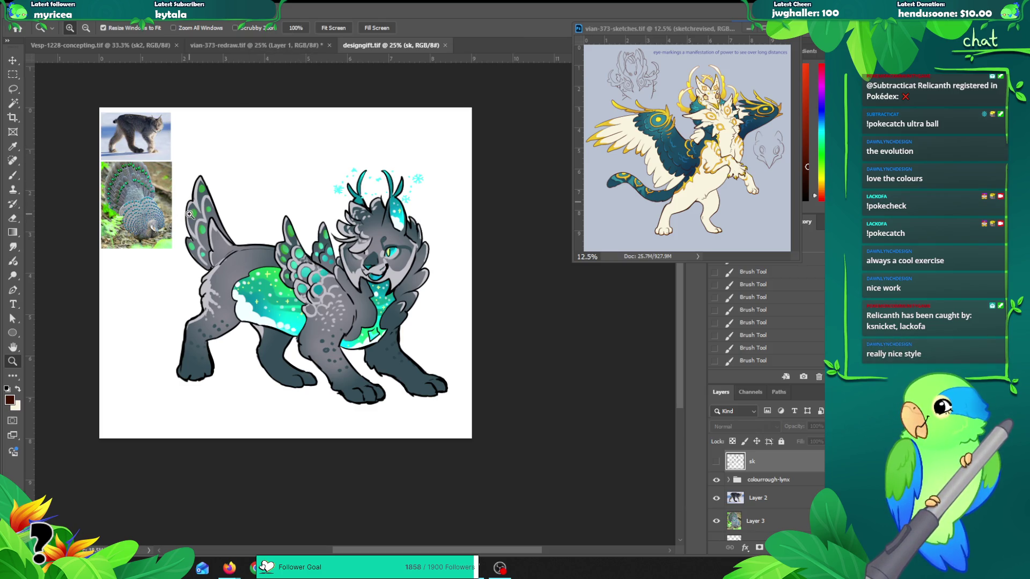
left_click(233, 45)
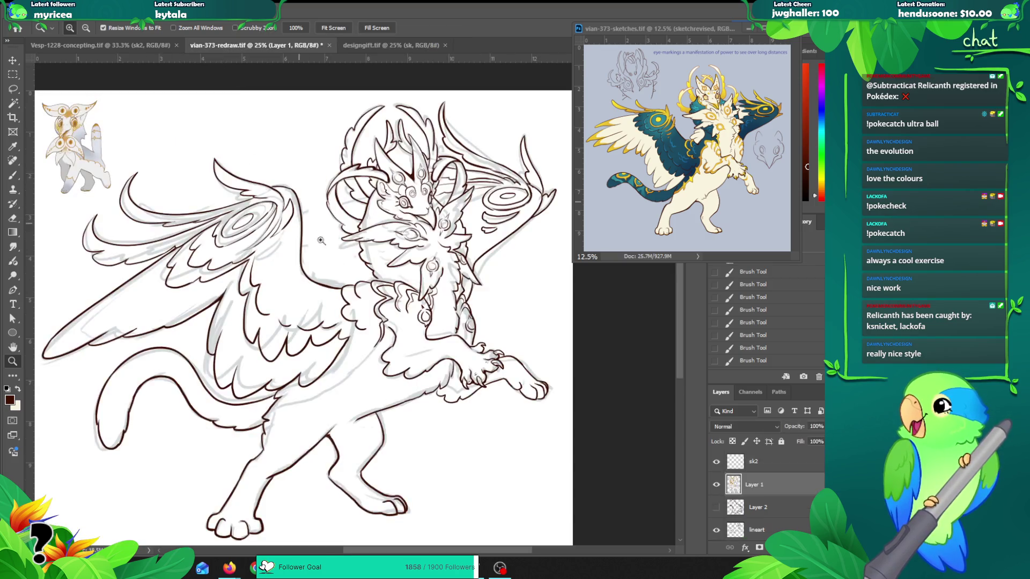
Step: Select the lineart layer, try and undo strokes near the crest and face, and restore one via History
left_click(316, 236)
left_click(353, 174, "alt")
scroll(355, 174, "up", 1)
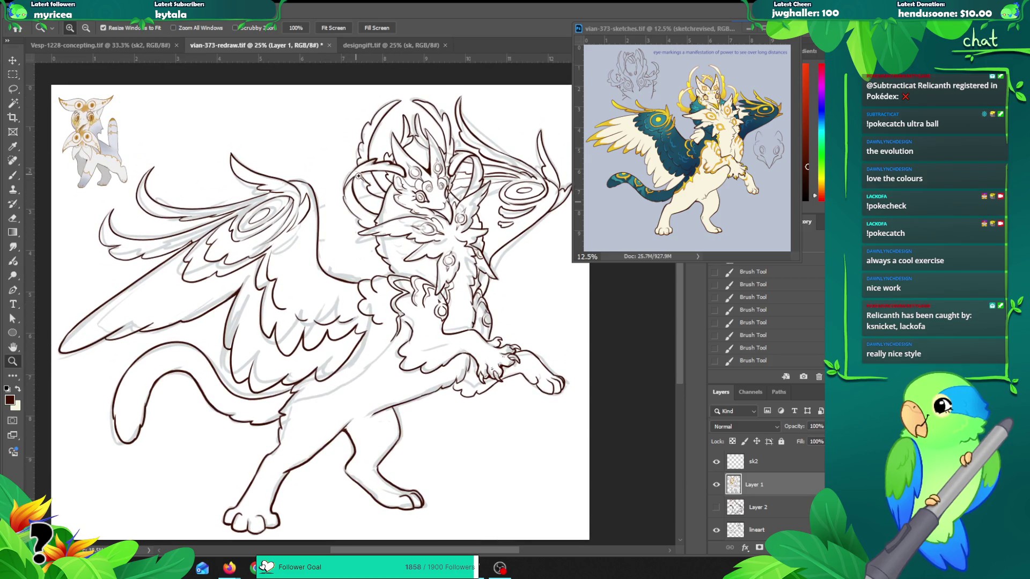
left_click_drag(443, 211, 413, 205)
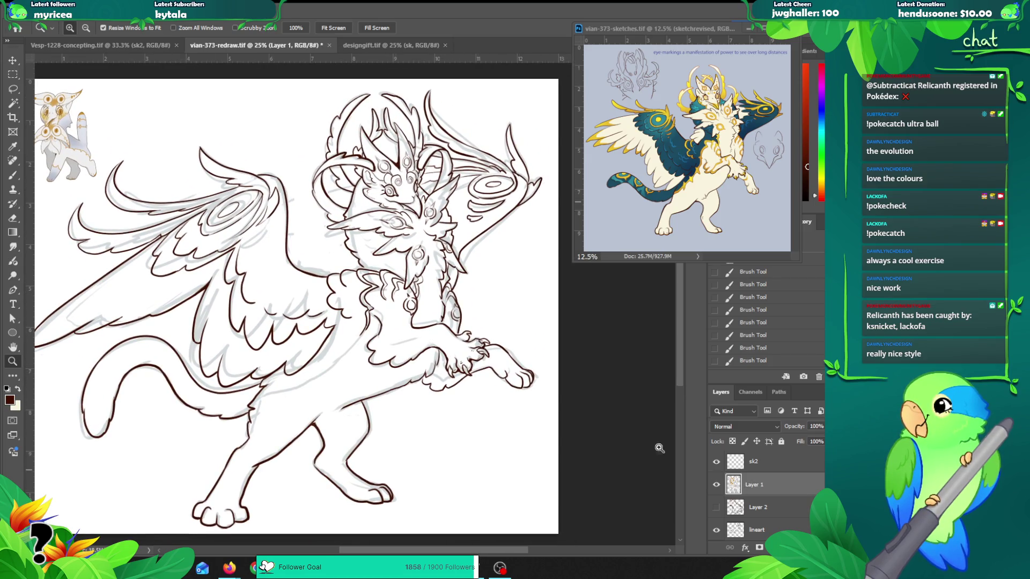
key("v")
left_click(394, 198)
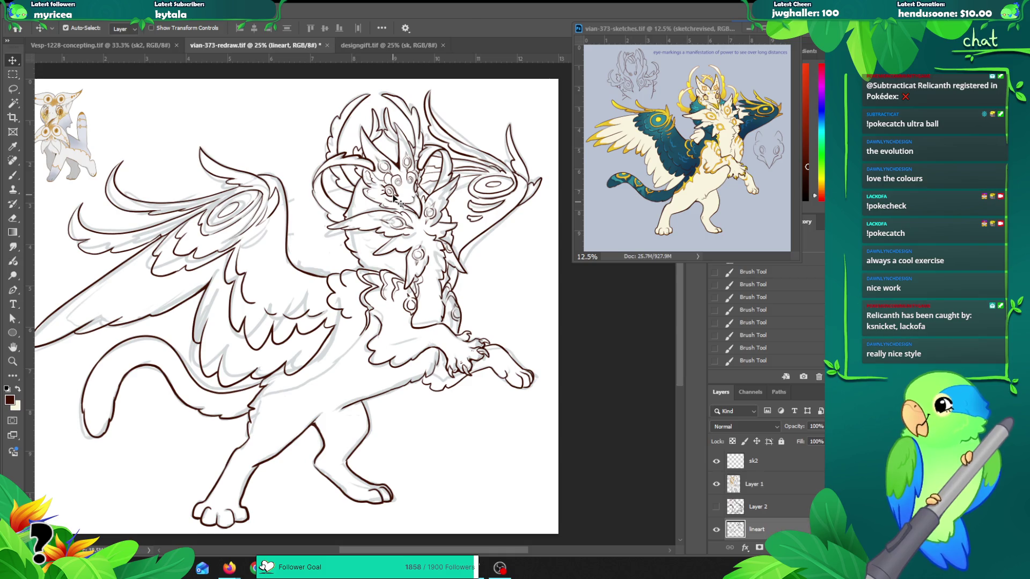
key("b")
mouse_move(311, 160)
left_mouse_down()
mouse_move(481, 140)
mouse_move(280, 123)
left_mouse_up()
key("ctrl+z")
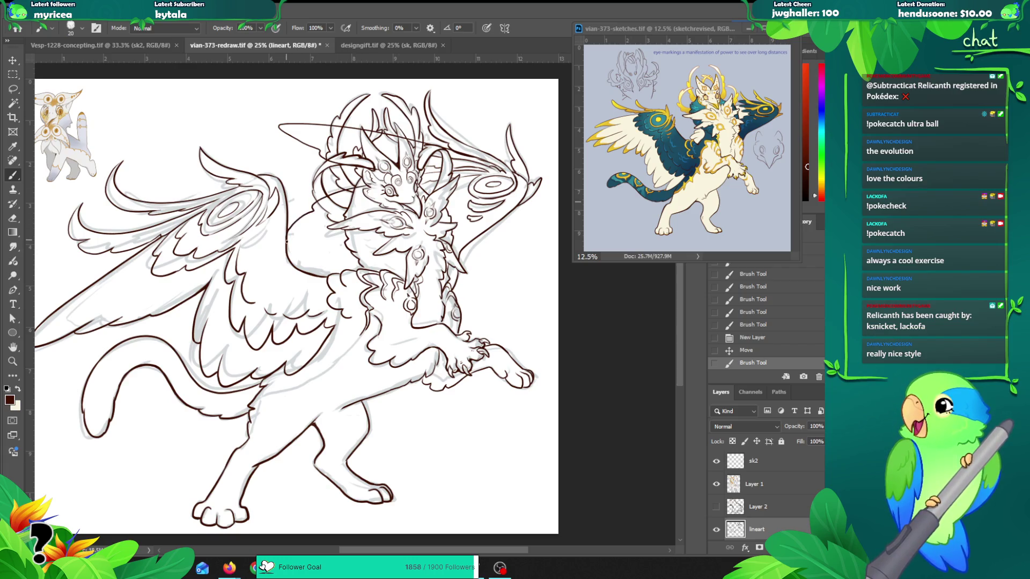
key("ctrl+z")
mouse_move(370, 190)
left_mouse_down()
mouse_move(305, 214)
mouse_move(319, 200)
mouse_move(283, 233)
mouse_move(289, 294)
left_mouse_up()
key("ctrl+z")
key("ctrl+z")
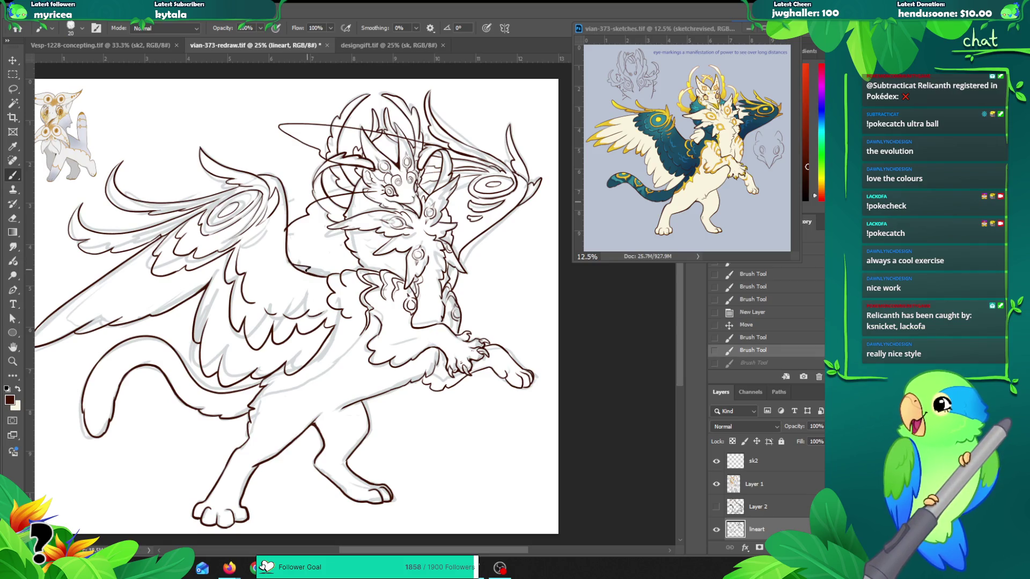
left_click(392, 262)
Step: Erase and restore a small bit of lineart, then toggle its visibility to check the sketch
key("e")
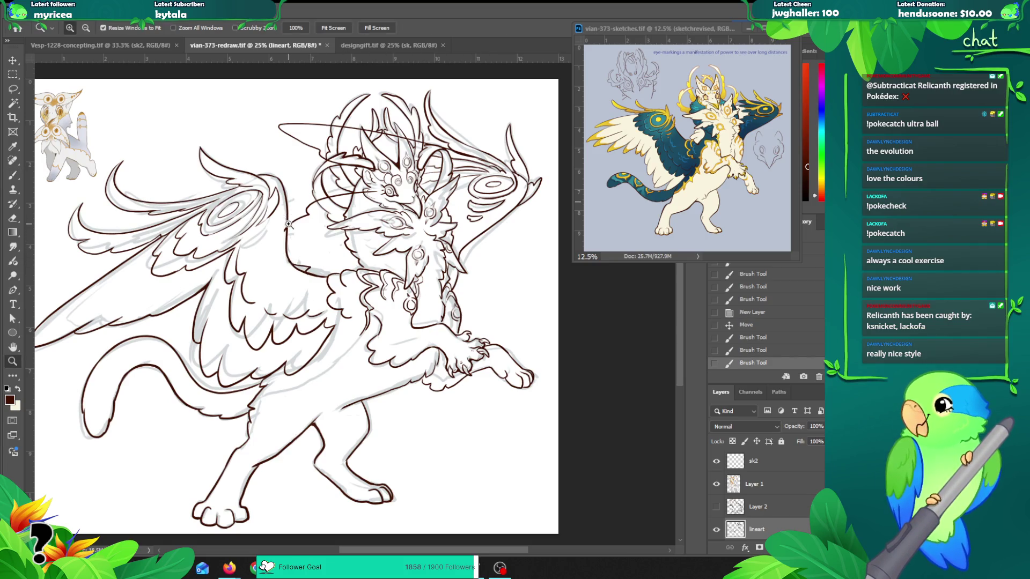
scroll(287, 221, "up", 1)
left_click_drag(279, 266, 282, 260)
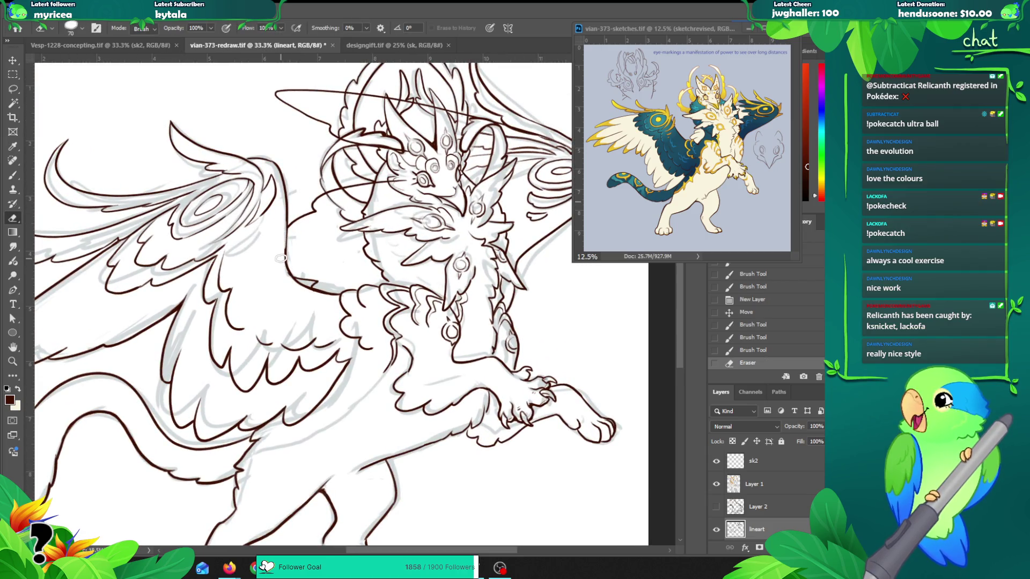
key("ctrl+z")
key("ctrl+z")
key("ctrl+z")
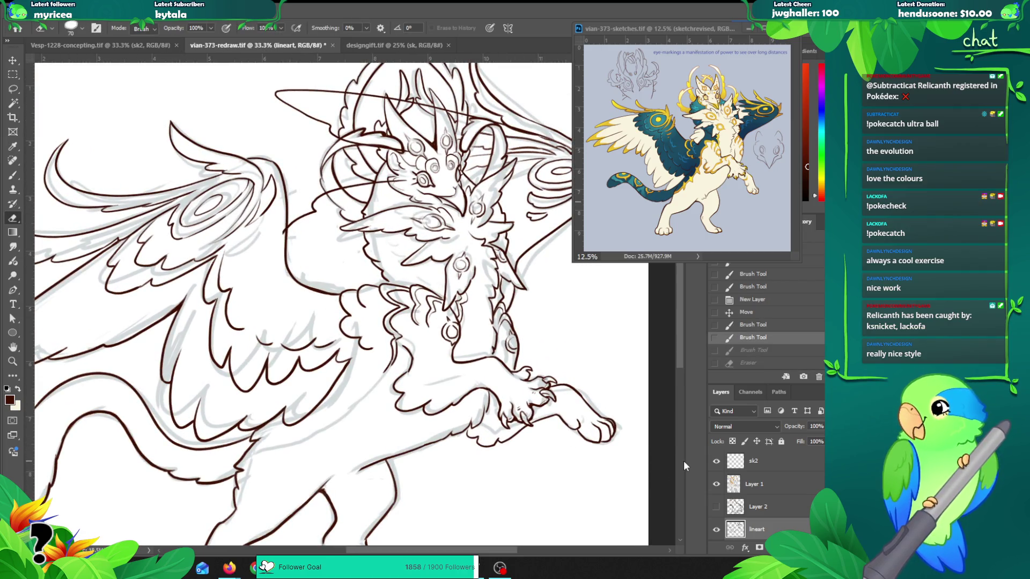
left_click(716, 530)
left_click(717, 529)
Step: Select the sk2 layer and drag it directly below the lineart layer
left_click(751, 464)
key("ctrl+t")
key("Return")
key("b")
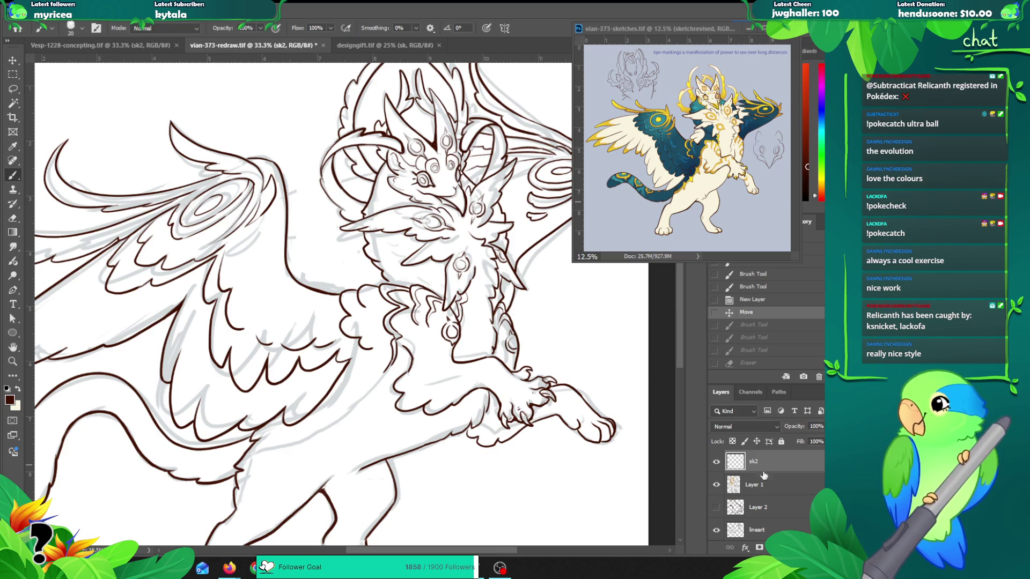
key("z")
key("ctrl+minus")
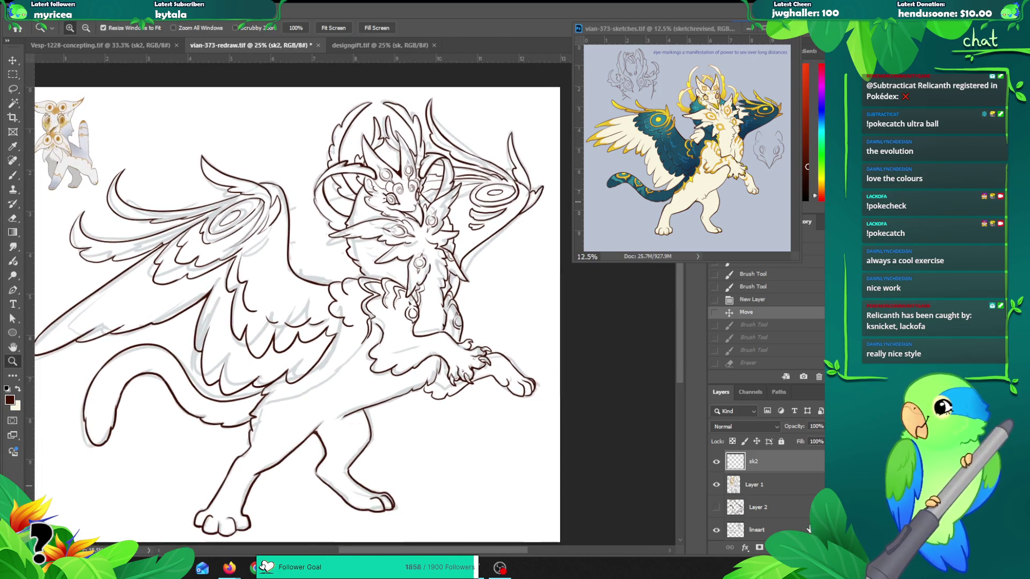
mouse_move(776, 464)
left_mouse_down()
mouse_move(773, 519)
mouse_move(776, 497)
left_mouse_up()
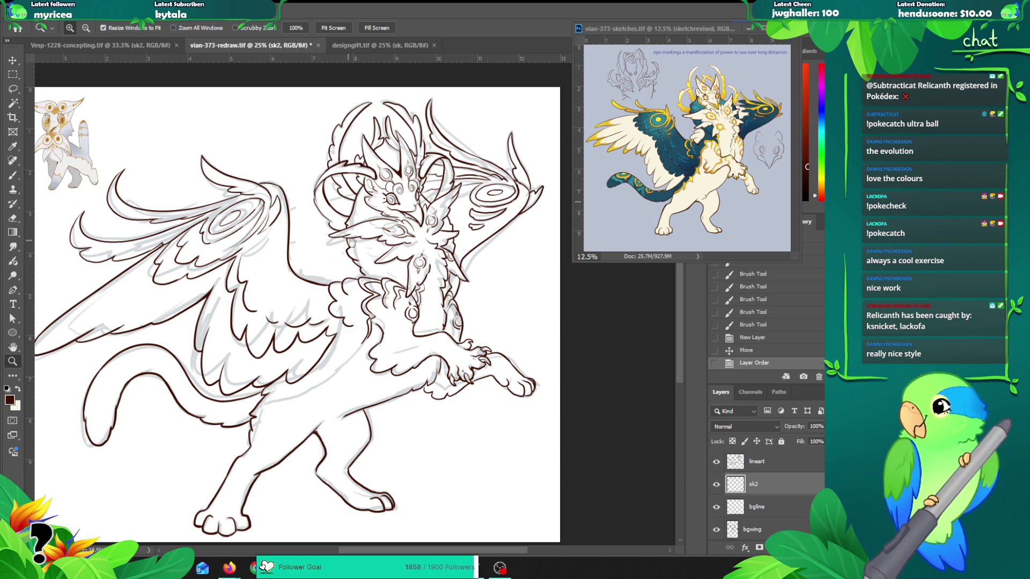
Step: At 33.3% zoom on sk2, try several long strokes across the head, undoing each
scroll(351, 240, "right", 3)
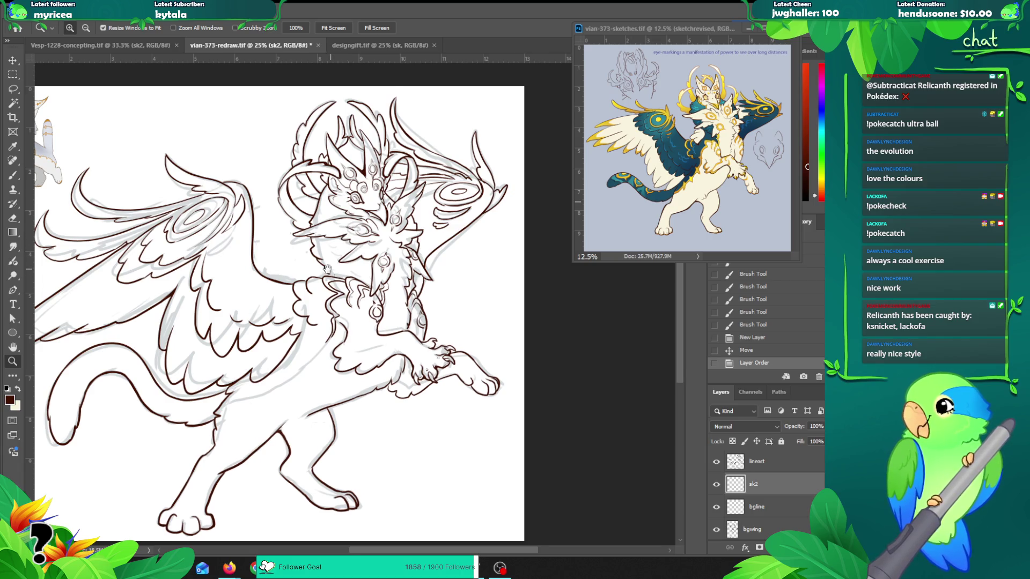
scroll(394, 226, "right", 2)
scroll(394, 226, "left", 2)
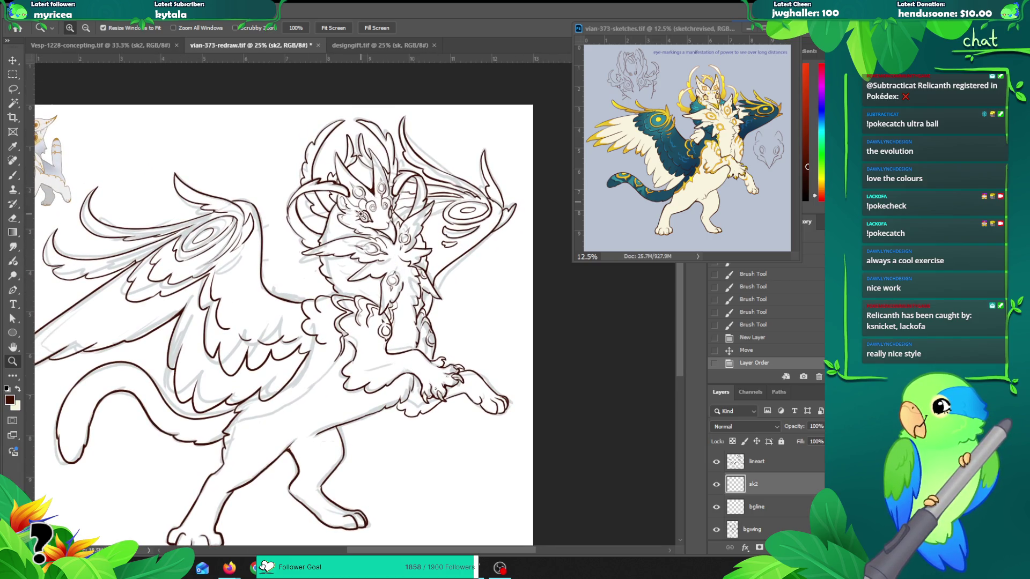
left_click(362, 215)
key("b")
left_click_drag(369, 258, 328, 206)
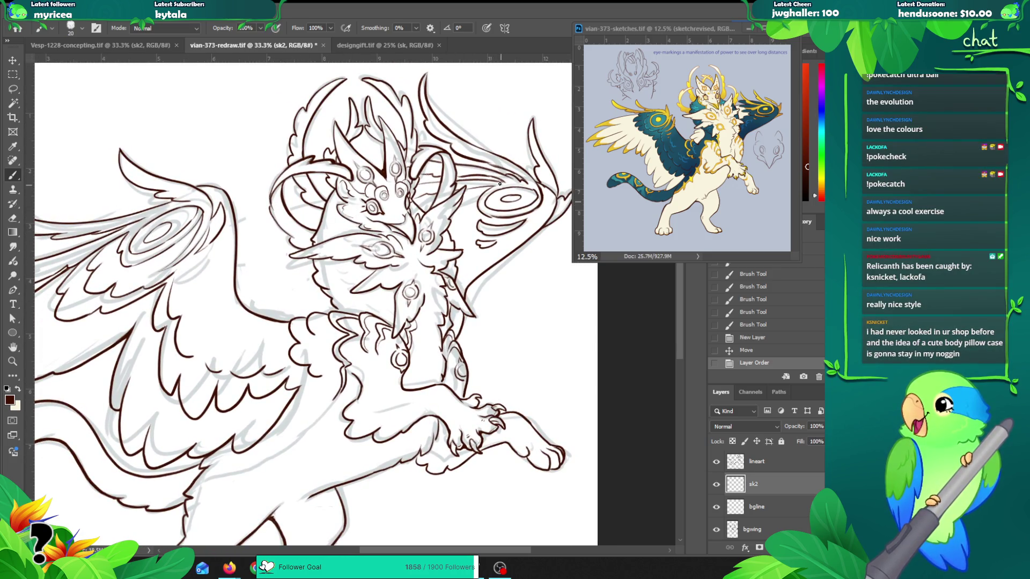
left_click_drag(466, 175, 172, 197)
key("ctrl+z")
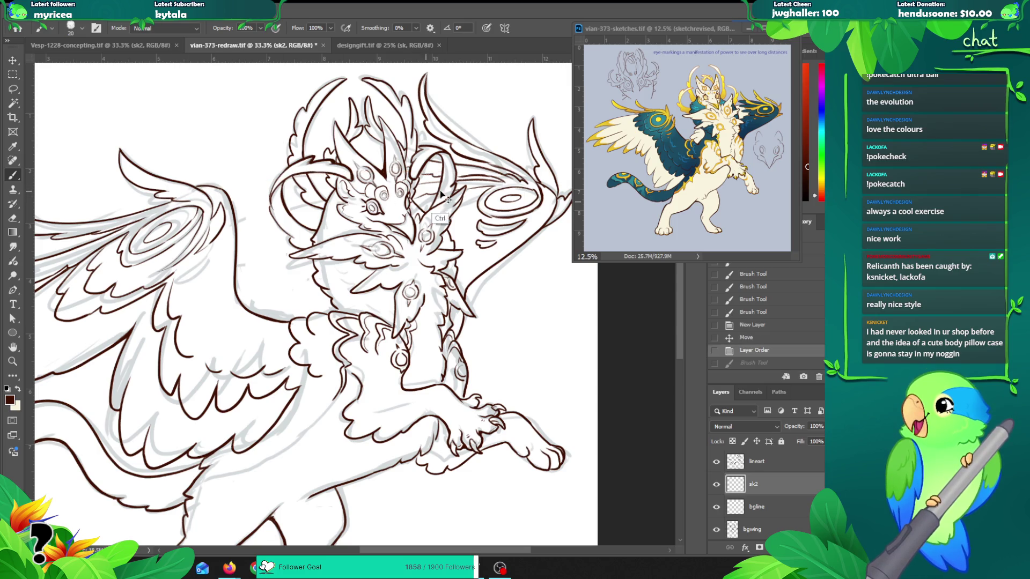
mouse_move(499, 181)
left_mouse_down()
mouse_move(379, 157)
mouse_move(242, 157)
left_mouse_up()
key("ctrl+z")
mouse_move(427, 163)
left_mouse_down()
mouse_move(230, 154)
mouse_move(331, 175)
left_mouse_up()
key("ctrl+z")
Step: Sketch a long loop across the head, keep the short head stroke, and test curves down-left
left_click_drag(471, 169, 225, 171)
key("ctrl+z")
mouse_move(503, 180)
left_mouse_down()
mouse_move(284, 150)
mouse_move(232, 159)
mouse_move(339, 184)
mouse_move(322, 214)
left_mouse_up()
key("ctrl+z")
key("ctrl+z")
key("ctrl+shift+z")
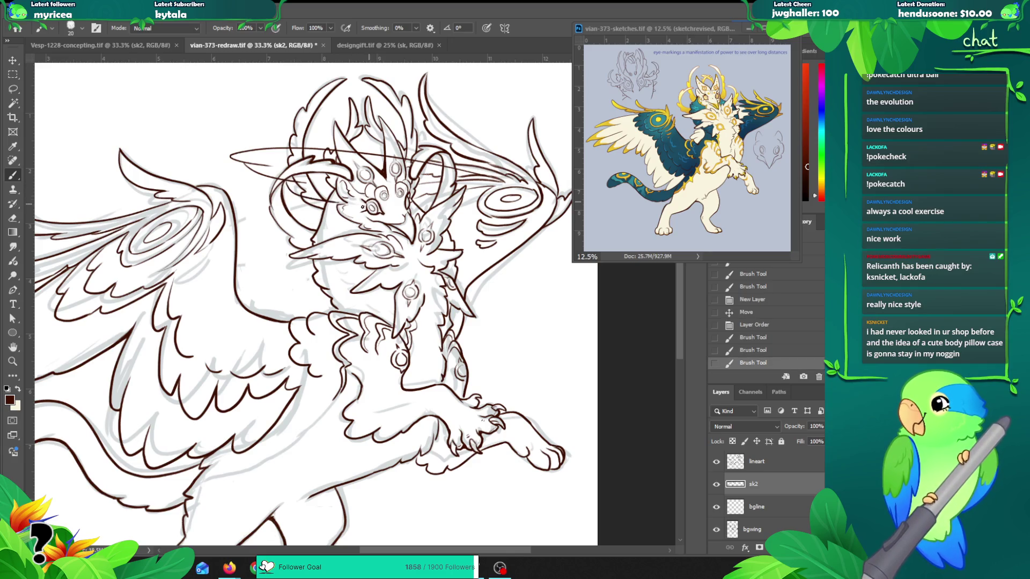
mouse_move(330, 213)
left_mouse_down()
mouse_move(273, 230)
mouse_move(262, 250)
left_mouse_up()
key("ctrl+z")
mouse_move(330, 217)
left_mouse_down()
mouse_move(262, 252)
mouse_move(266, 268)
mouse_move(236, 289)
left_mouse_up()
key("ctrl+z")
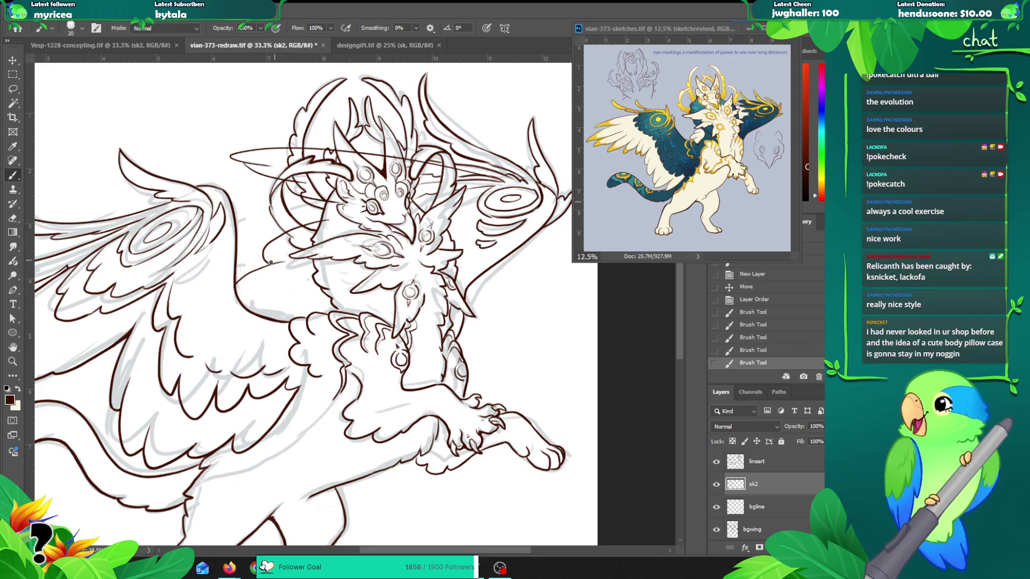
key("e")
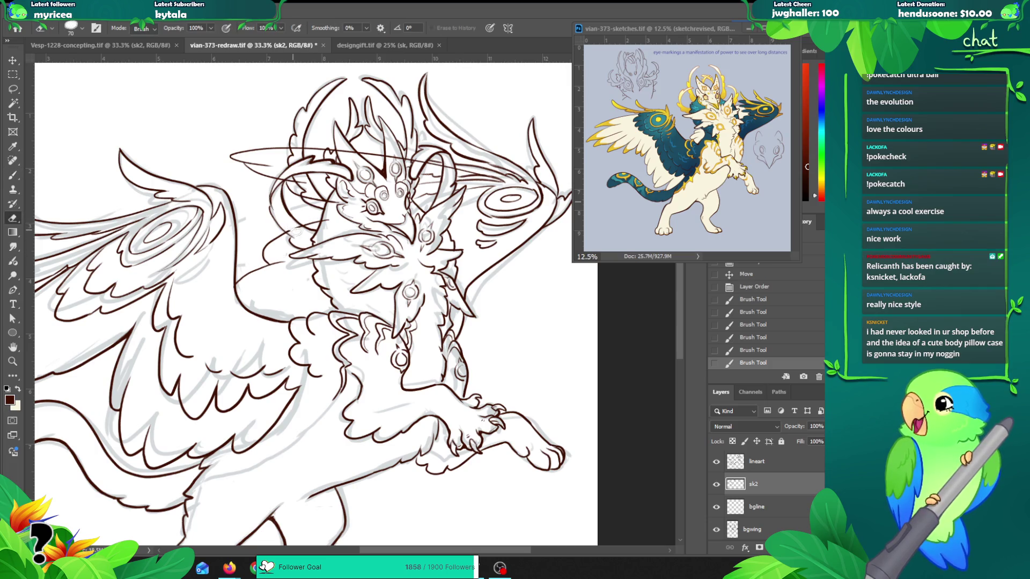
Step: Erase stretches of the new sketch loops near the head and its curl, then zoom out
mouse_move(303, 234)
left_mouse_down()
mouse_move(326, 215)
mouse_move(343, 127)
left_mouse_up()
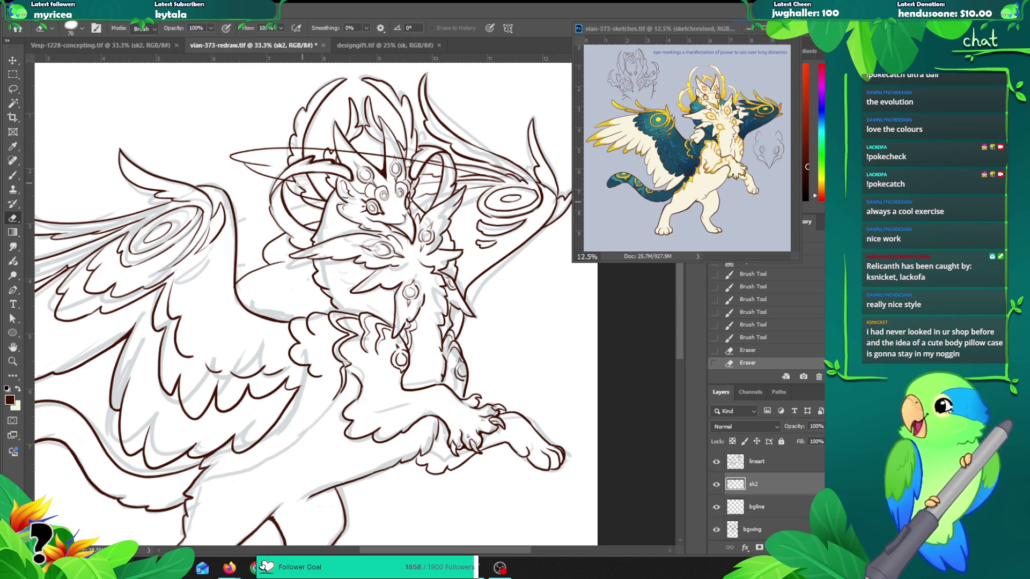
left_click_drag(303, 178, 292, 172)
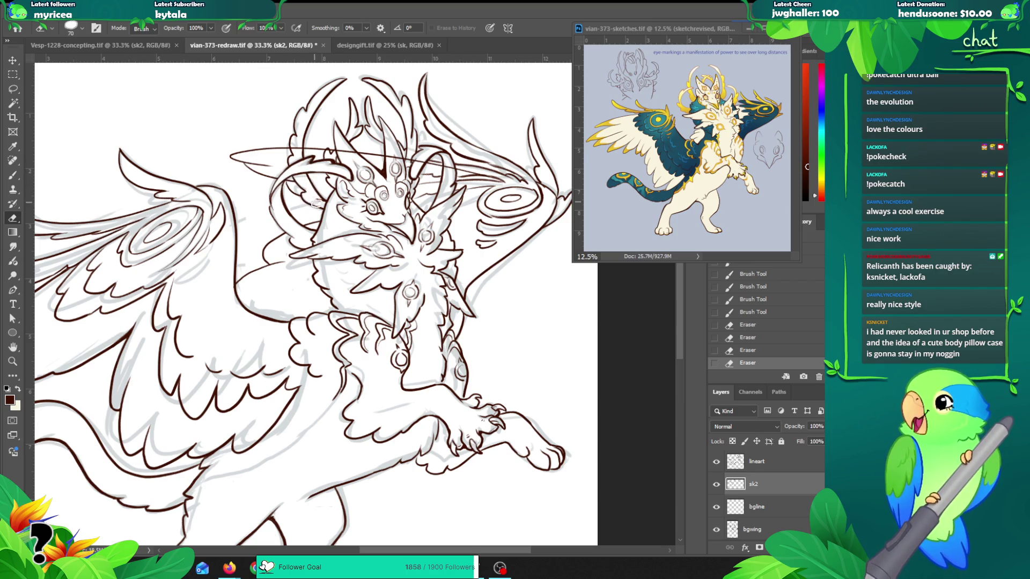
mouse_move(327, 181)
left_mouse_down()
mouse_move(296, 139)
mouse_move(299, 155)
mouse_move(359, 161)
left_mouse_up()
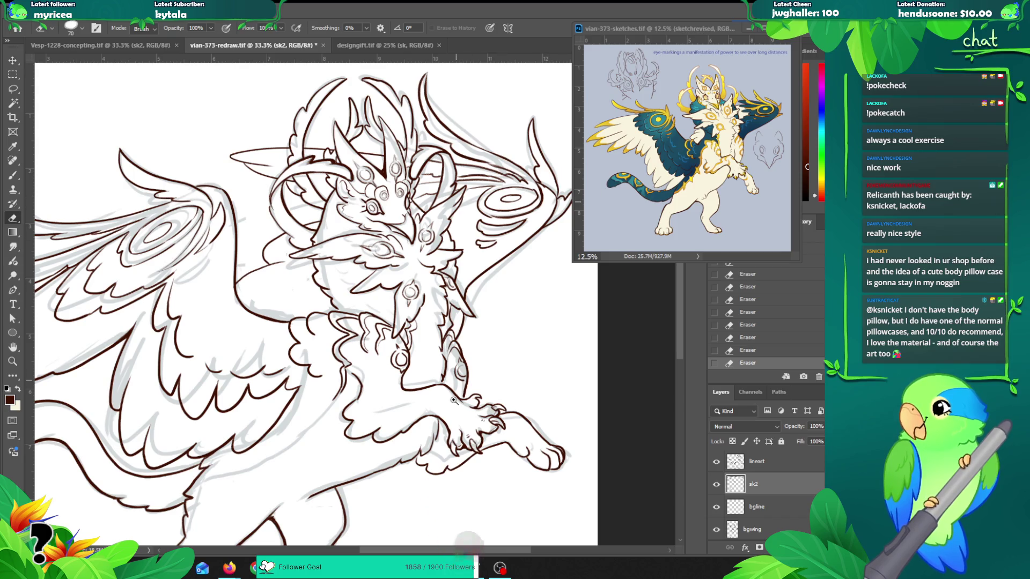
key("z")
left_click(425, 358, "alt")
Step: Frame the feline's body and raised front leg, then make the lineart layer active with the Brush
left_click(426, 358, "alt")
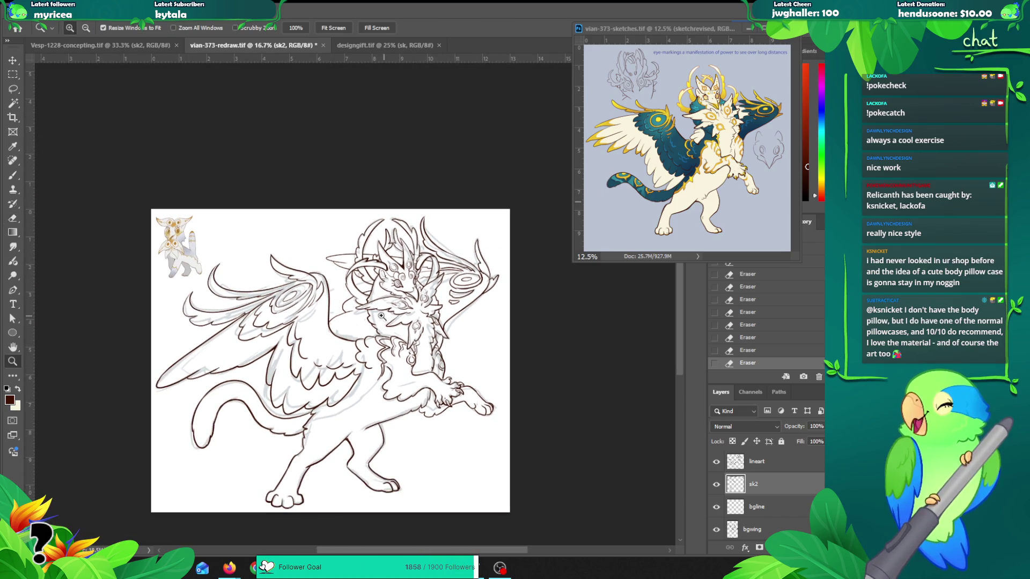
left_click_drag(387, 349, 349, 276)
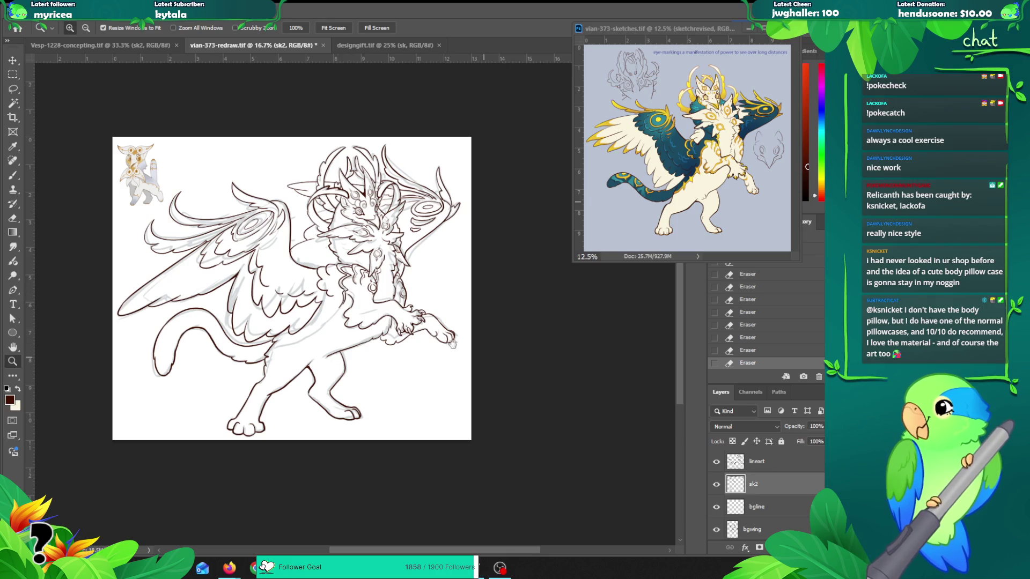
left_click(323, 334)
left_click_drag(323, 333, 366, 289)
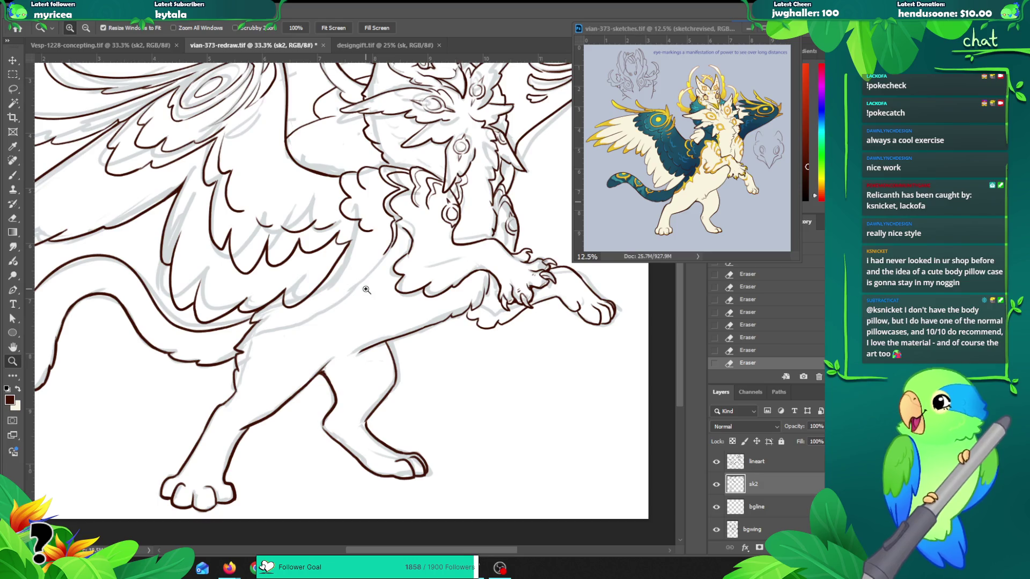
key("e")
key("alt+bracketright")
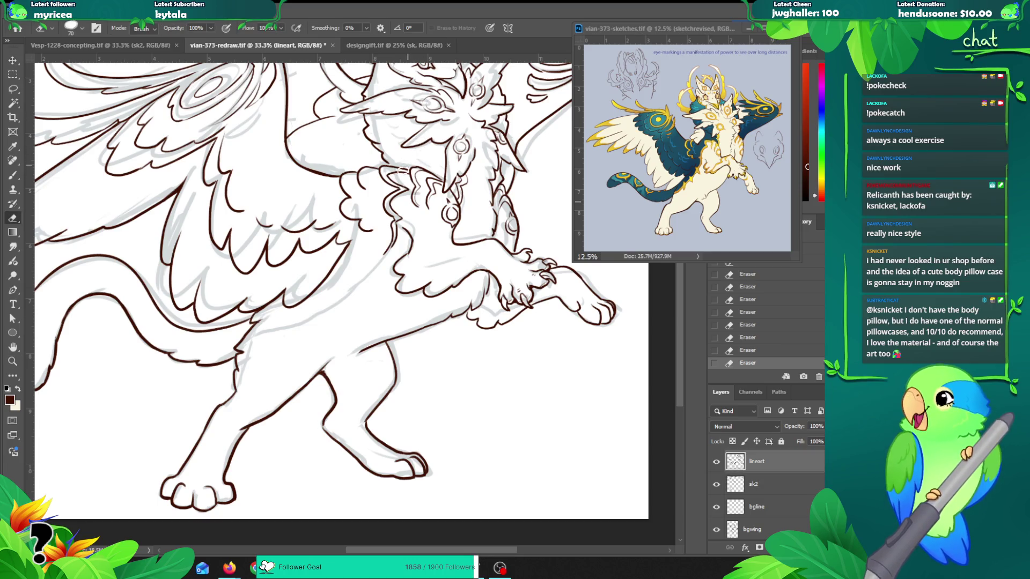
key("b")
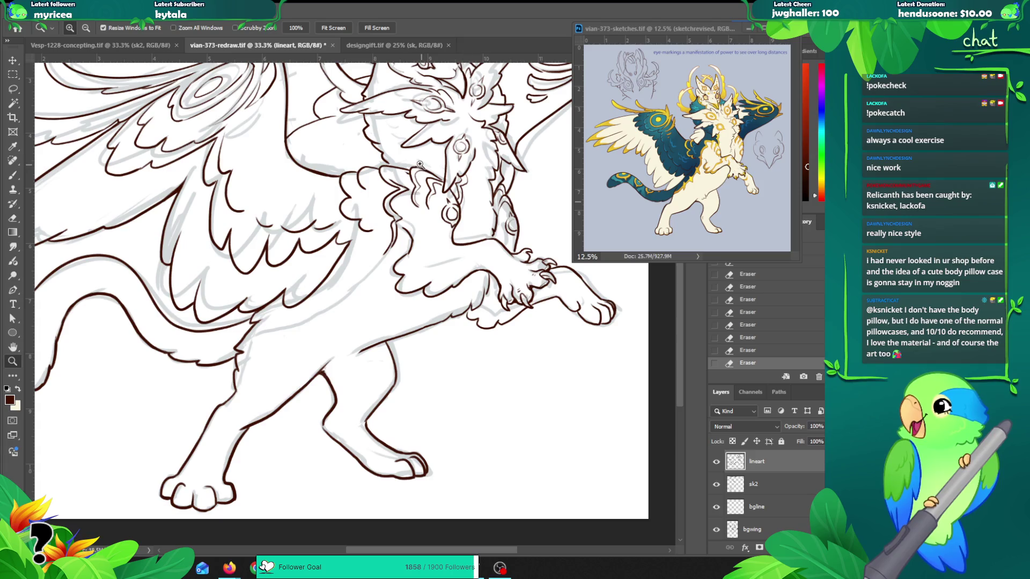
scroll(386, 185, "up", 2)
Step: Ink dark-brown strokes near the wing base and along the back outline, retrying strokes with undo
left_click_drag(369, 194, 385, 180)
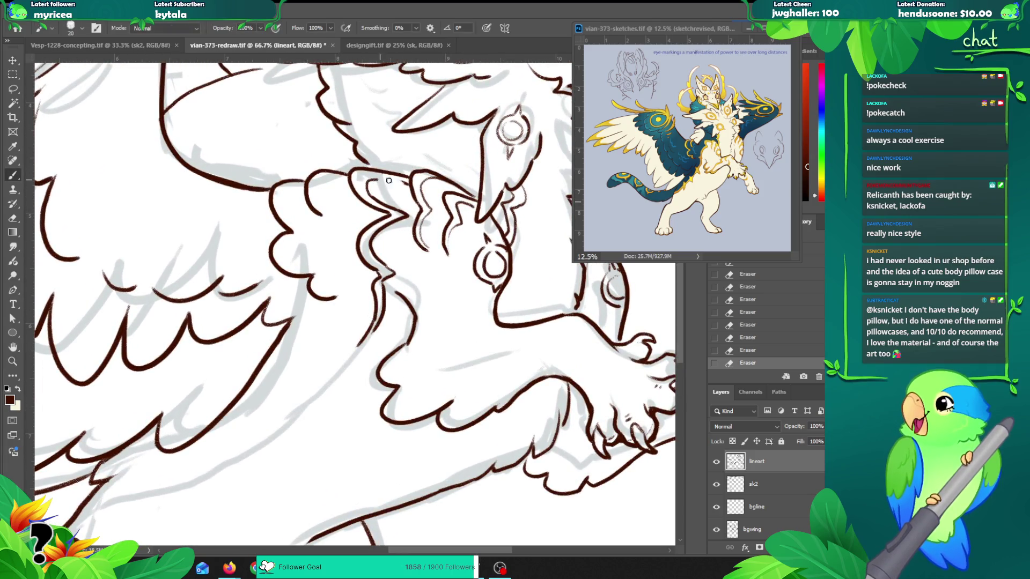
key("ctrl+z")
key("ctrl+shift+z")
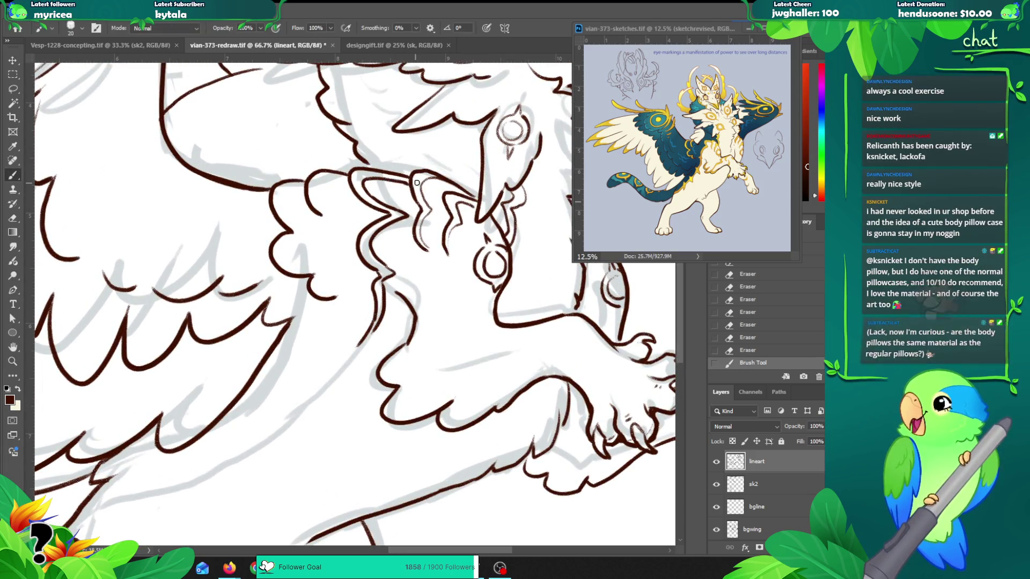
mouse_move(395, 346)
left_mouse_down()
mouse_move(420, 245)
mouse_move(372, 242)
mouse_move(370, 258)
left_mouse_up()
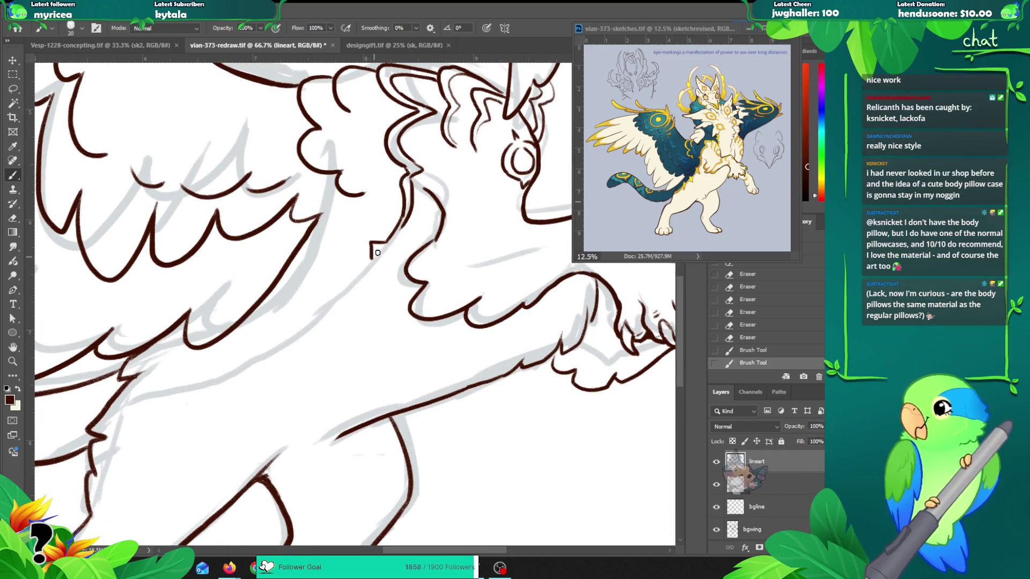
left_click_drag(405, 221, 388, 248)
key("ctrl+z")
key("ctrl+z")
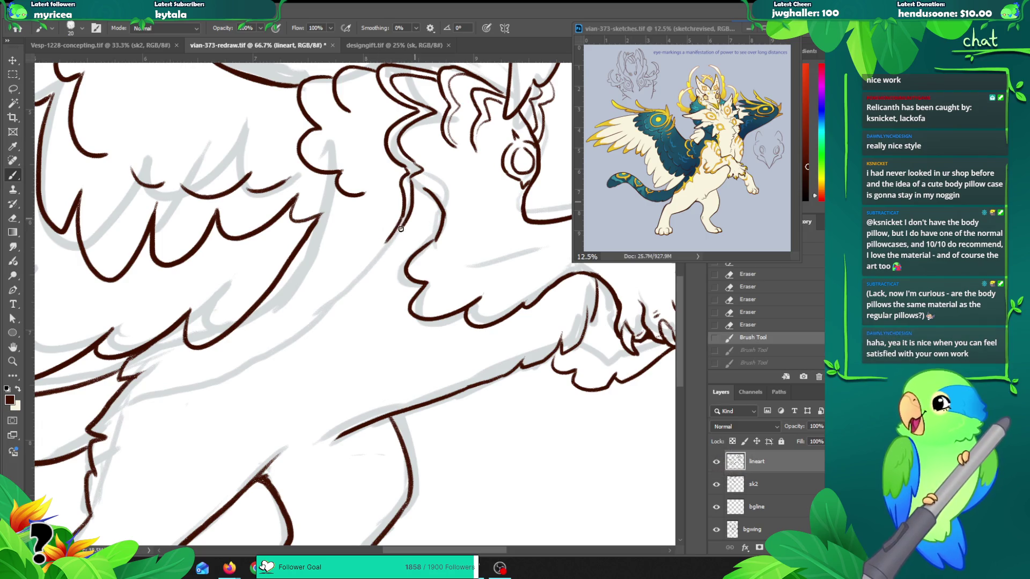
left_click_drag(384, 243, 403, 226)
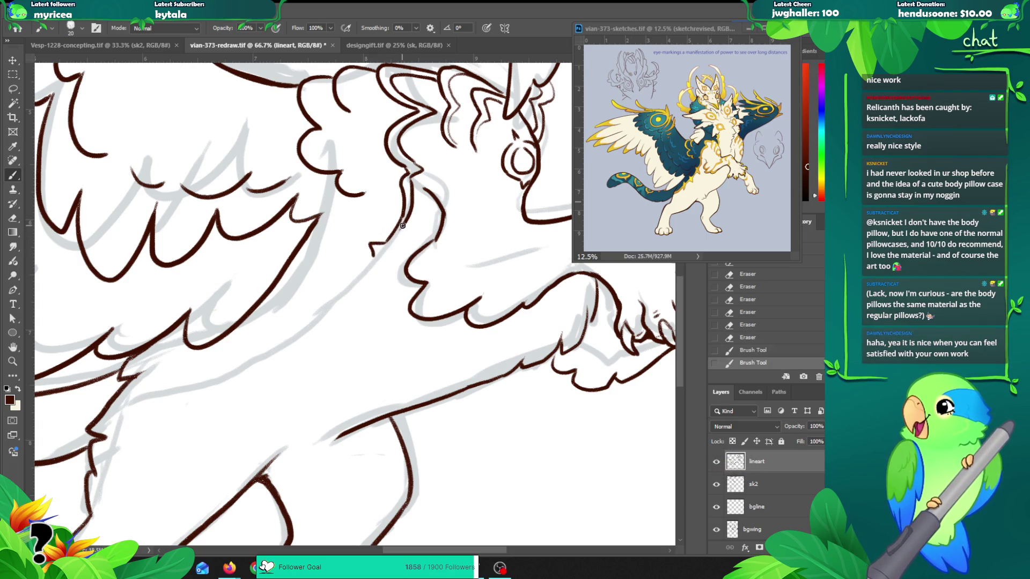
mouse_move(383, 259)
left_mouse_down()
mouse_move(363, 279)
mouse_move(424, 183)
mouse_move(393, 172)
mouse_move(395, 200)
mouse_move(420, 228)
mouse_move(348, 268)
left_mouse_up()
key("ctrl+z")
key("ctrl+z")
key("ctrl+z")
key("ctrl+z")
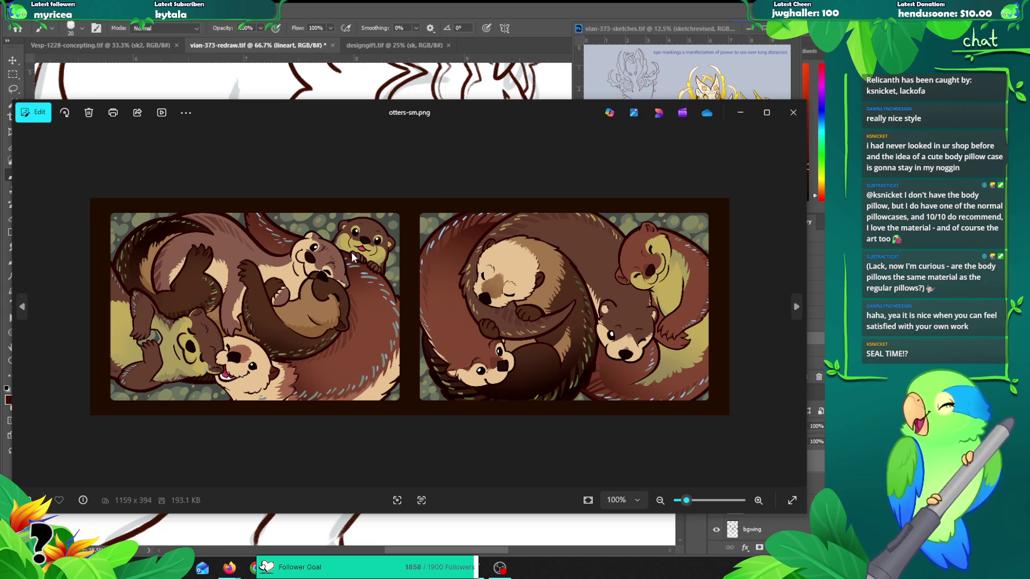
Step: Zoom in slightly on the otters-sm.png pillow illustration
scroll(385, 274, "up", 1)
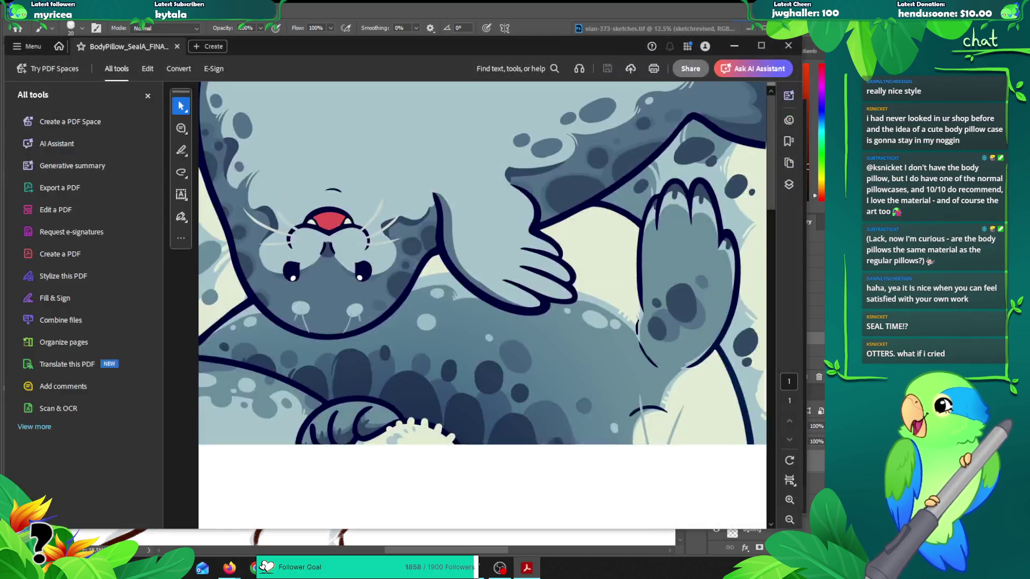
Step: Zoom out on the seal pillow PDF and maximize the Acrobat window
scroll(529, 258, "down", 2)
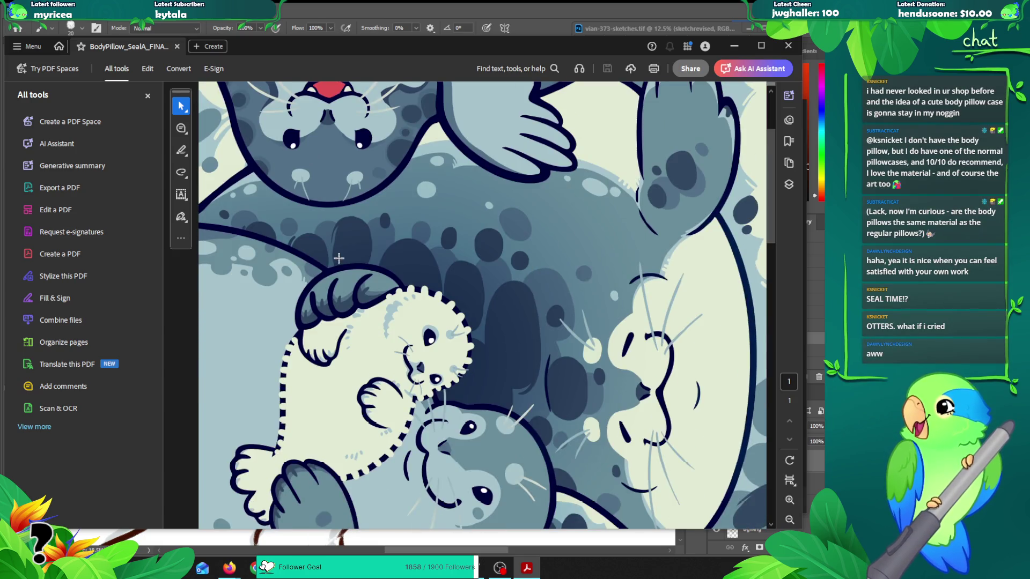
scroll(349, 252, "up", 3)
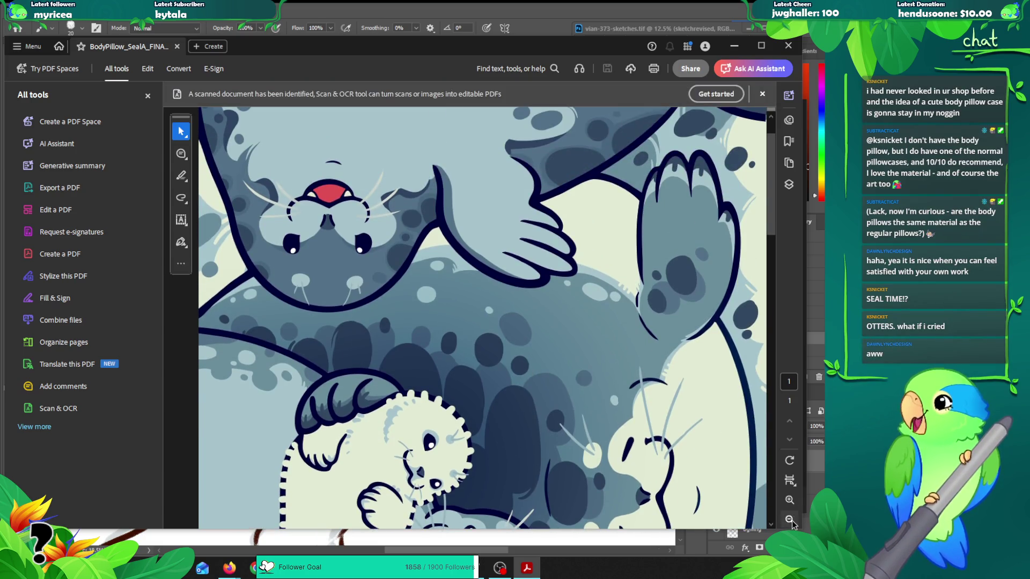
left_click(791, 521)
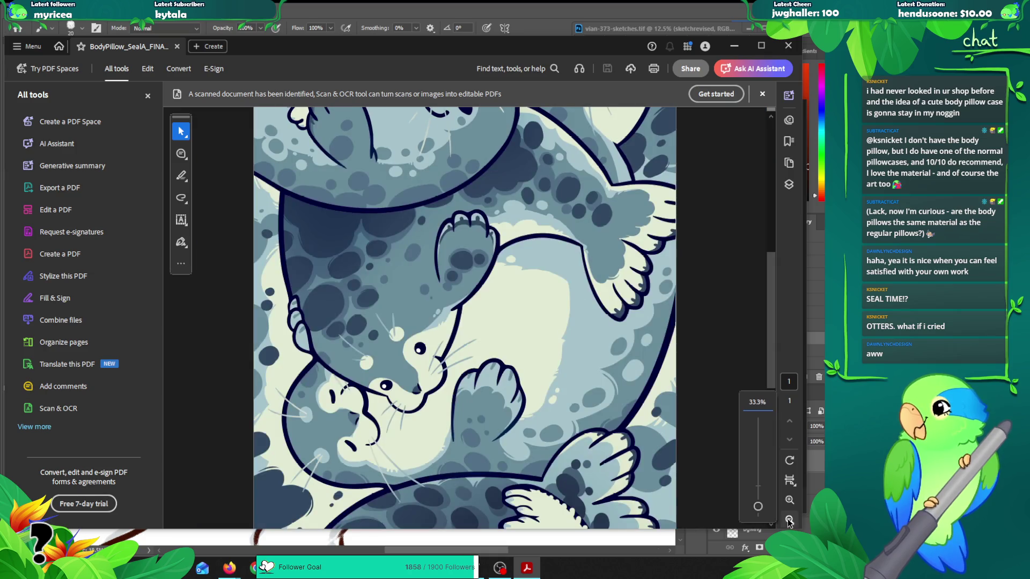
left_click(789, 519)
left_click(788, 520)
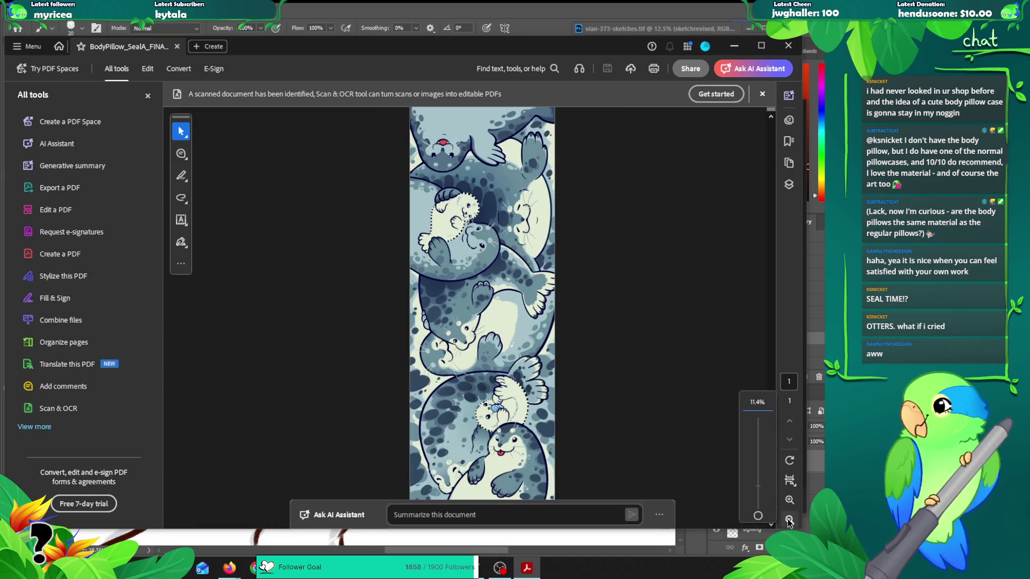
left_click(762, 47)
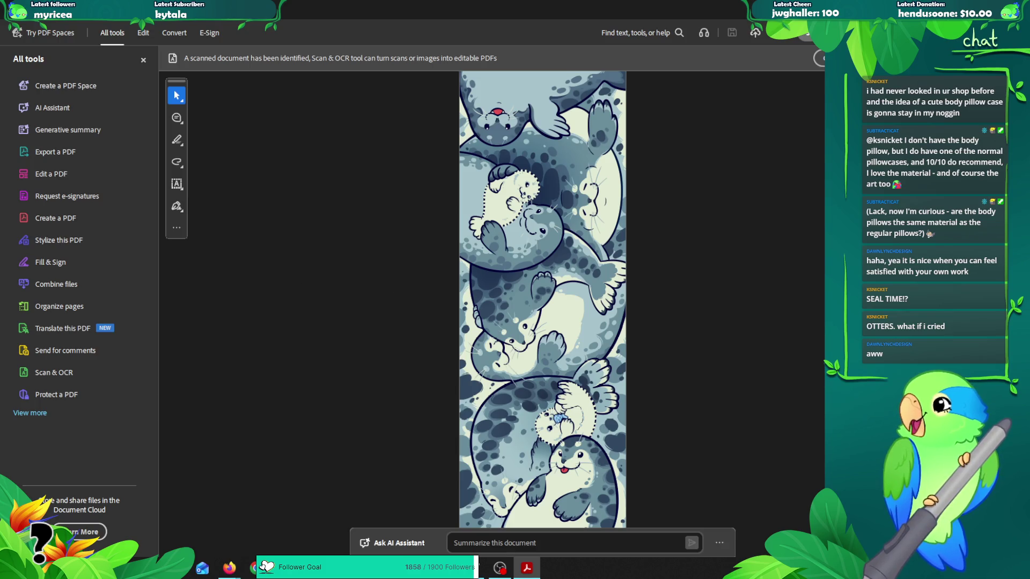
Step: Page to the next seal artwork and show it whole, then maximize the Pillow designs sheet
key("ctrl+2")
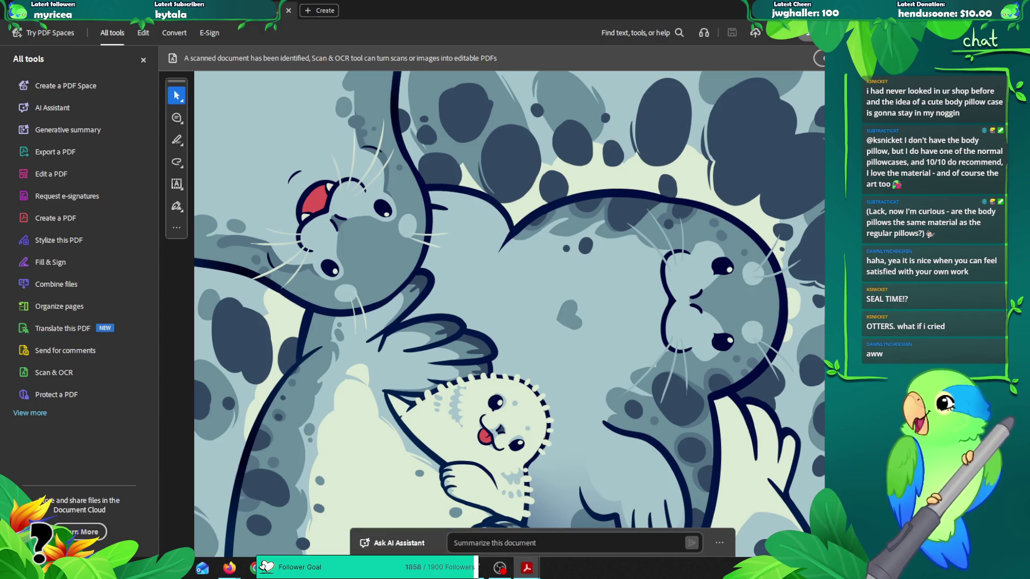
key("Page_Down")
key("ctrl+minus")
key("ctrl+minus")
key("ctrl+minus")
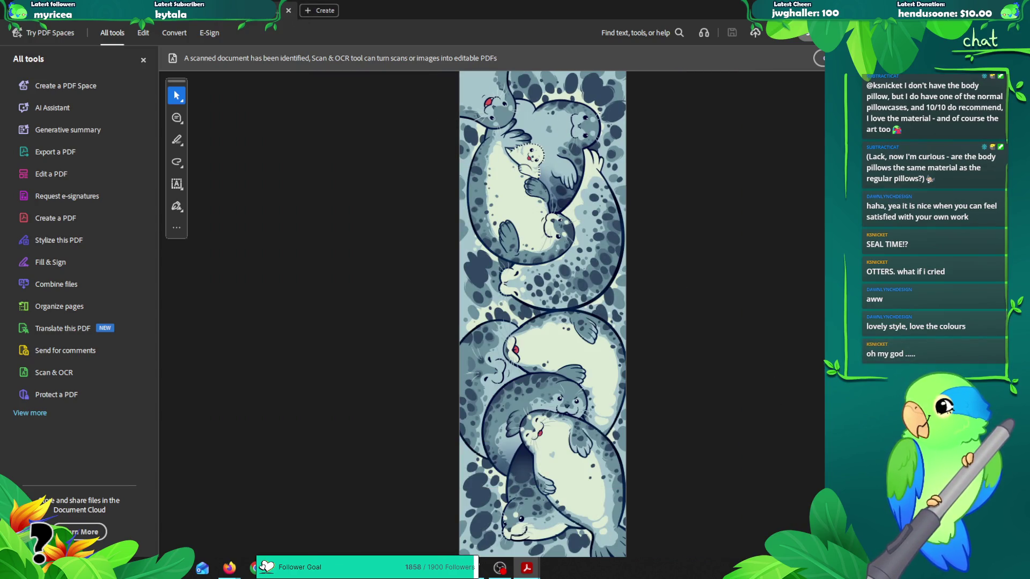
scroll(490, 105, "down", 3)
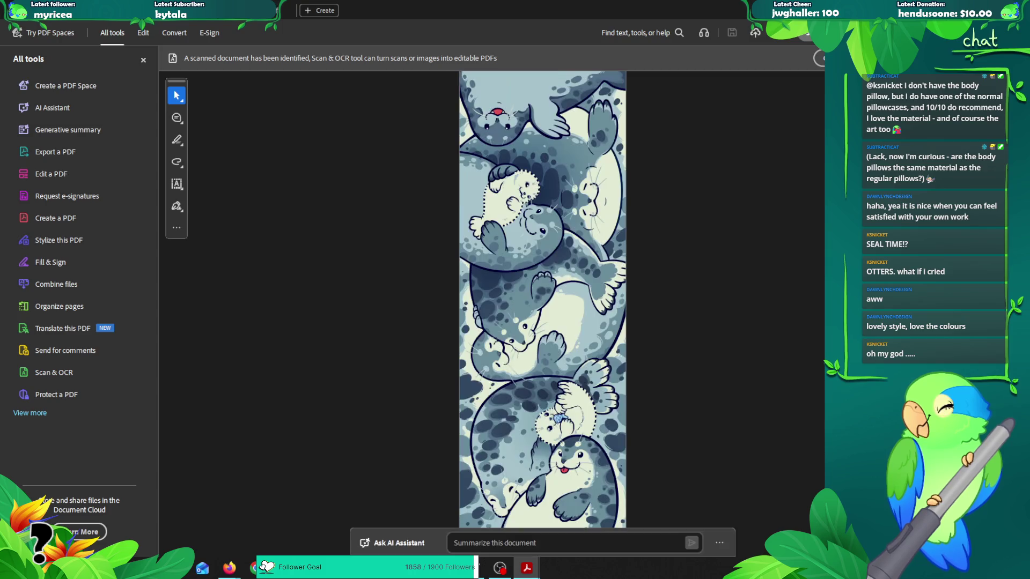
left_click(719, 542)
left_click(722, 524)
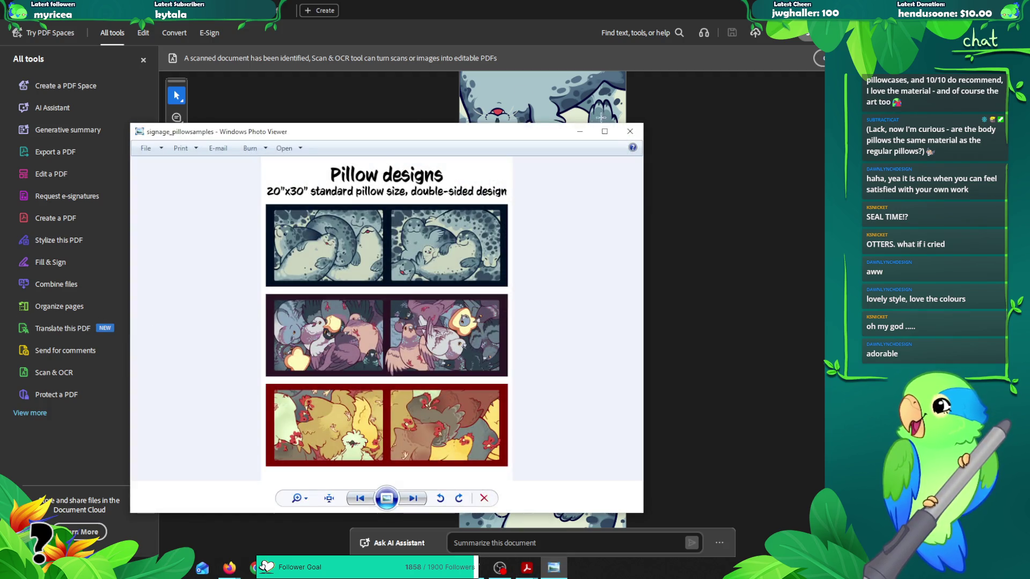
left_click(605, 134)
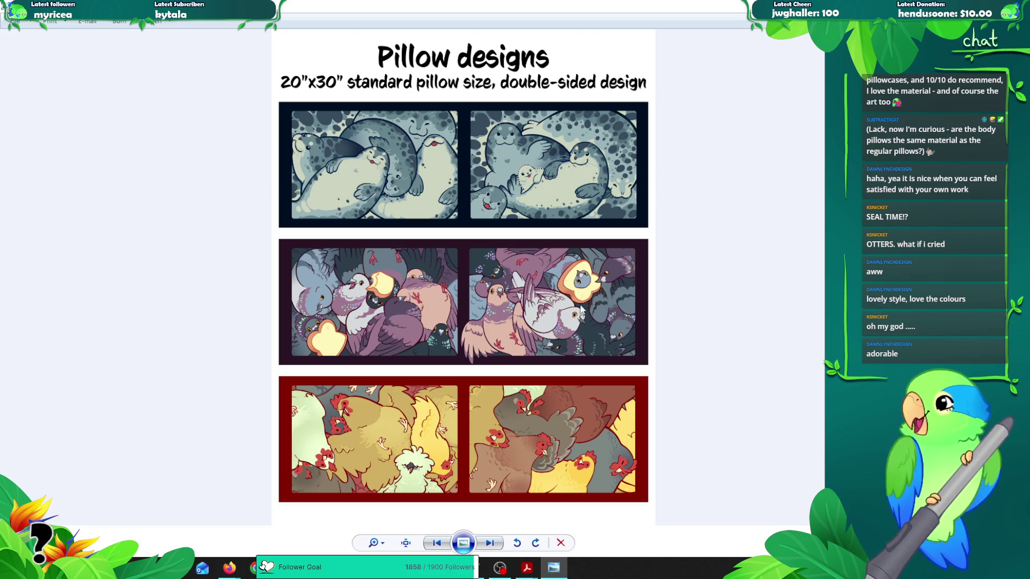
Step: Zoom in on the seal, pigeon and chicken pillows, then close the sample sheet
scroll(443, 155, "up", 2)
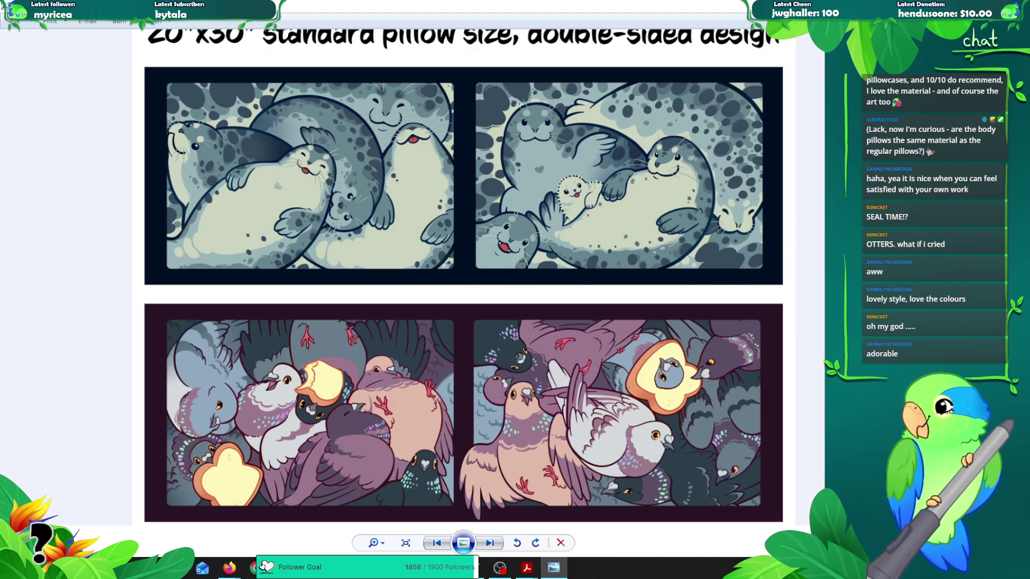
scroll(502, 455, "down", 2)
scroll(443, 460, "up", 1)
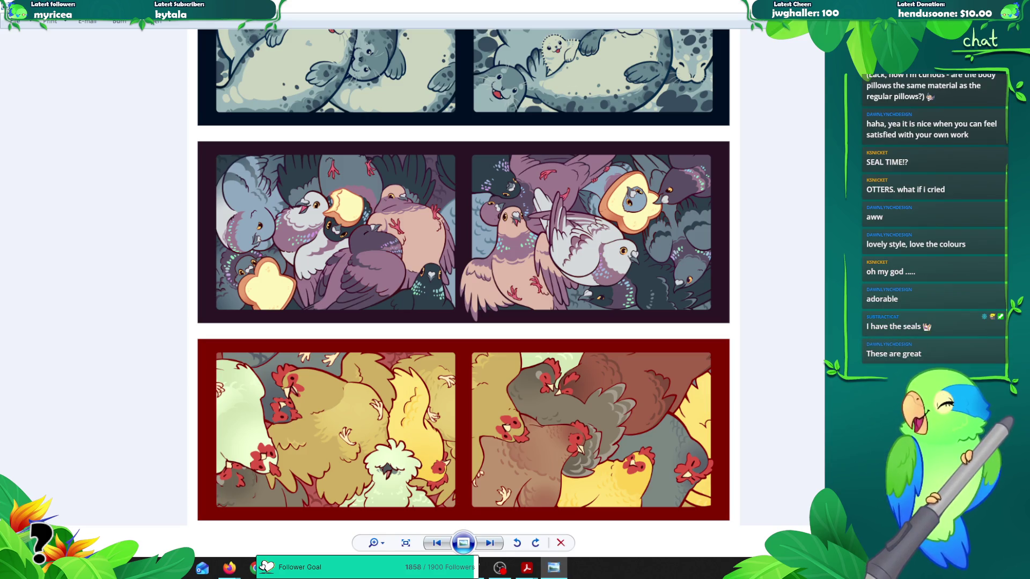
key("super+Down")
left_click(630, 131)
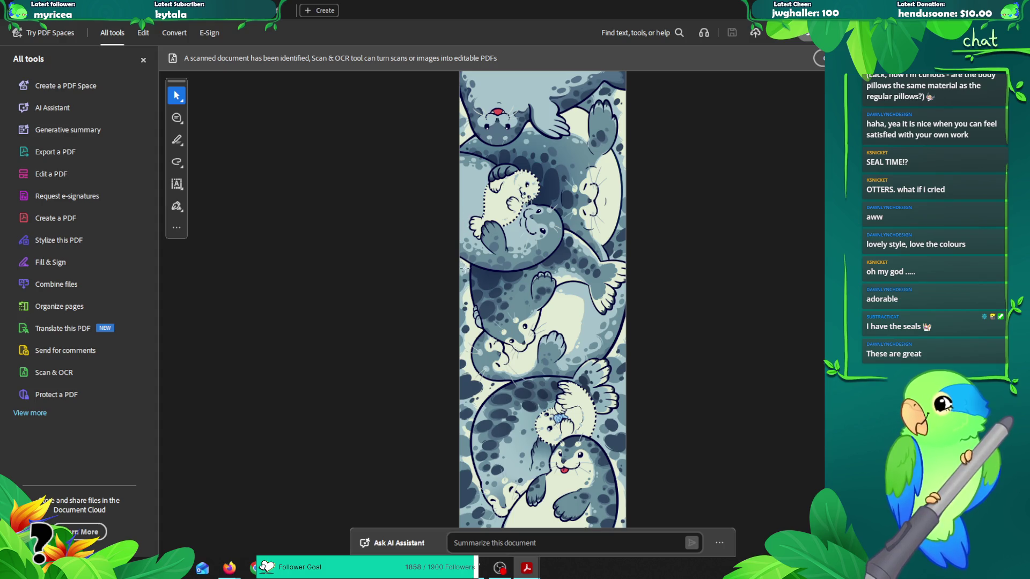
Step: Restore and move the Acrobat window aside, then quit it, closing all seal pillow PDF tabs
key("super+Down")
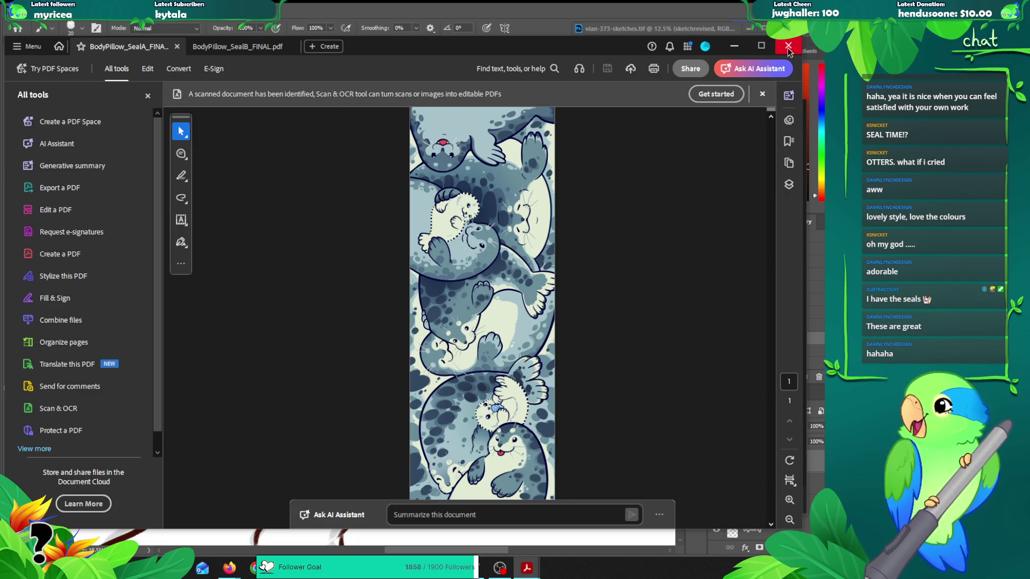
left_click_drag(526, 47, 574, 51)
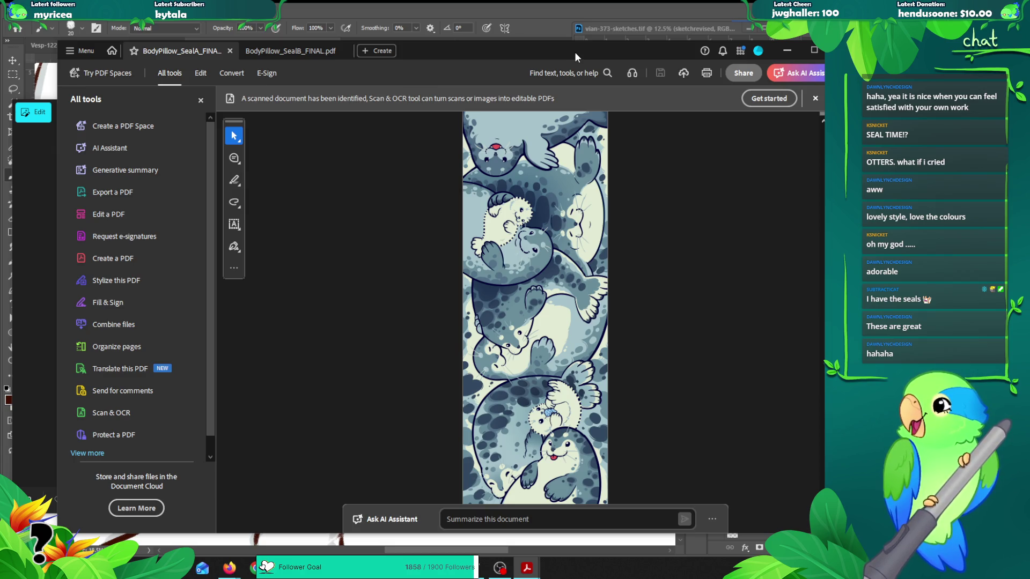
left_click_drag(575, 52, 583, 53)
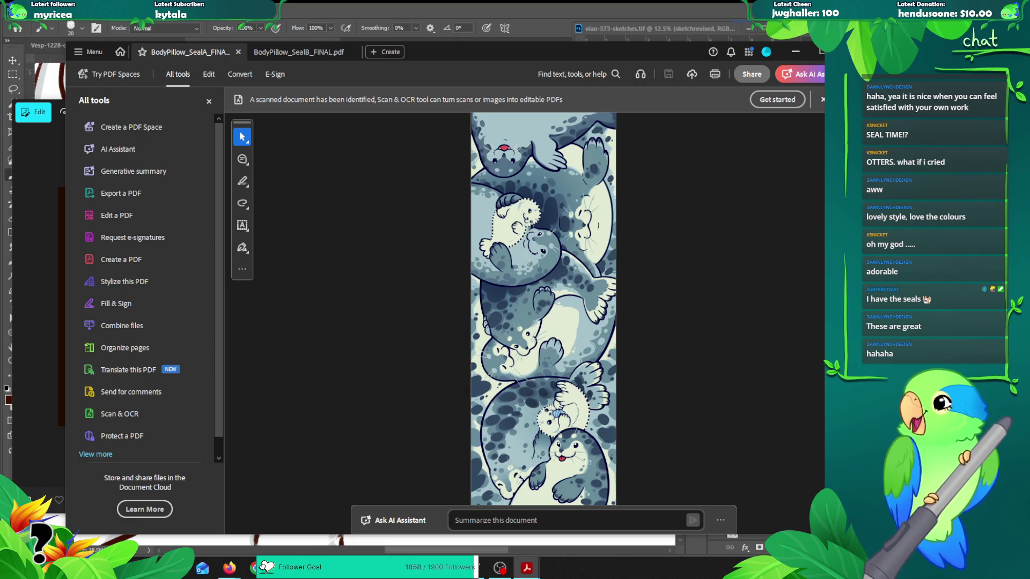
key("ctrl+q")
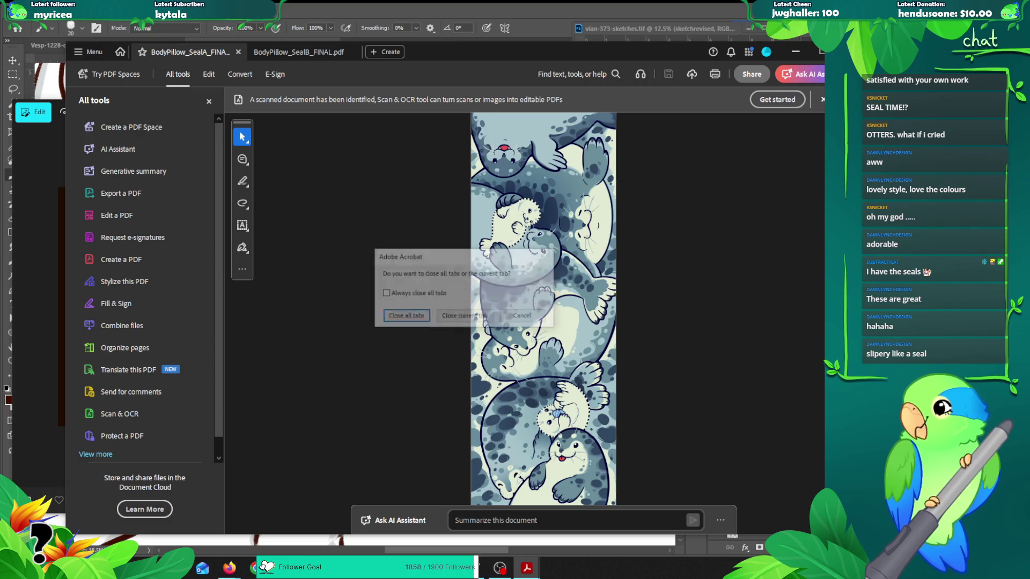
left_click(389, 316)
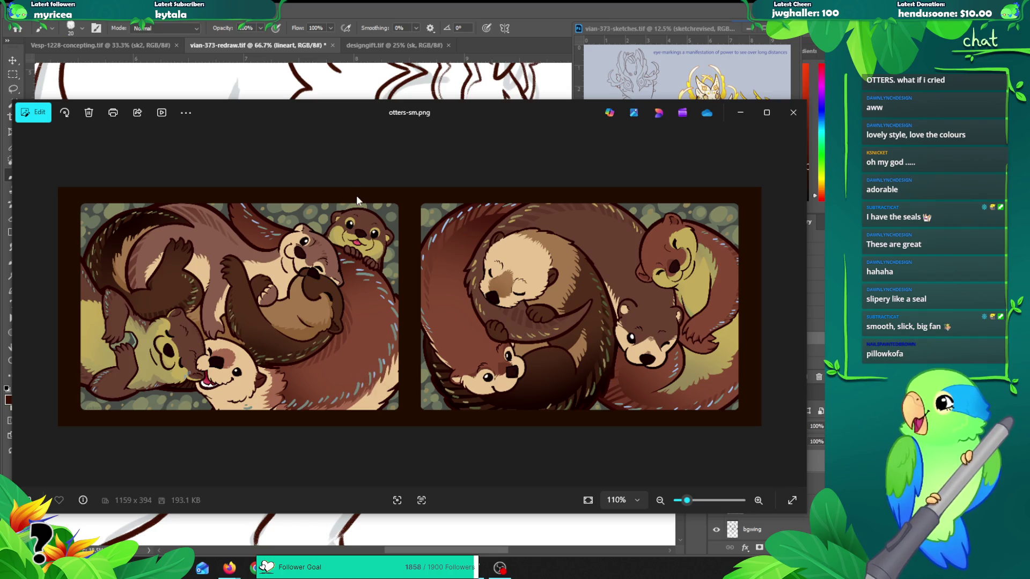
Step: Nudge the Photos window, then close the otters-sm.png image
mouse_move(436, 107)
left_mouse_down()
mouse_move(449, 107)
mouse_move(439, 111)
left_mouse_up()
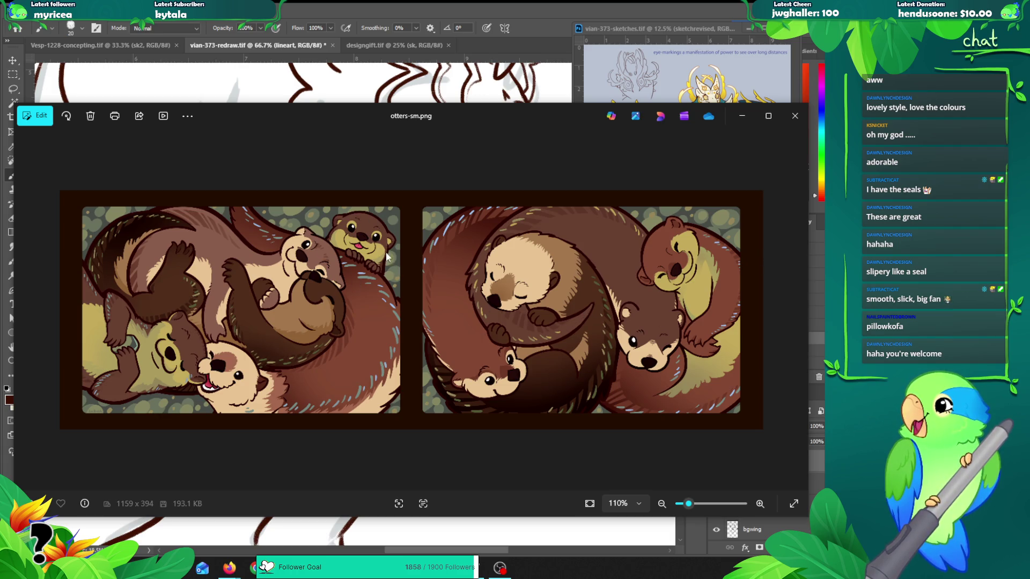
left_click(795, 116)
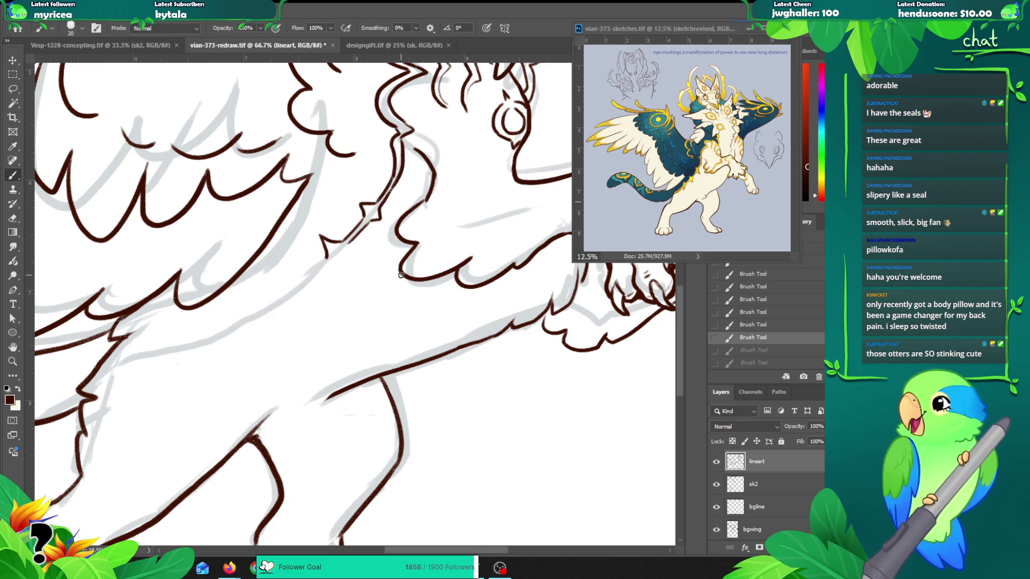
Step: Extend the chain line along the back toward the spike, retrying the stroke
left_click_drag(351, 238, 344, 257)
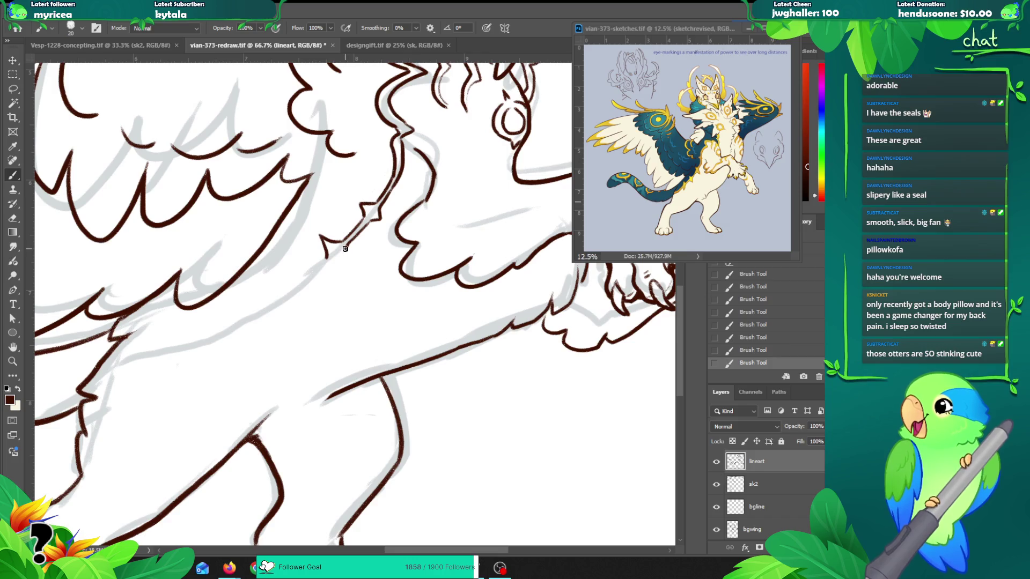
key("ctrl")
key("ctrl+z")
left_click_drag(345, 246, 347, 275)
key("ctrl+z")
key("ctrl+z")
key("ctrl+z")
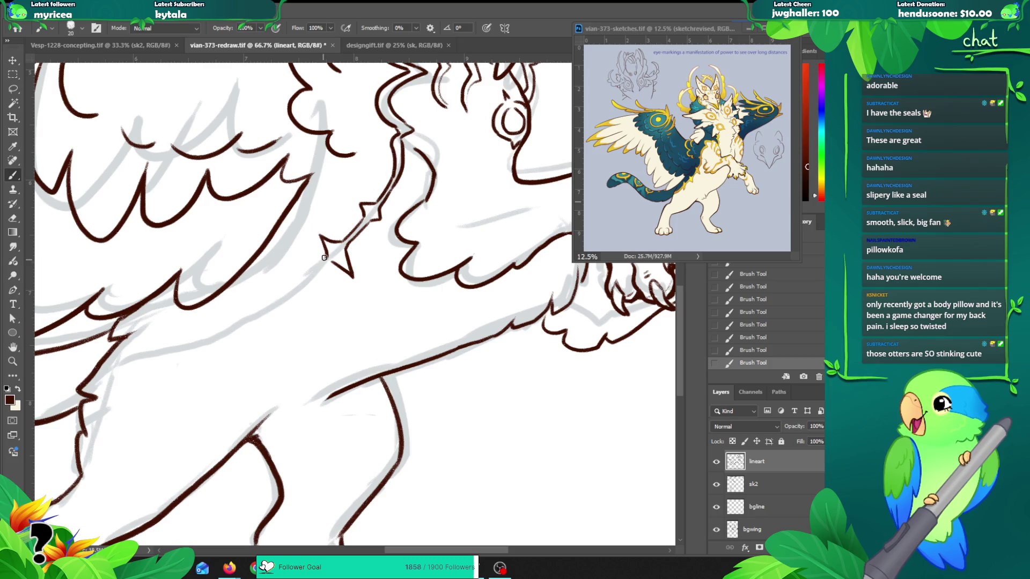
key("ctrl+z")
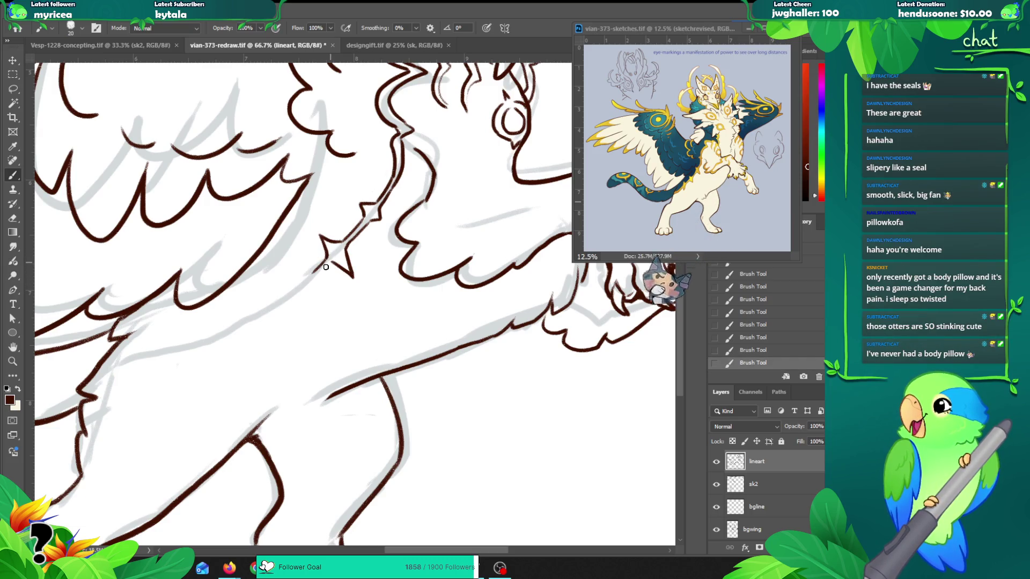
Step: Draw the star spike's lower-left line, then bring up the master chief death pose image search
mouse_move(326, 257)
left_mouse_down()
mouse_move(310, 273)
mouse_move(274, 274)
mouse_move(282, 291)
left_mouse_up()
key("ctrl+z")
key("ctrl+z")
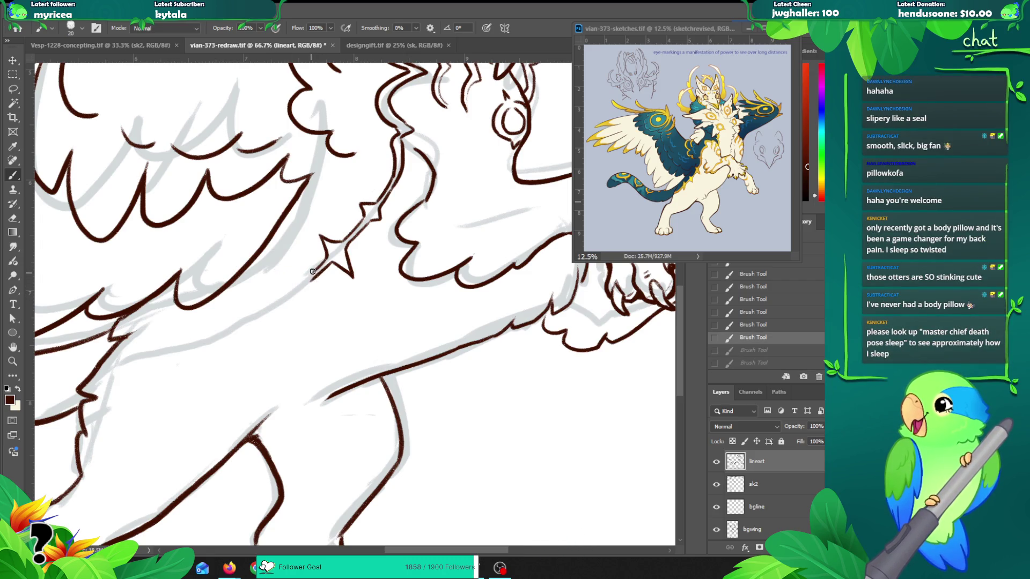
key("ctrl+shift+z")
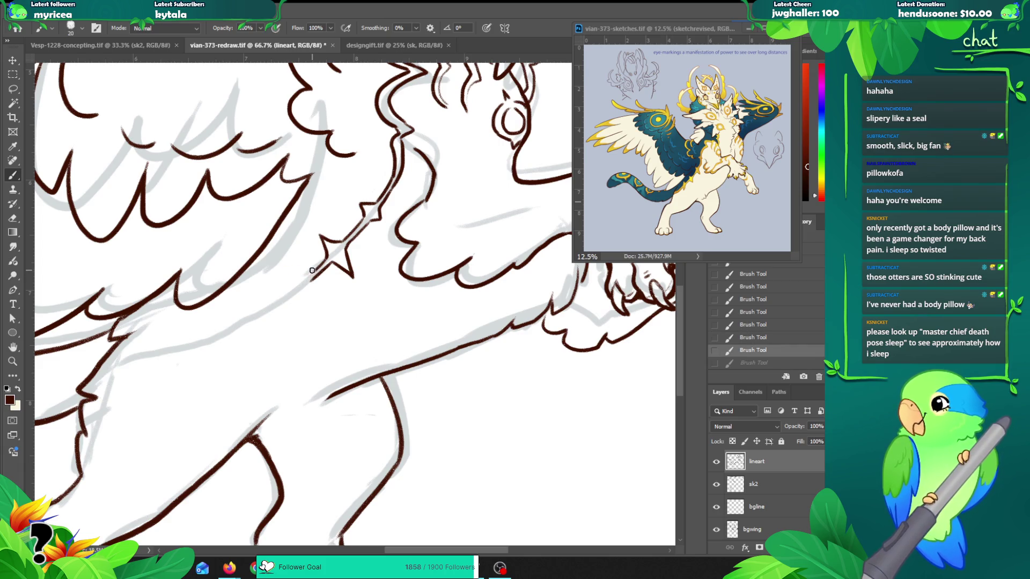
left_click_drag(294, 278, 317, 269)
key("ctrl+z")
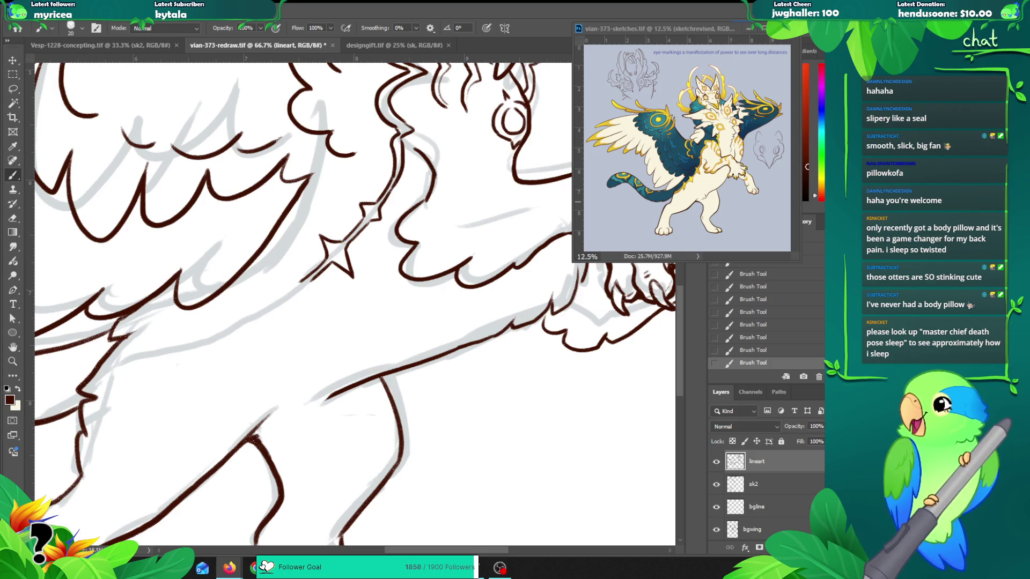
key("alt+Tab")
mouse_move(269, 23)
left_mouse_down()
mouse_move(340, 5)
mouse_move(317, 17)
left_mouse_up()
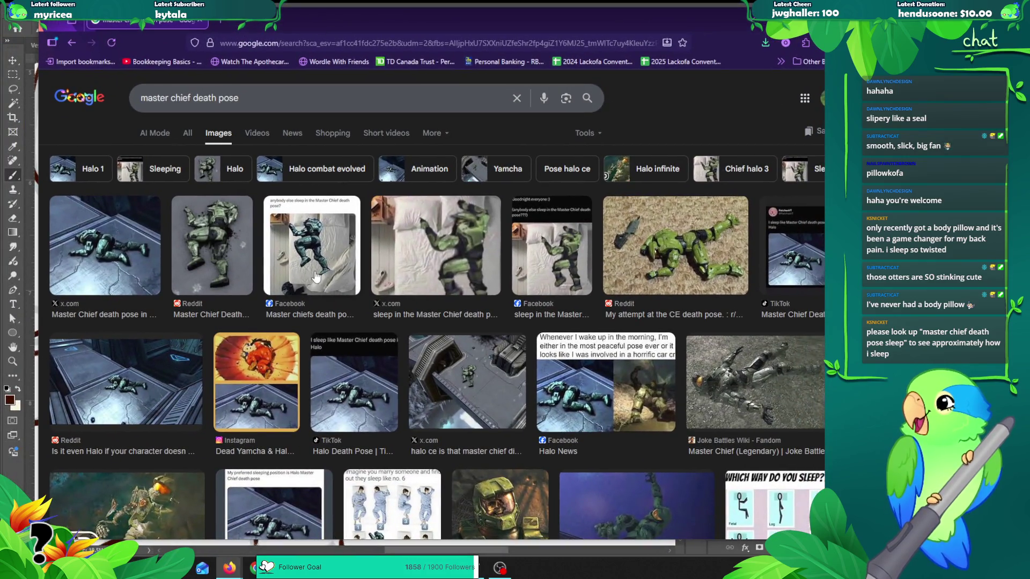
Step: Preview the Dead Yamcha and halo ce death position results, close both, and scroll to the top
left_click(260, 359)
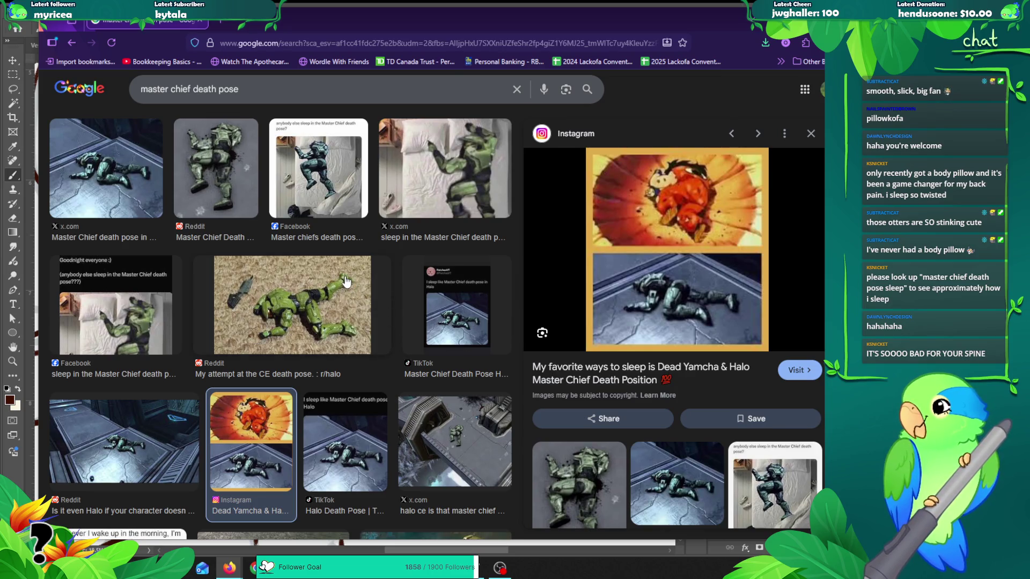
left_click(809, 134)
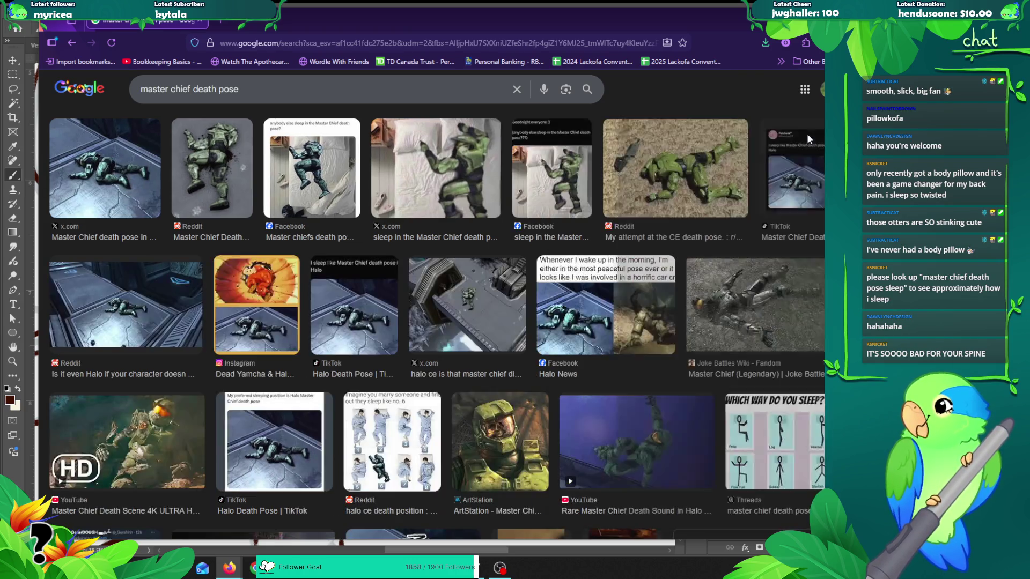
left_click(362, 405)
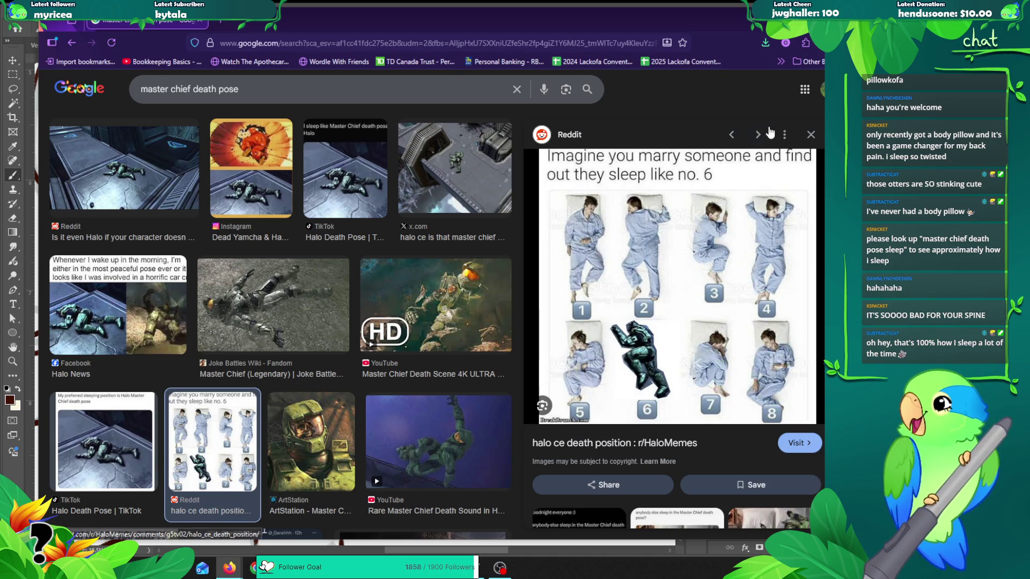
left_click(811, 135)
scroll(437, 330, "up", 5)
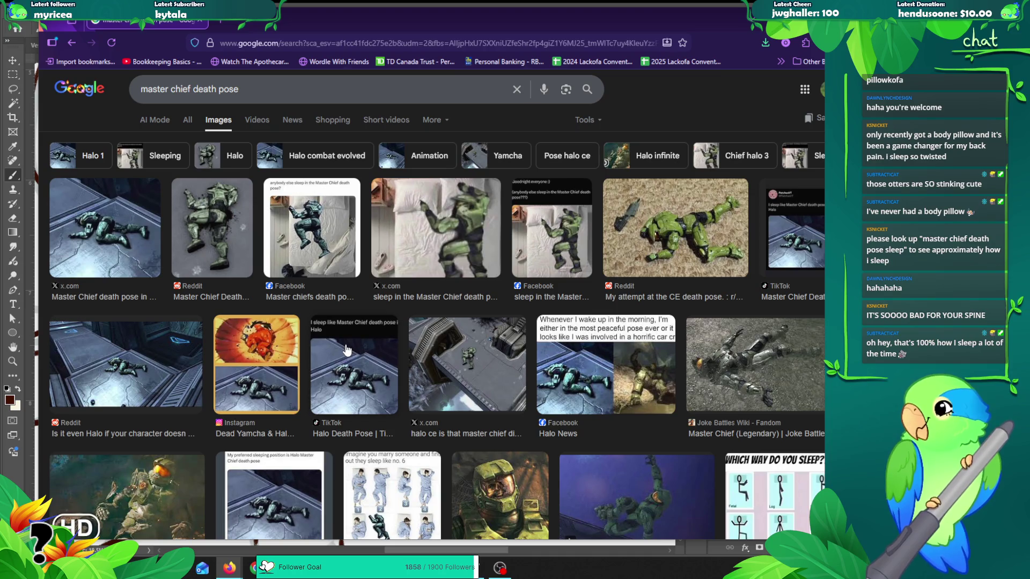
scroll(346, 350, "up", 1)
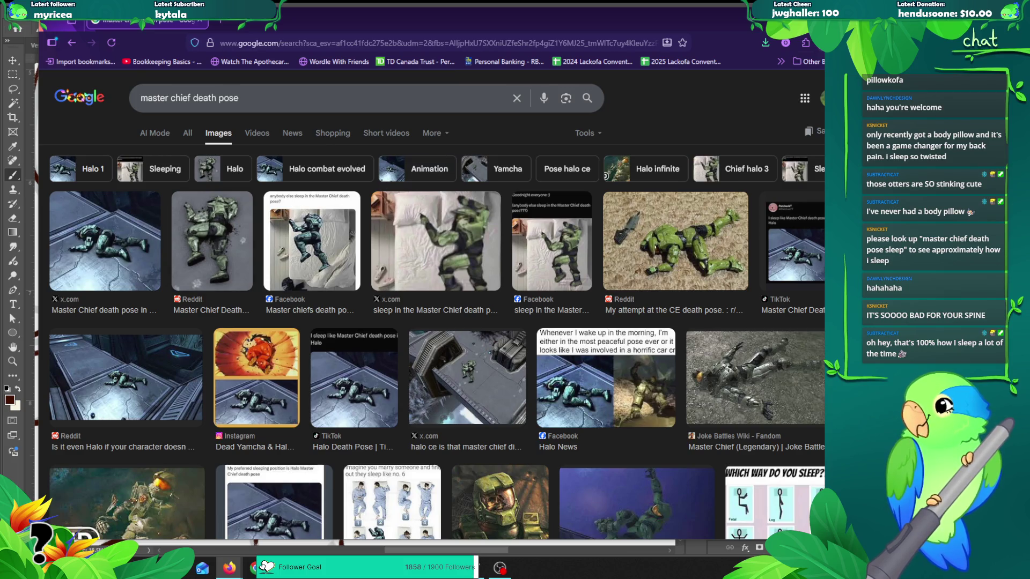
key("alt+Tab")
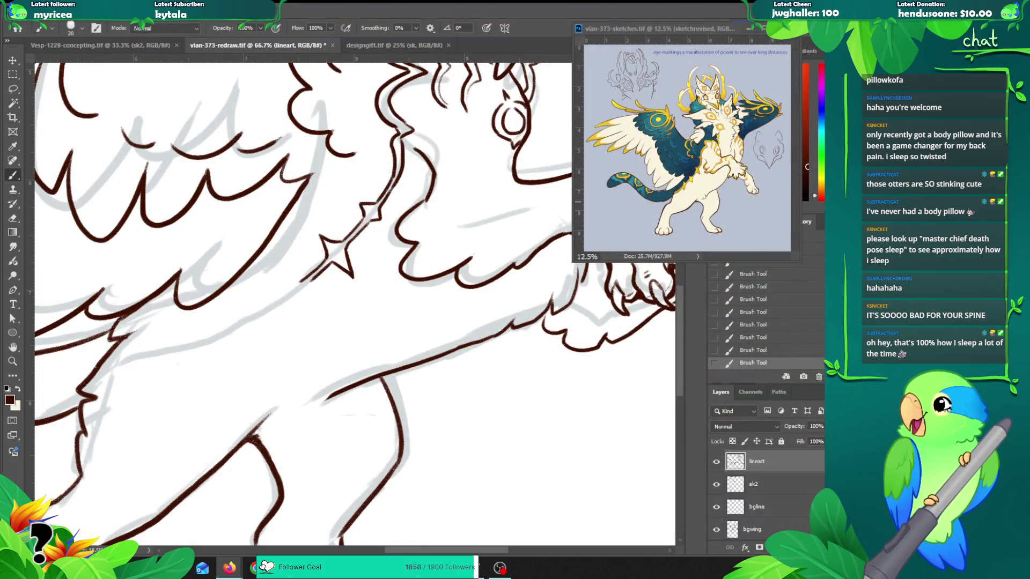
Step: Draw the next star point on the chain, erasing part of the lower-left stroke
mouse_move(299, 281)
left_mouse_down()
mouse_move(275, 273)
mouse_move(304, 329)
mouse_move(301, 300)
mouse_move(304, 323)
left_mouse_up()
key("ctrl+z")
key("ctrl+z")
key("ctrl+z")
key("ctrl+z")
key("ctrl+z")
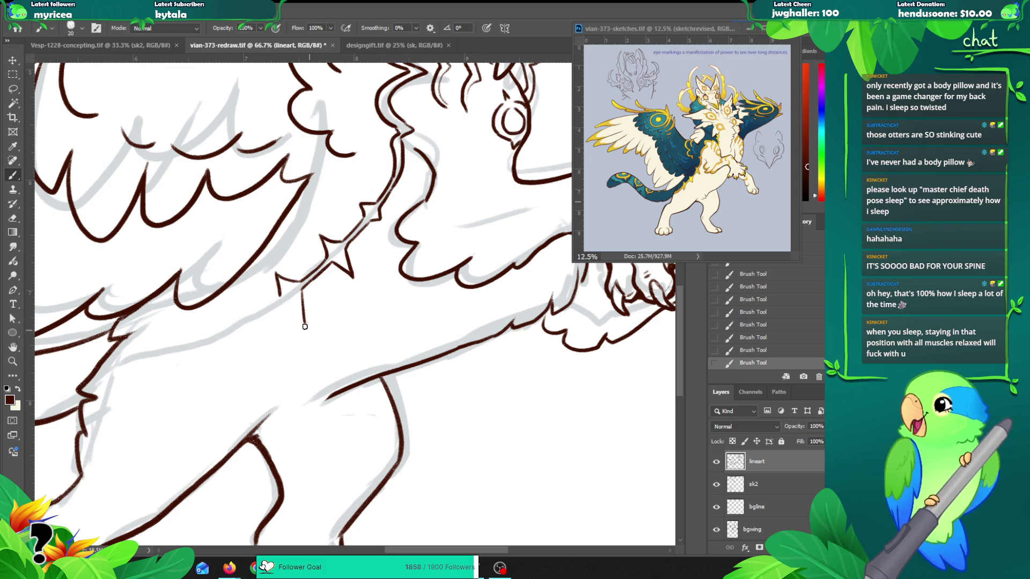
mouse_move(304, 323)
left_mouse_down()
mouse_move(284, 304)
mouse_move(304, 322)
left_mouse_up()
key("ctrl+z")
key("e")
mouse_move(291, 276)
left_mouse_down()
mouse_move(278, 292)
mouse_move(311, 268)
mouse_move(278, 278)
mouse_move(284, 300)
left_mouse_up()
key("b")
key("ctrl+z")
key("ctrl+shift+z")
key("ctrl+z")
key("ctrl+shift+z")
key("ctrl+z")
key("ctrl+shift+z")
Step: Add short strokes by the star's lower arm and erase the star's left point
left_click_drag(278, 308, 238, 328)
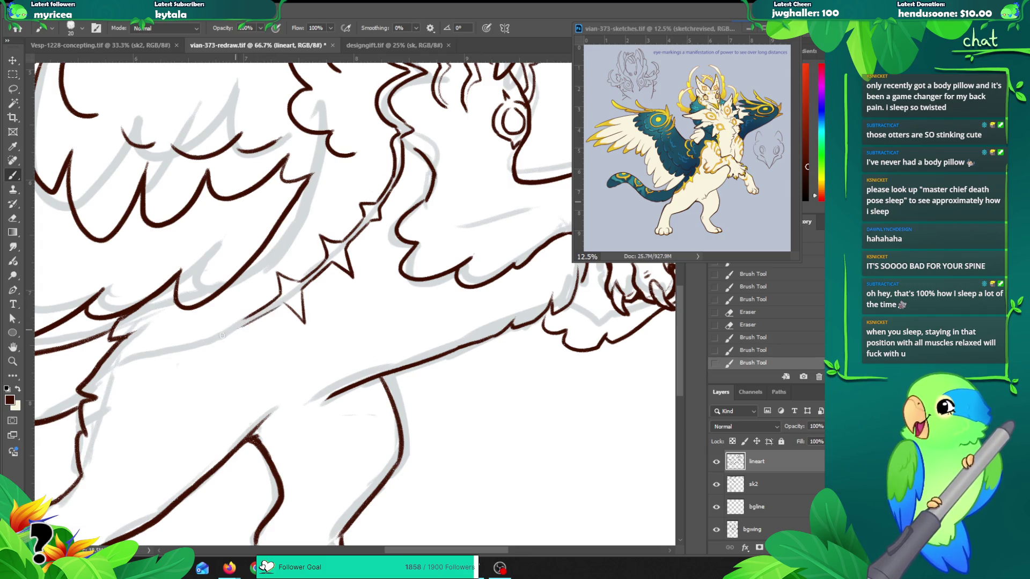
key("ctrl+z")
key("ctrl+shift+z")
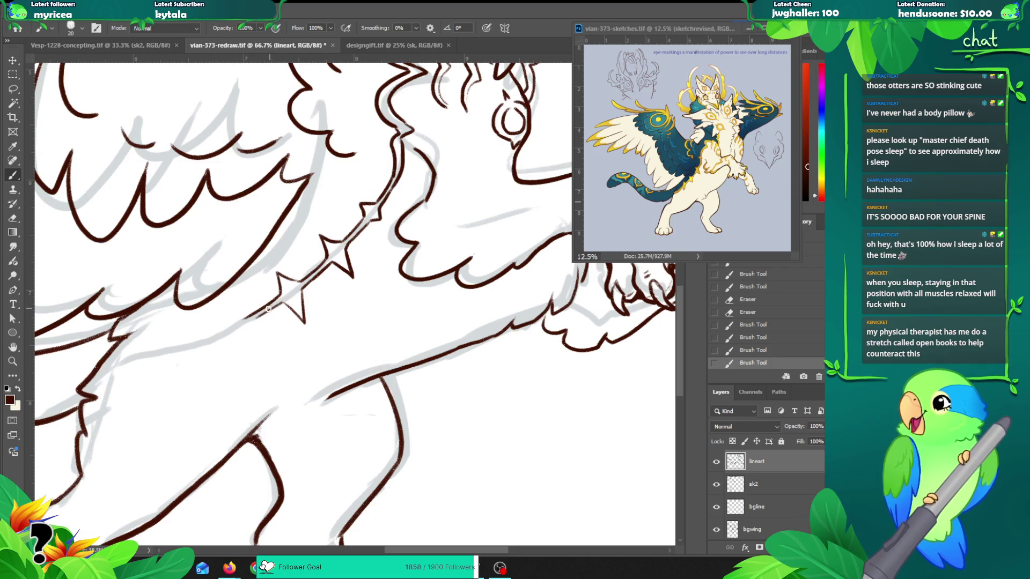
mouse_move(246, 316)
left_mouse_down()
mouse_move(229, 307)
mouse_move(230, 324)
mouse_move(250, 323)
mouse_move(232, 324)
mouse_move(244, 349)
left_mouse_up()
key("ctrl+z")
key("ctrl+z")
key("ctrl+z")
key("ctrl+z")
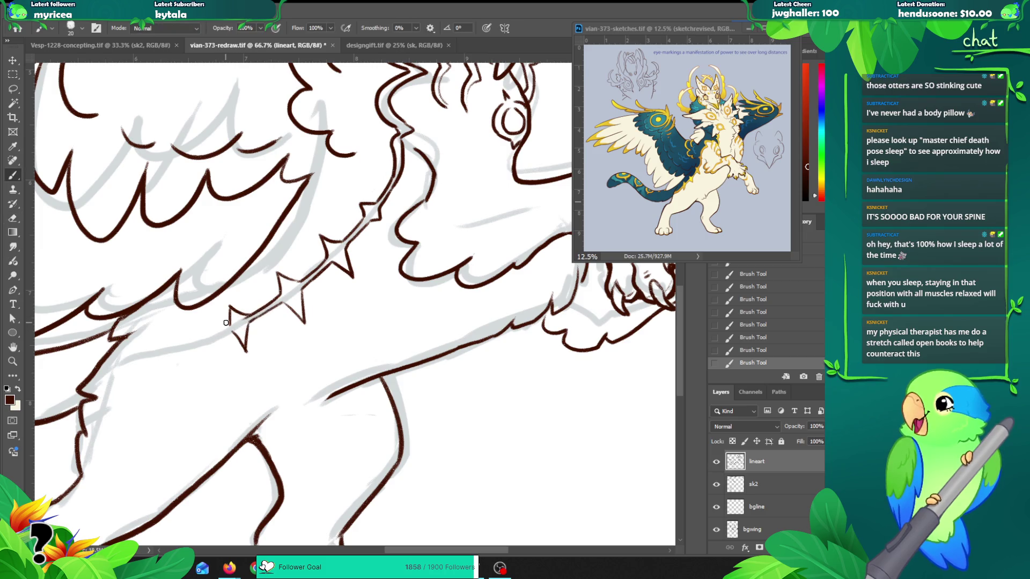
key("e")
left_click_drag(230, 314, 239, 317)
key("b")
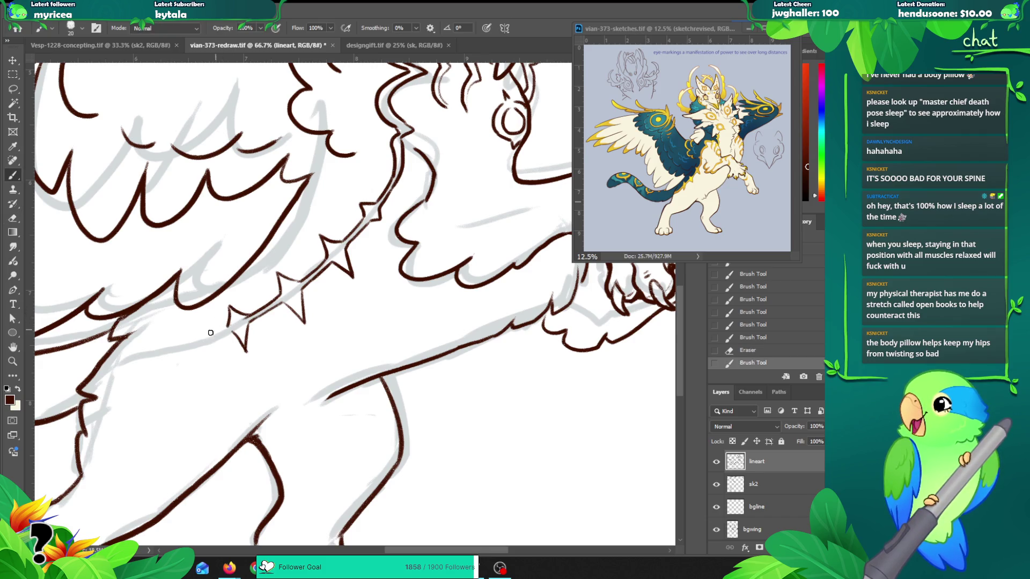
Step: Draw a new short line left of the star, then zoom out to the whole drawing
mouse_move(218, 337)
left_mouse_down()
mouse_move(194, 346)
mouse_move(174, 327)
left_mouse_up()
key("ctrl+z")
key("ctrl+z")
key("ctrl+z")
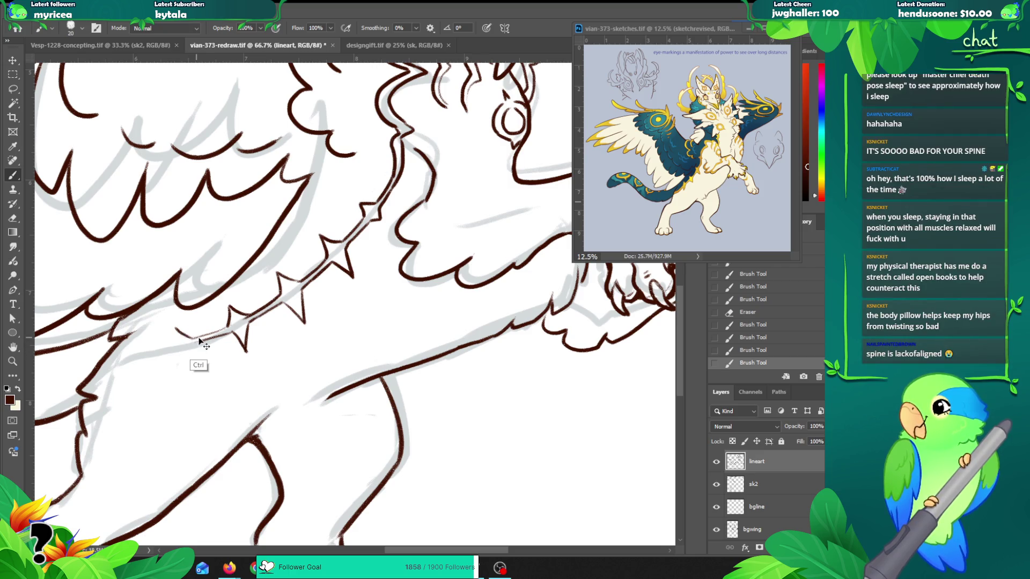
key("ctrl+z")
mouse_move(193, 337)
left_mouse_down()
mouse_move(170, 324)
mouse_move(163, 345)
mouse_move(188, 344)
mouse_move(174, 370)
mouse_move(190, 386)
mouse_move(163, 349)
mouse_move(113, 352)
left_mouse_up()
key("ctrl+z")
key("ctrl+z")
key("ctrl+z")
key("ctrl+z")
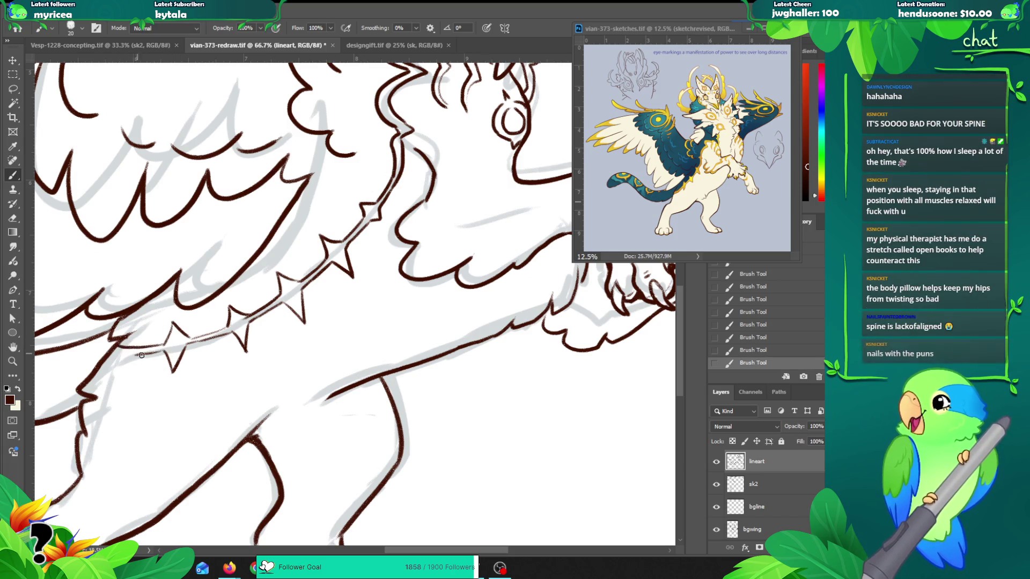
key("z")
left_click(210, 335, "alt")
Step: Zoom in on the chain along the back and erase the lower spike beneath it
left_click(290, 321, "alt")
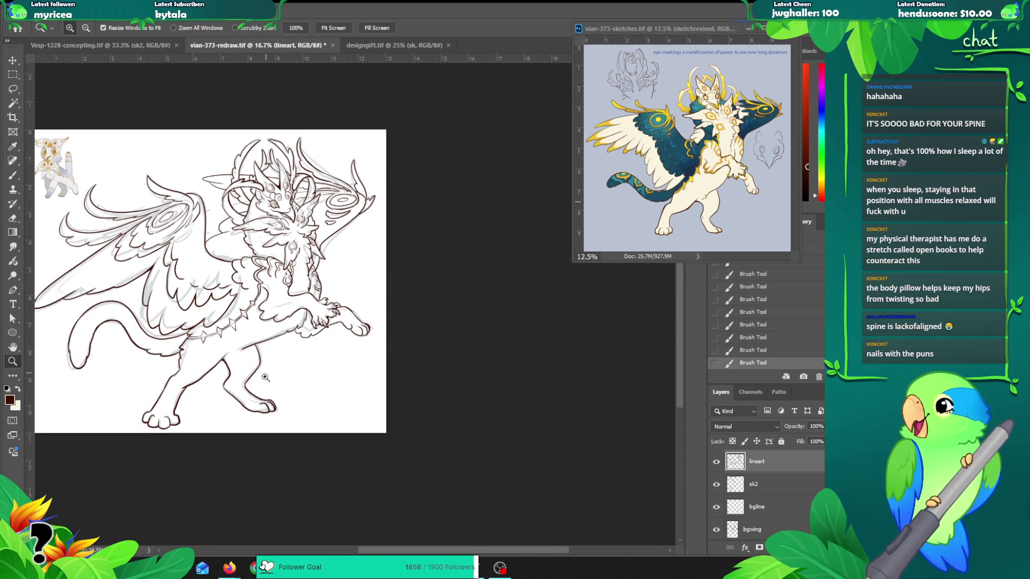
left_click(207, 342)
mouse_move(224, 361)
left_mouse_down()
mouse_move(272, 346)
mouse_move(286, 327)
left_mouse_up()
left_click(290, 345)
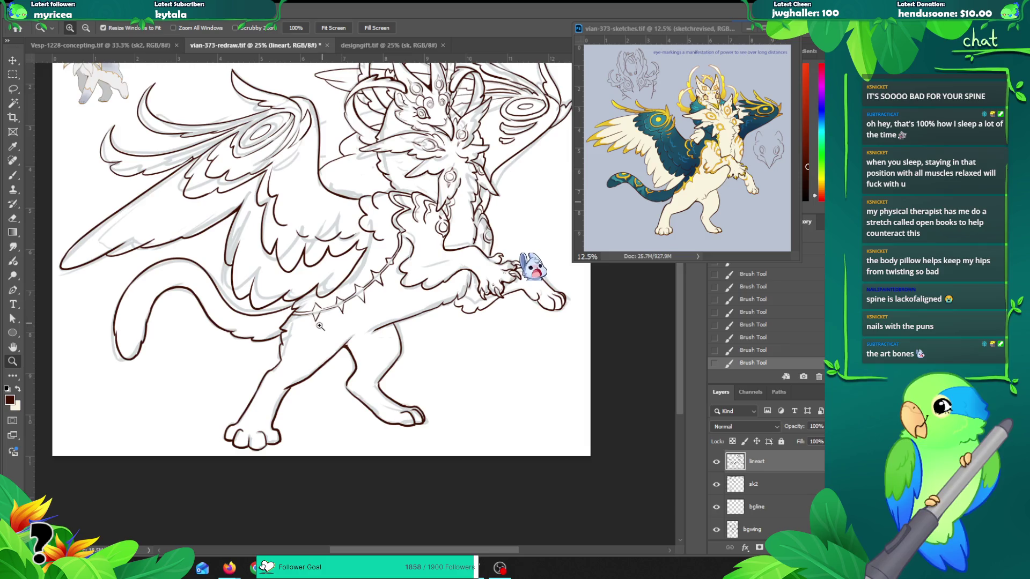
left_click(323, 324)
mouse_move(319, 294)
left_mouse_down()
mouse_move(317, 310)
mouse_move(292, 304)
mouse_move(307, 299)
mouse_move(317, 336)
left_mouse_up()
Step: Draw a new spike hanging from the chain and trim part of the chain line
key("b")
key("ctrl+z")
key("ctrl+z")
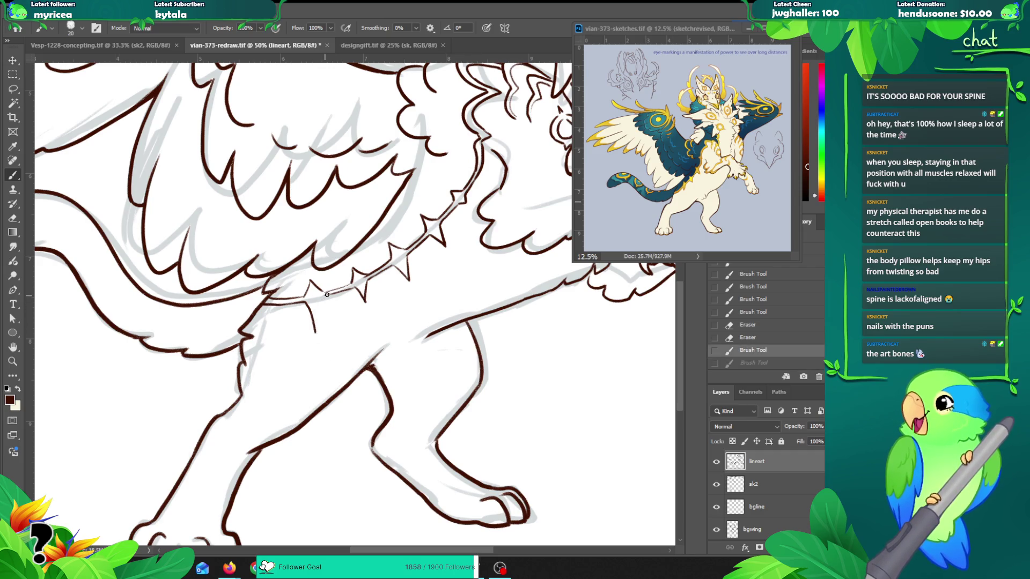
left_click_drag(323, 297, 316, 335)
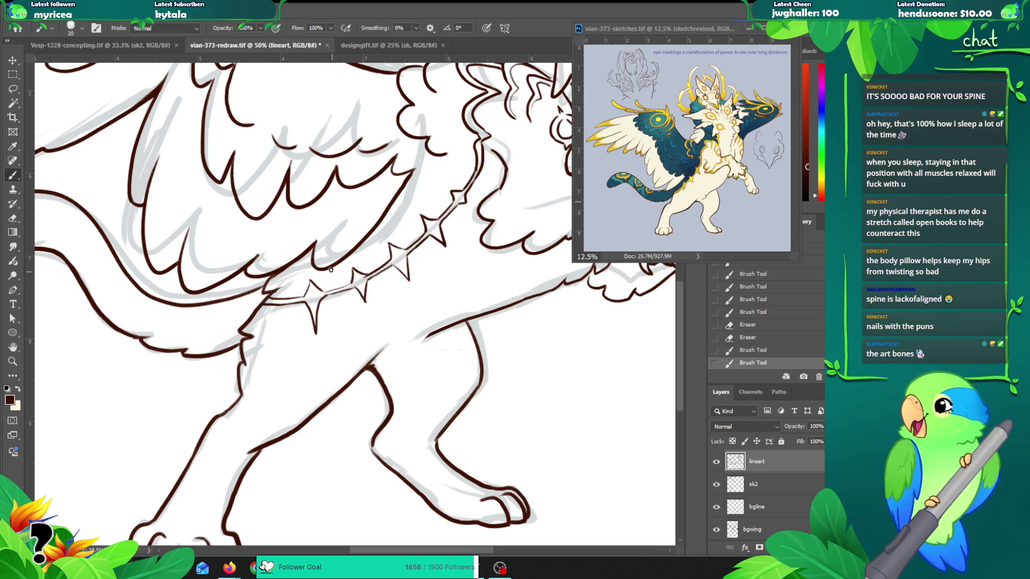
key("e")
key("b")
mouse_move(303, 284)
left_mouse_down()
mouse_move(319, 293)
mouse_move(369, 283)
mouse_move(349, 288)
mouse_move(354, 270)
left_mouse_up()
key("ctrl+z")
Step: Add a short spike down from the chain, erasing stray bits around it
key("e")
key("b")
key("e")
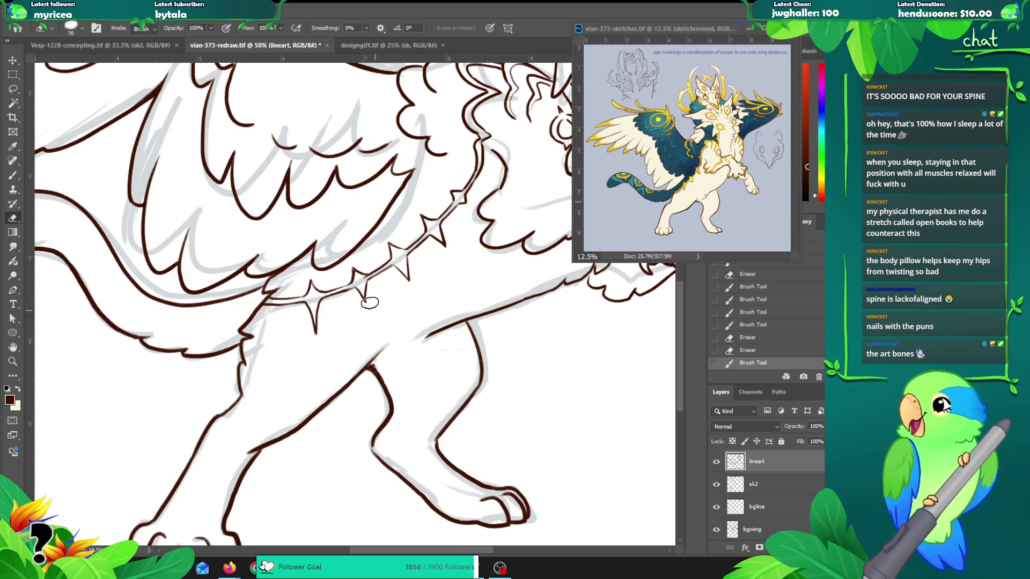
left_click_drag(361, 289, 366, 278)
key("b")
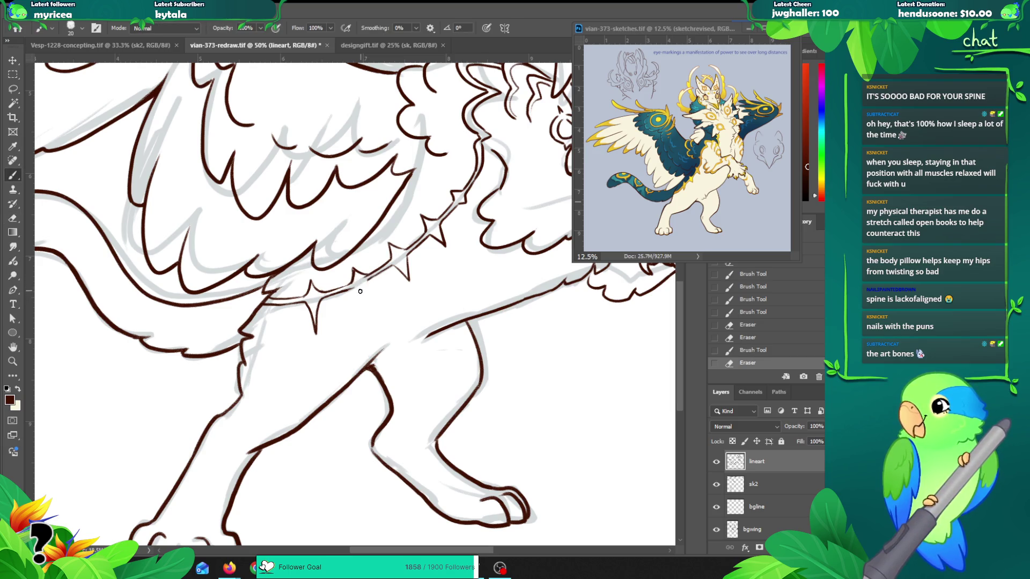
left_click_drag(347, 291, 363, 291)
key("ctrl+z")
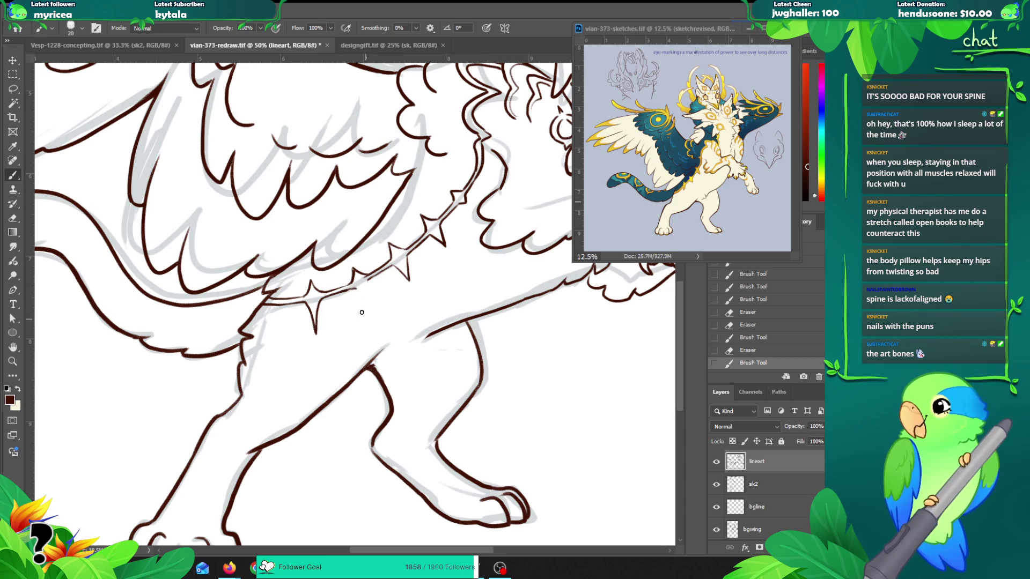
left_click_drag(353, 290, 370, 311)
key("e")
mouse_move(359, 275)
left_mouse_down()
mouse_move(384, 267)
mouse_move(369, 295)
mouse_move(399, 246)
mouse_move(407, 297)
left_mouse_up()
key("ctrl+z")
key("b")
Step: Compare the chain with and without its latest stroke
key("e")
key("b")
key("e")
key("b")
key("ctrl+z")
key("ctrl+shift+z")
key("ctrl+z")
key("ctrl+shift+z")
key("ctrl+z")
key("ctrl+shift+z")
key("ctrl+z")
Step: Redraw a short link stroke where the chain meets the hip
left_click_drag(391, 265, 408, 289)
key("ctrl+z")
key("ctrl+shift+z")
key("ctrl+z")
key("ctrl+z")
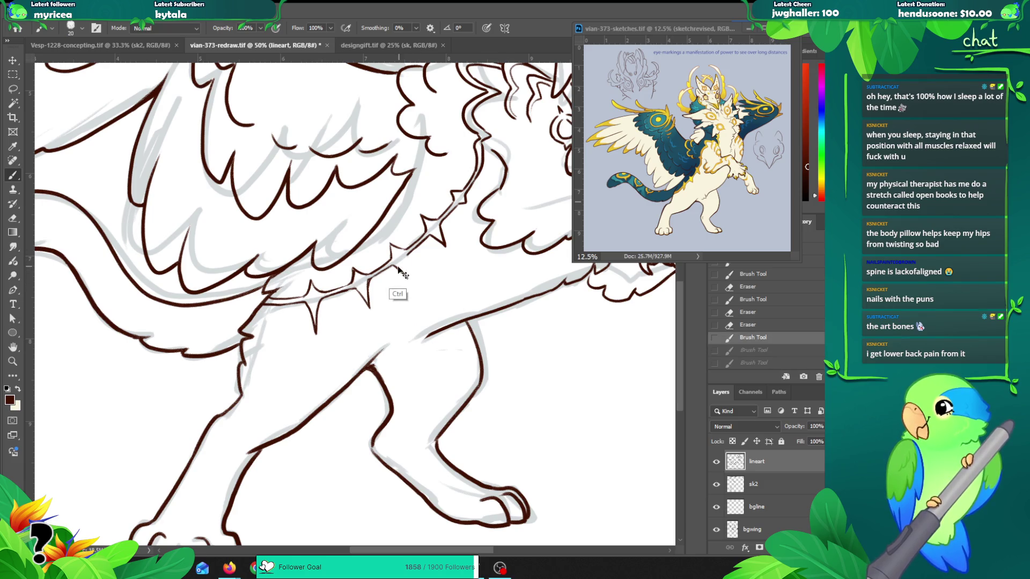
key("ctrl+z")
left_click_drag(398, 266, 410, 278)
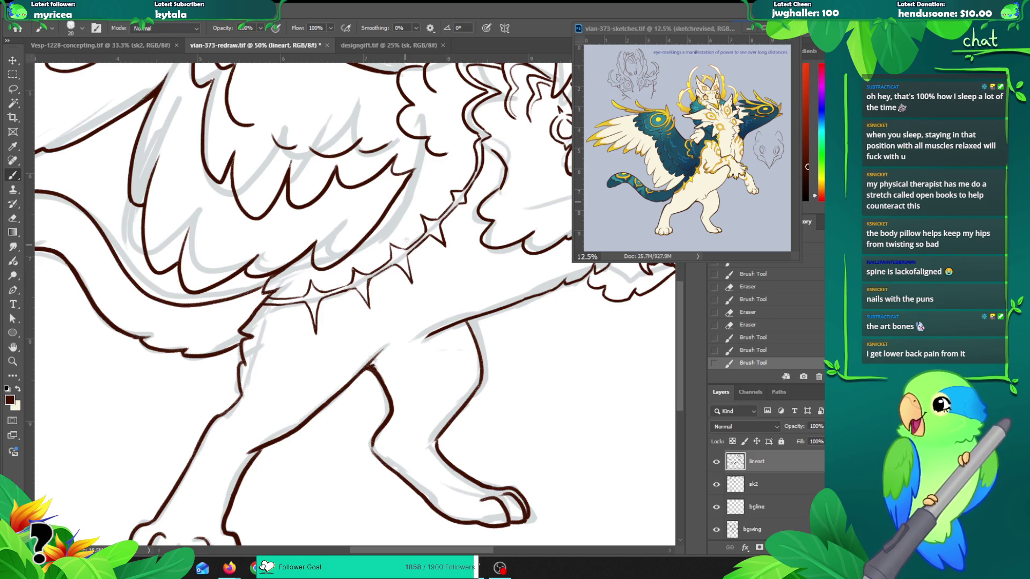
Step: Erase a small bit beside the chain spike, then undo the misplaced stroke
key("e")
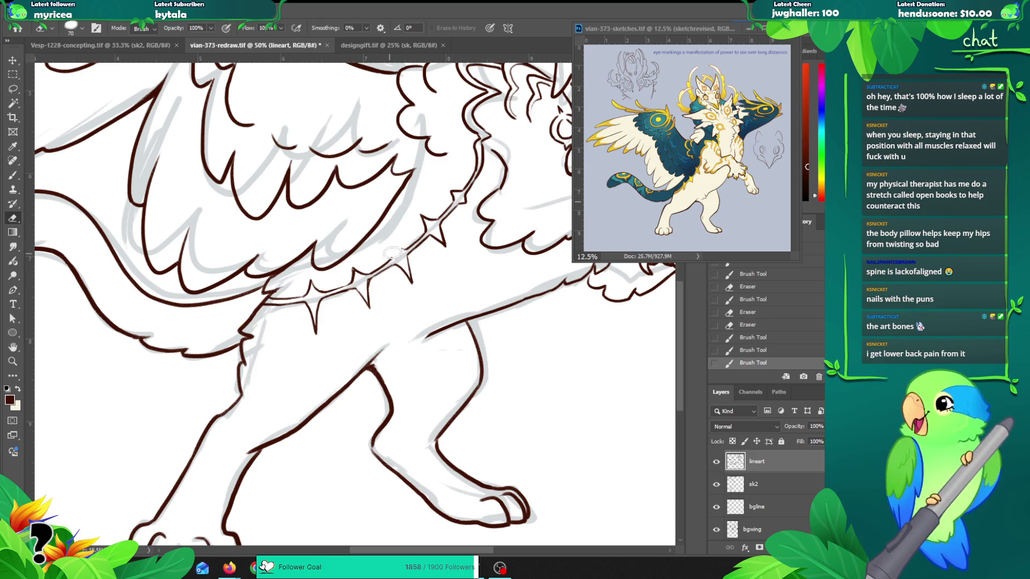
key("b")
mouse_move(401, 246)
left_mouse_down()
mouse_move(389, 261)
mouse_move(413, 251)
left_mouse_up()
key("ctrl+z")
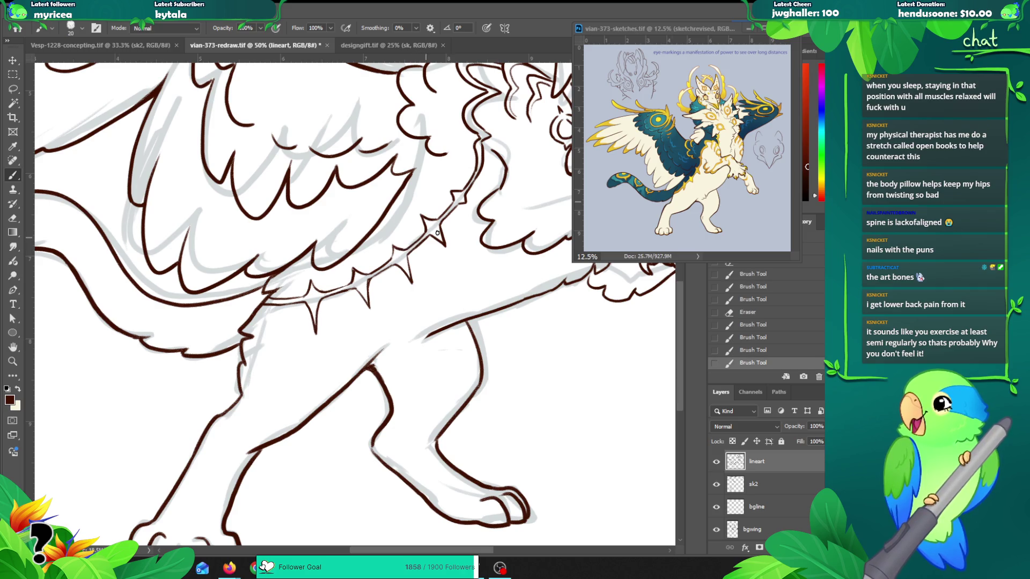
Step: At the chain's neck end, erase part of the neck line and redraw it cleanly
left_click_drag(459, 225, 439, 244)
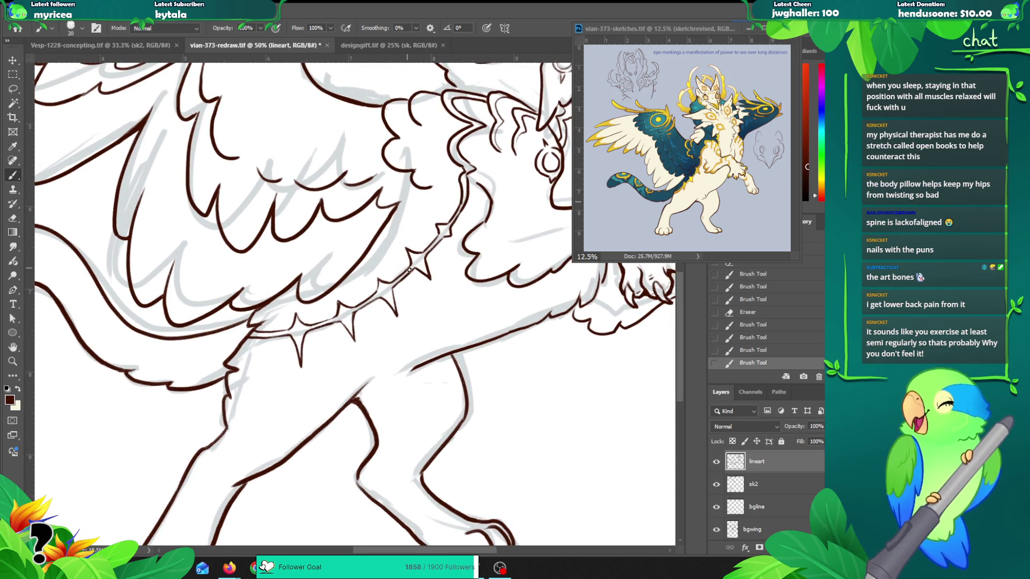
key("e")
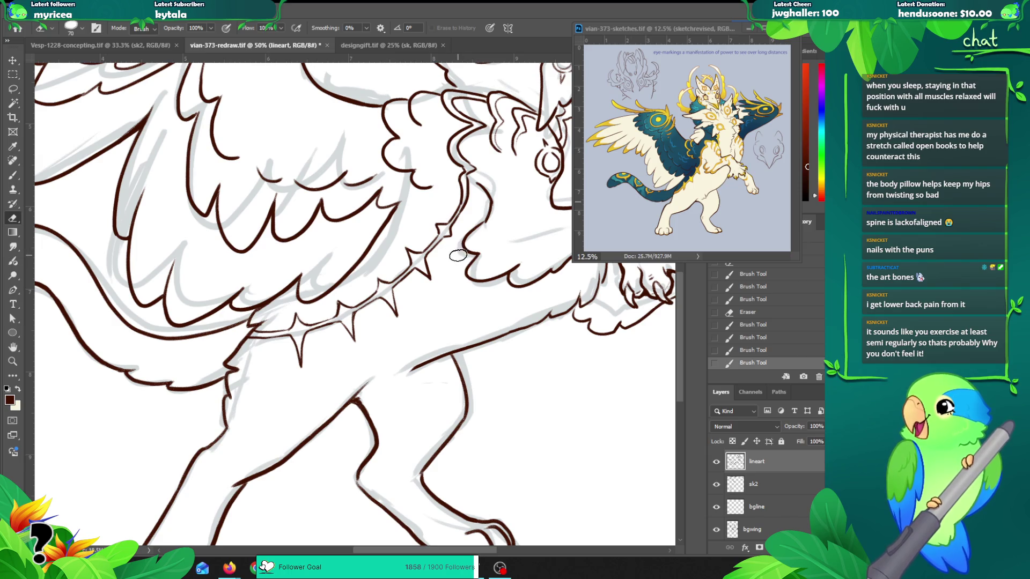
left_click_drag(448, 235, 459, 243)
key("b")
key("ctrl+z")
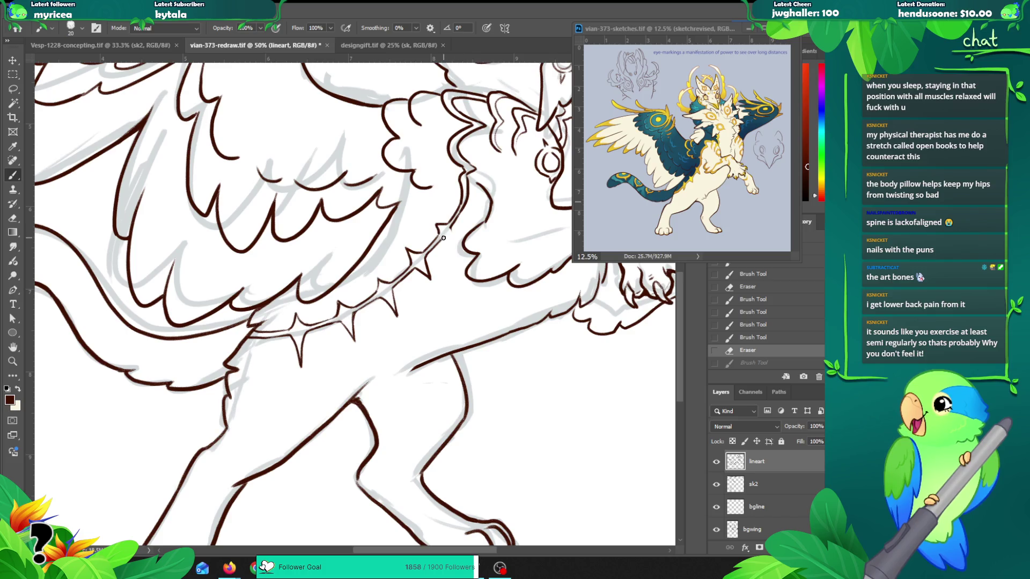
mouse_move(449, 239)
left_mouse_down()
mouse_move(451, 230)
mouse_move(455, 239)
left_mouse_up()
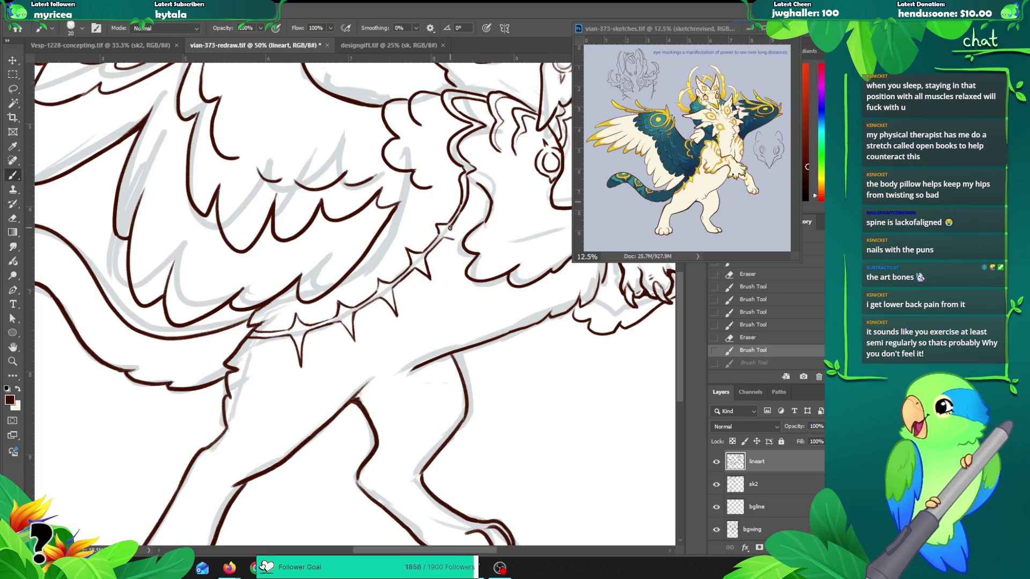
left_click_drag(455, 240, 446, 226)
Step: Trim a bit more off the neck line, then undo that last stroke
key("e")
mouse_move(445, 223)
left_mouse_down()
mouse_move(437, 238)
mouse_move(461, 213)
mouse_move(436, 229)
left_mouse_up()
key("b")
key("ctrl+z")
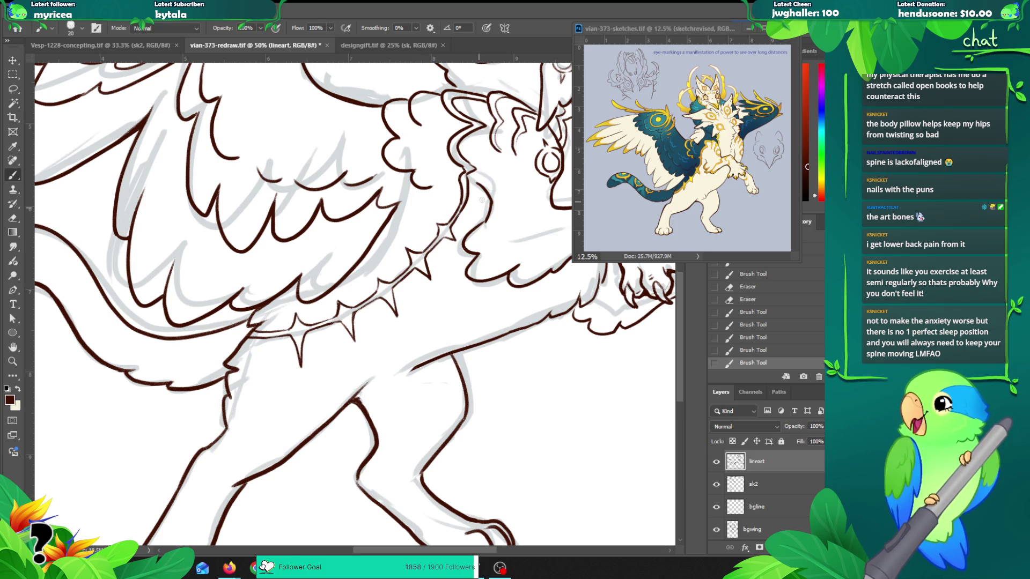
Step: Zoom out to 33.3% to see more of the drawing
scroll(436, 236, "up", 2)
key("z")
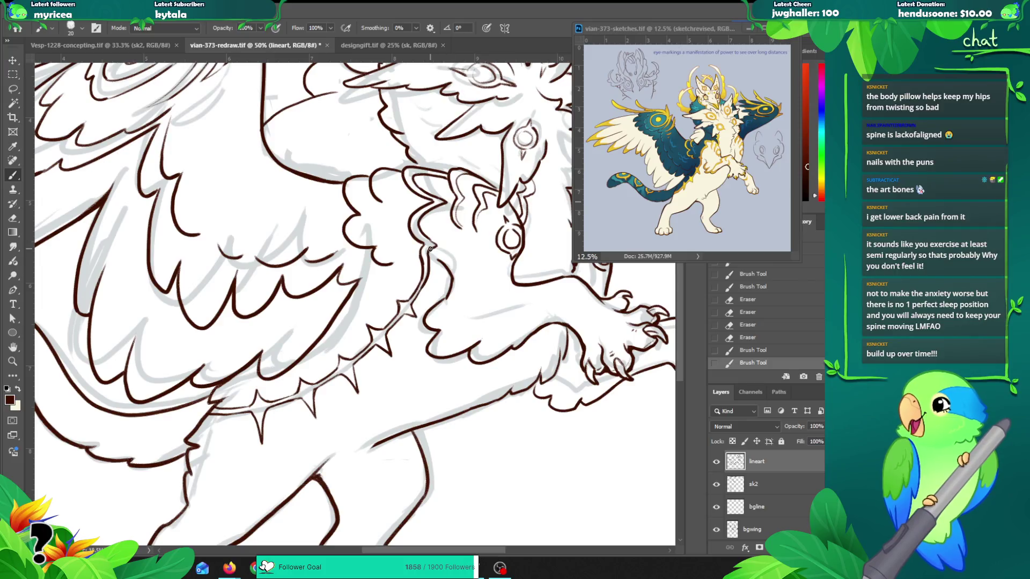
left_click(457, 241, "alt")
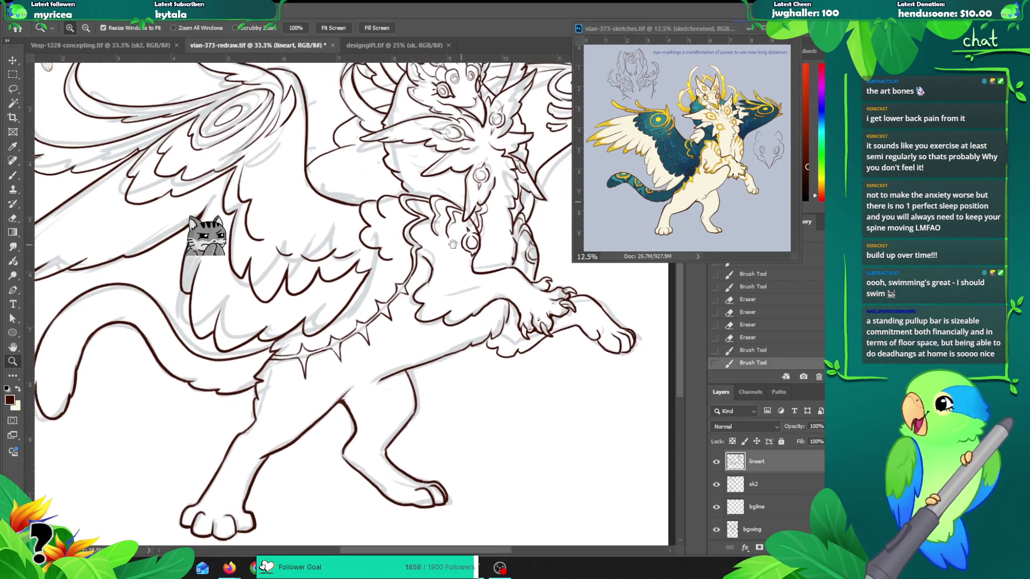
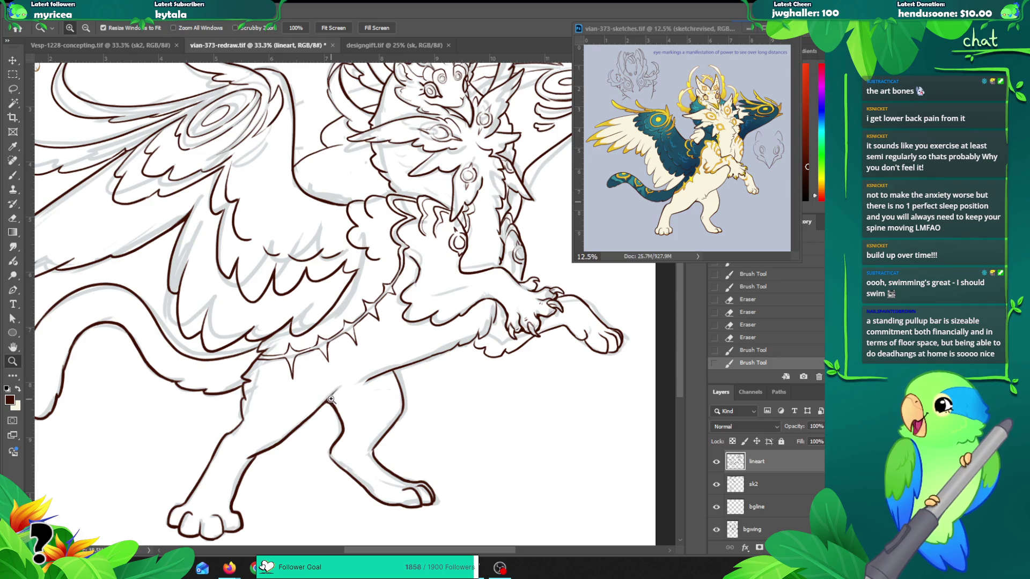
Step: Add short lineart strokes along the creature's leg, then reframe the view toward the head
key("b")
mouse_move(335, 391)
left_mouse_down()
mouse_move(329, 403)
mouse_move(409, 363)
mouse_move(386, 381)
left_mouse_up()
key("e")
key("z")
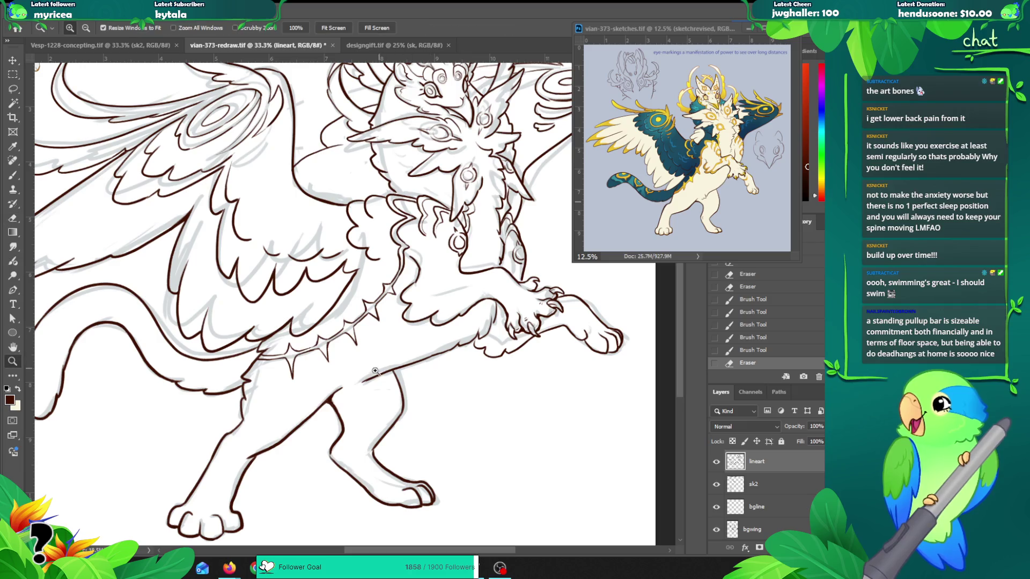
left_click(370, 378, "alt")
left_click_drag(436, 359, 444, 347)
left_click_drag(439, 304, 394, 312)
mouse_move(304, 402)
left_mouse_down()
mouse_move(325, 403)
mouse_move(292, 429)
mouse_move(310, 427)
mouse_move(304, 436)
mouse_move(337, 381)
left_mouse_up()
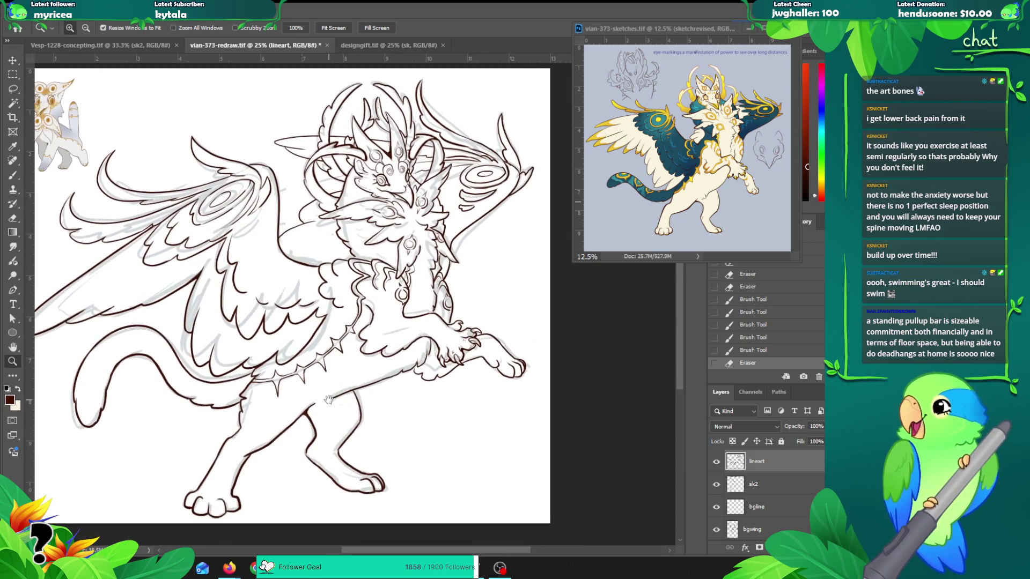
left_click_drag(302, 215, 274, 218)
Step: Try redrawing the muzzle and cheek lines up close, undoing the attempts
left_click(363, 187)
left_click(363, 187)
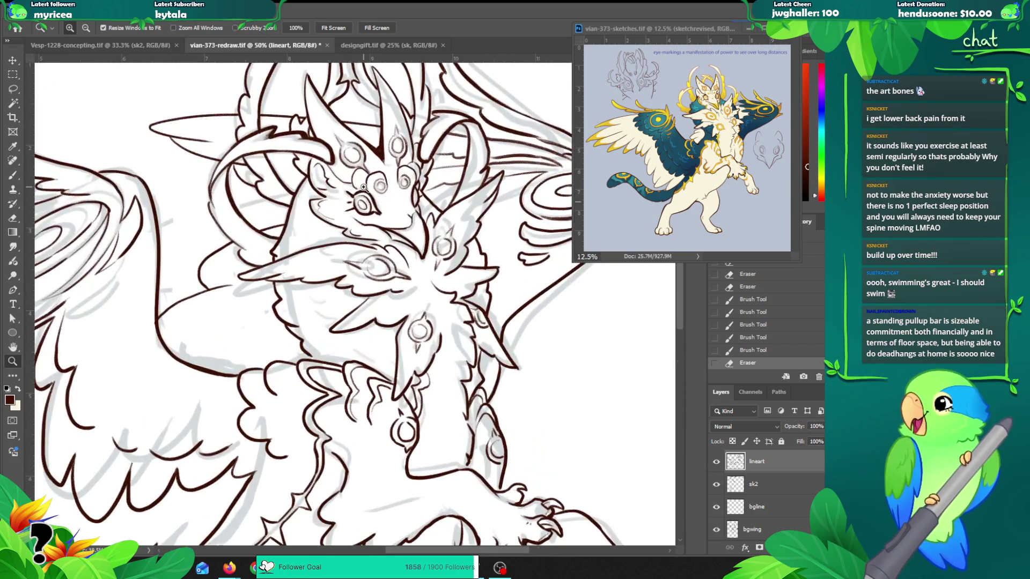
key("b")
left_click_drag(315, 199, 311, 211)
key("ctrl+z")
key("v")
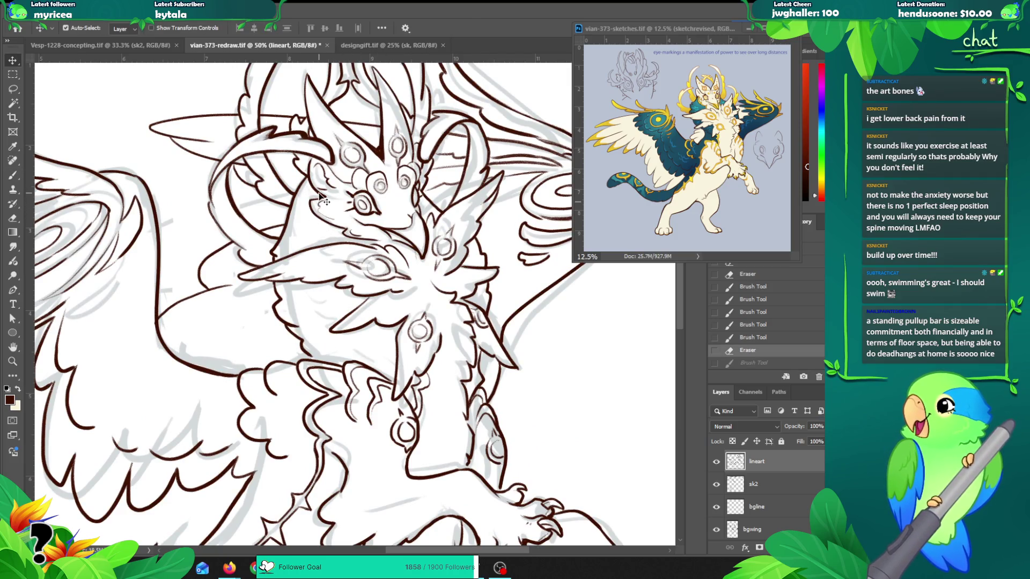
key("b")
left_click_drag(310, 206, 362, 242)
key("ctrl+z")
Step: Draw lineart strokes along the chest and neck, then zoom back out to the whole creature
key("z")
left_click(429, 263, "alt")
left_click(463, 262, "alt")
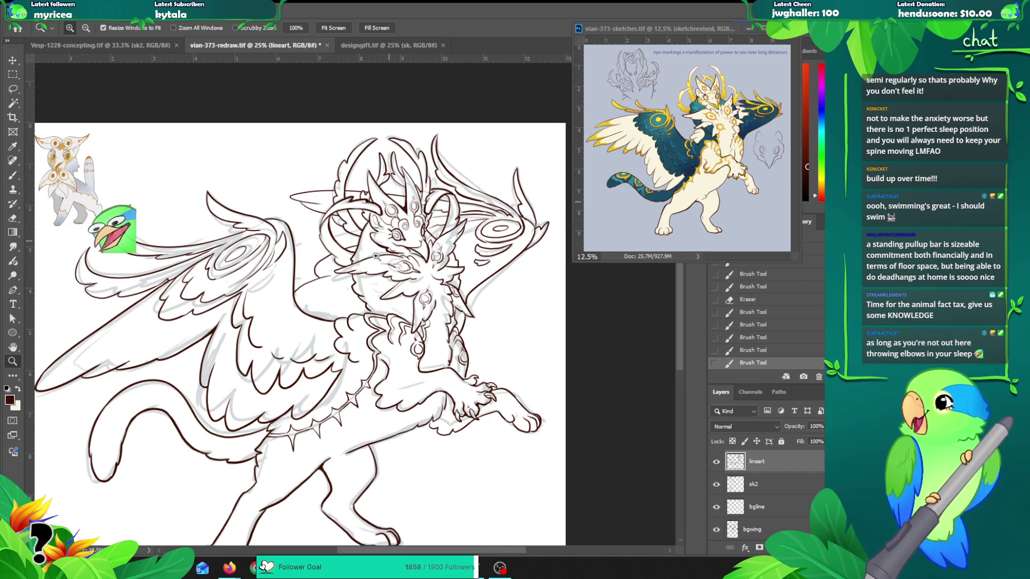
left_click(361, 271)
left_click(361, 270)
key("b")
mouse_move(308, 271)
left_mouse_down()
mouse_move(401, 240)
mouse_move(320, 273)
mouse_move(404, 278)
left_mouse_up()
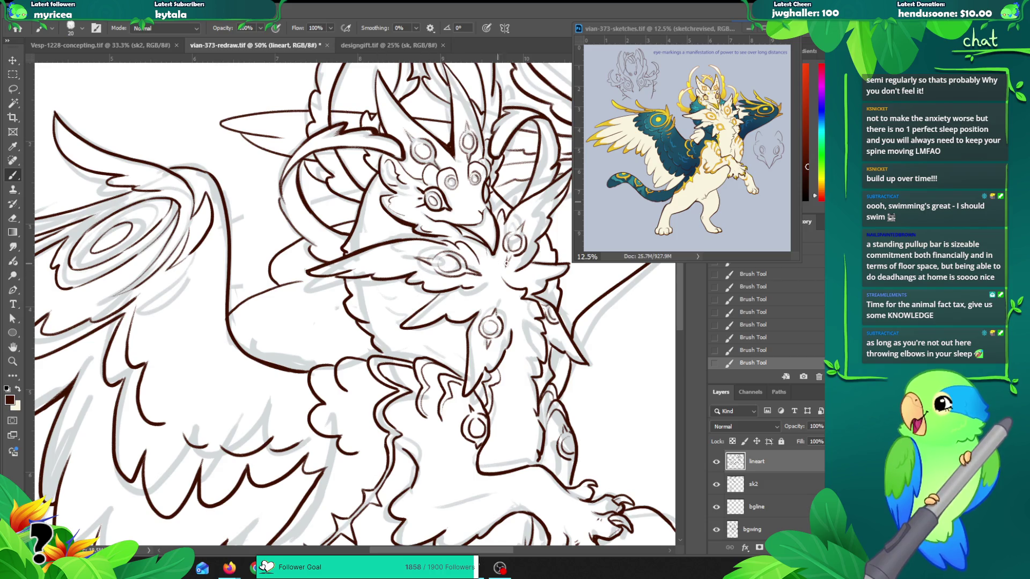
scroll(454, 314, "down", 3)
key("z")
left_click(397, 280, "alt")
left_click(396, 280, "alt")
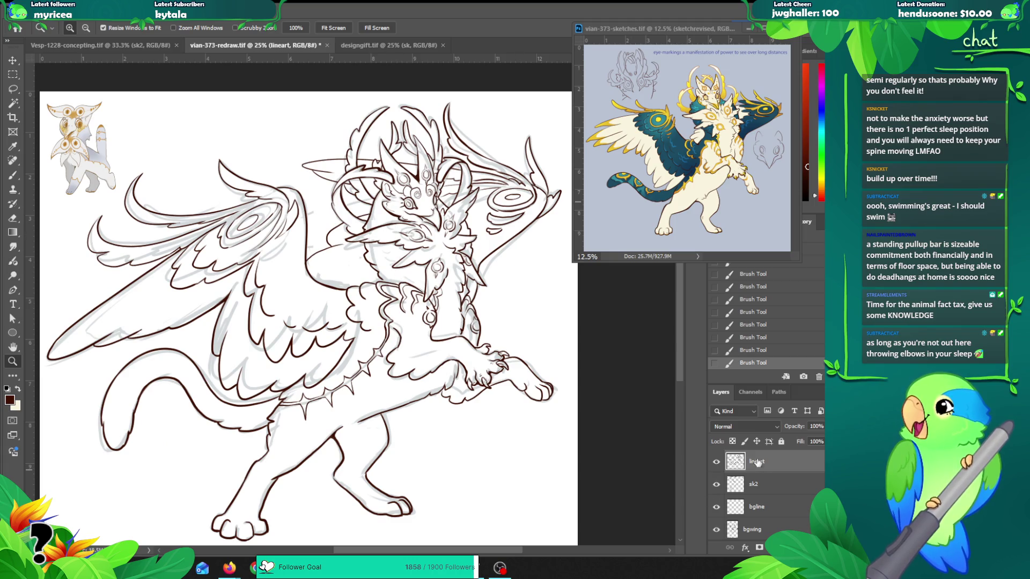
Step: Delete the unused hidden Layer 2
scroll(753, 457, "up", 2)
left_click(762, 486)
key("Delete")
Step: Rename the sk2 layer to 'bg-wongfeather'
scroll(757, 497, "down", 1)
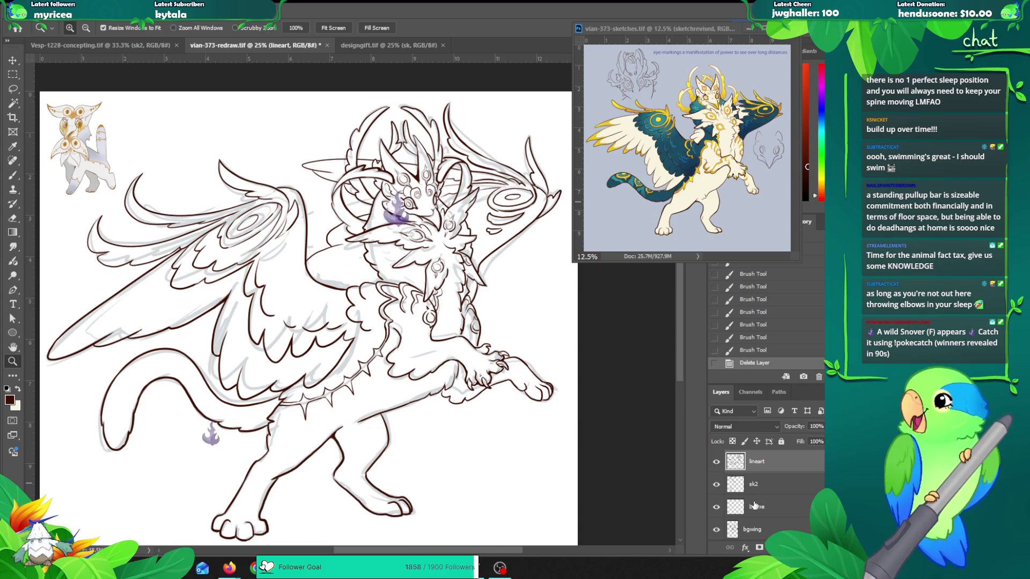
left_click(717, 485)
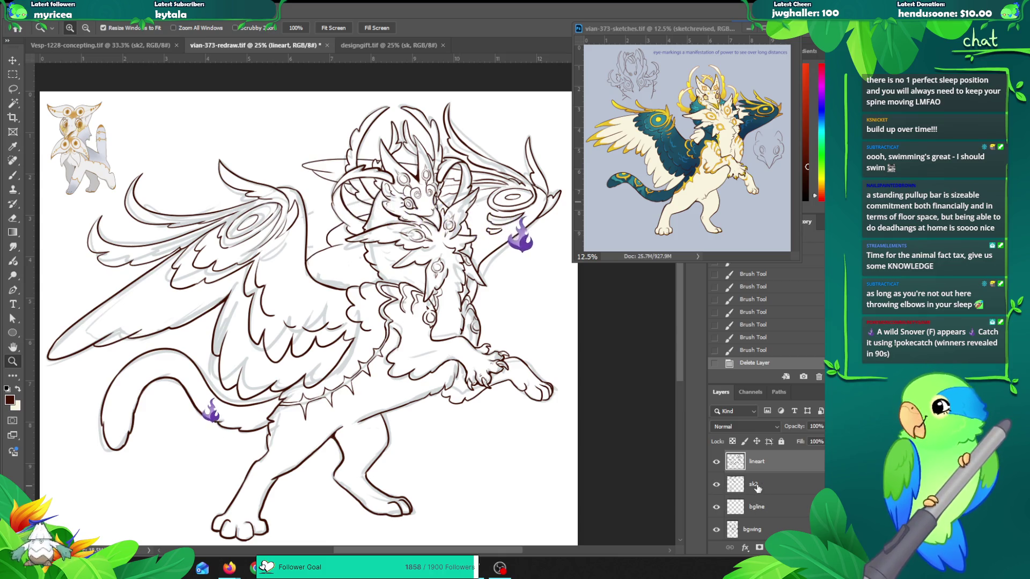
left_click(716, 484)
double_click(753, 484)
type("g")
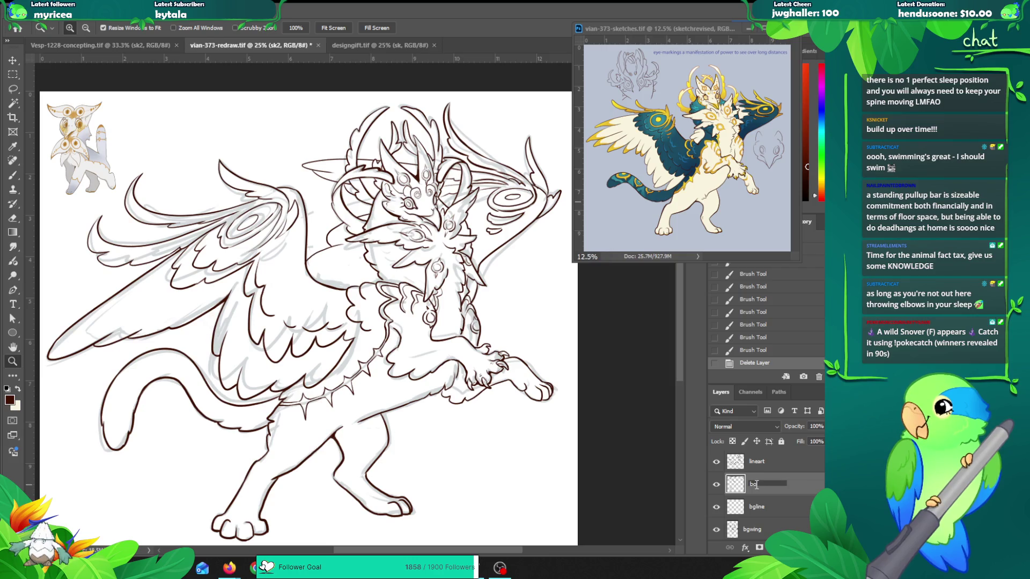
type("r")
key("Return")
Step: Compare the line layers' visibility and delete the empty bgline layer
left_click(754, 508)
left_click(716, 507)
left_click(715, 507)
left_click(717, 484)
left_click(716, 485)
left_click(716, 464)
left_click(716, 464)
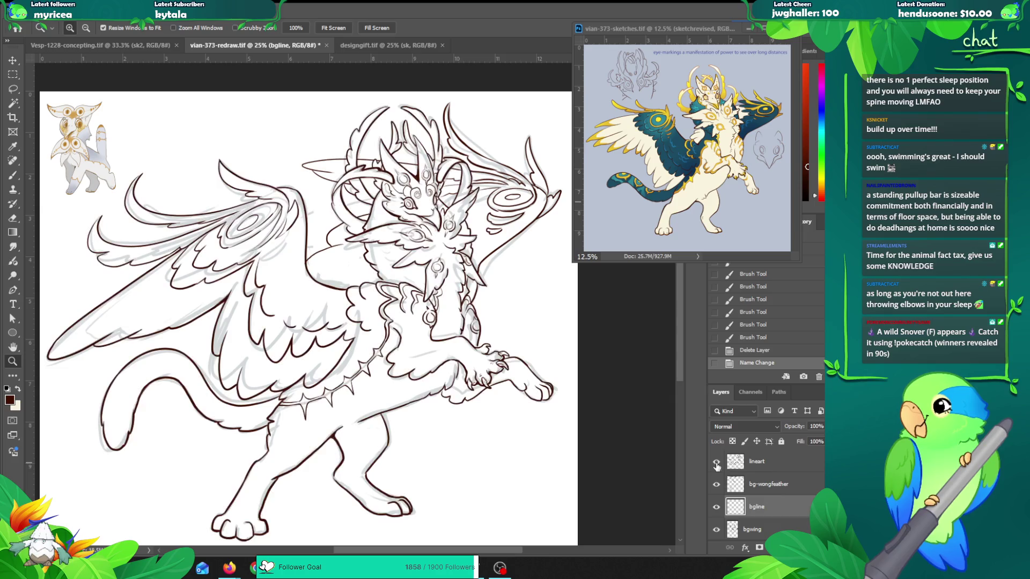
left_click(717, 507)
left_click(717, 507)
key("ctrl+t")
key("Return")
key("Delete")
Step: Group the three line layers into a group named 'lineart-working'
left_click(716, 507)
left_click(716, 508)
left_click(761, 464, "shift")
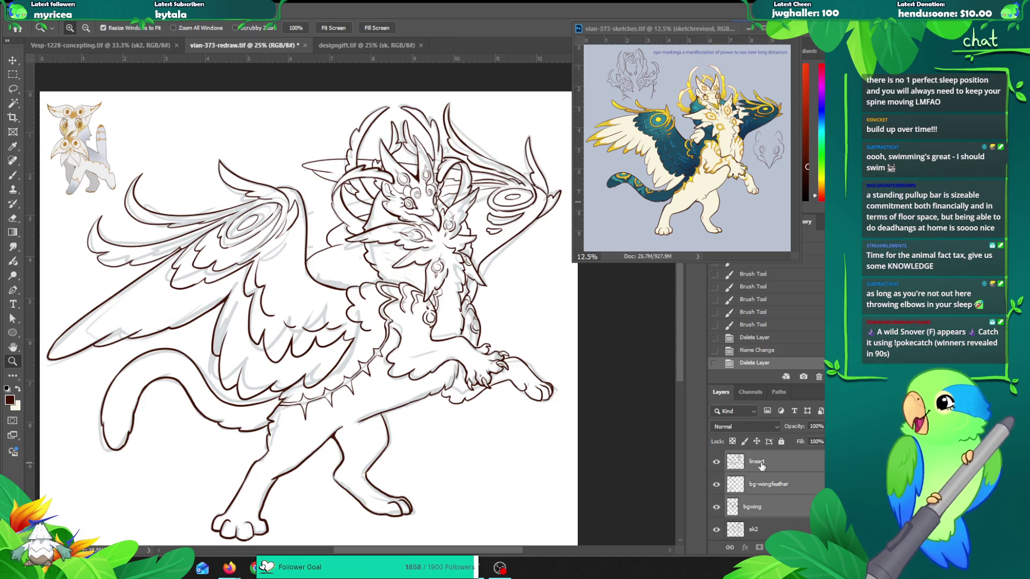
key("ctrl+g")
double_click(756, 457)
key("BackSpace")
type("lineart-work")
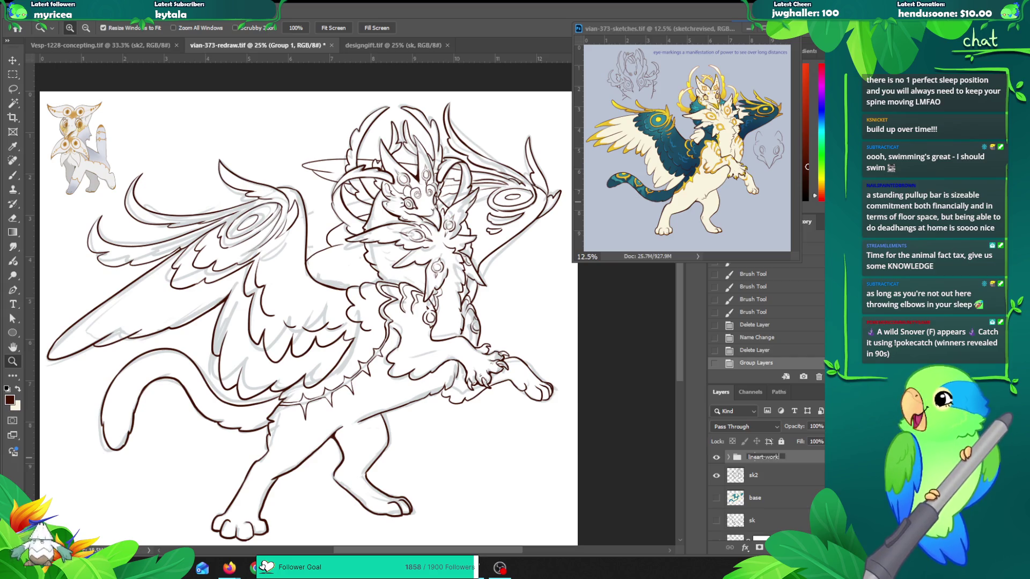
type("ing")
key("Return")
Step: Merge a flattened copy of lineart-working and hide the original group
left_click_drag(764, 480, 761, 478)
key("ctrl+alt+e")
left_click(716, 503)
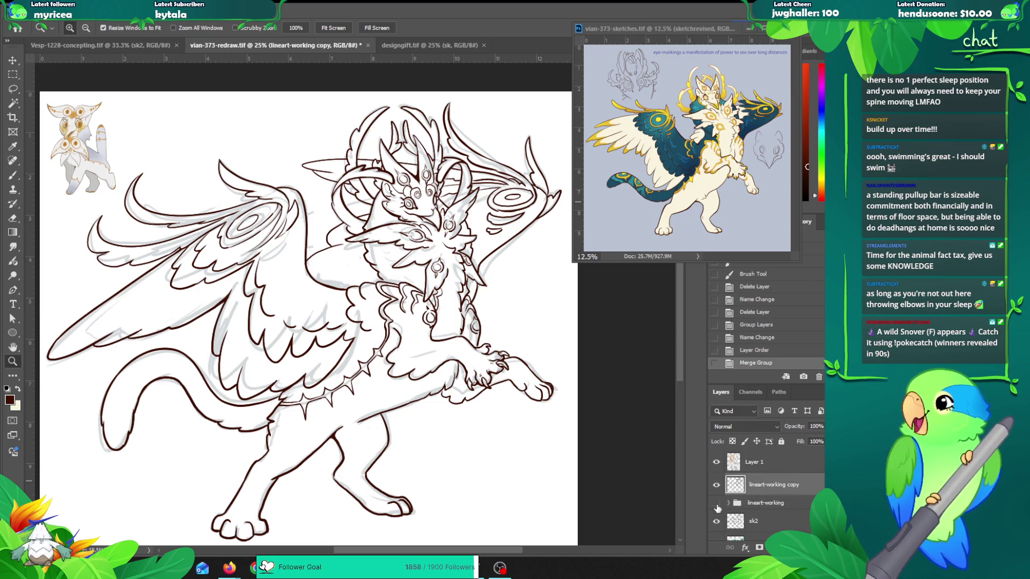
key("w")
left_click(500, 298)
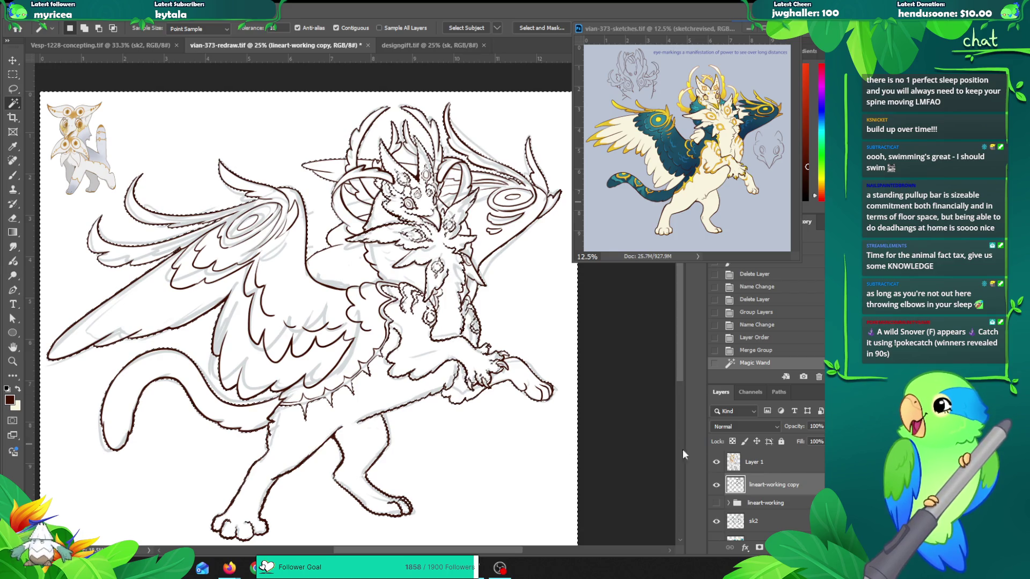
key("ctrl+z")
Step: Zoom in on the raised front paw and touch up its lineart strokes
key("z")
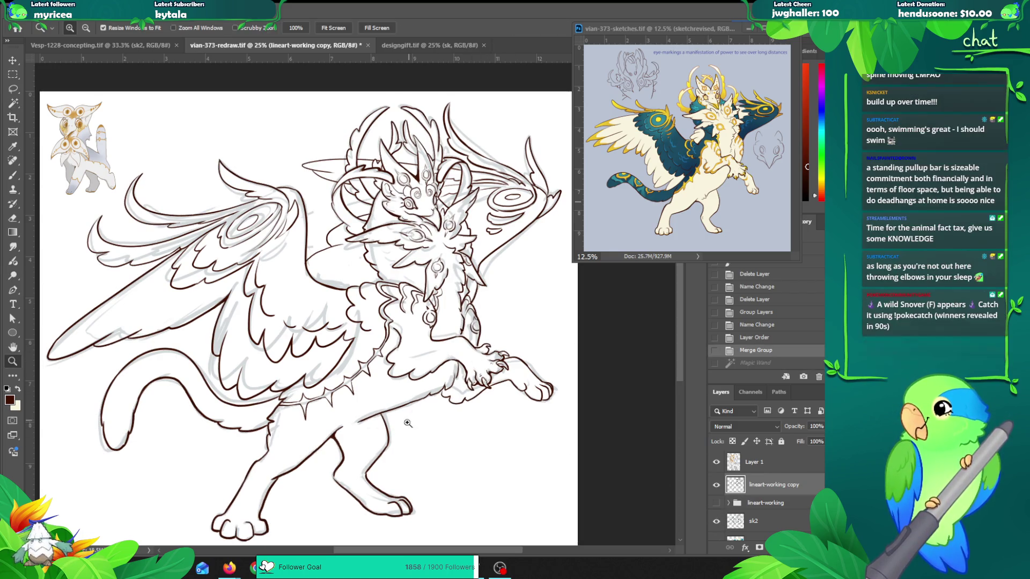
left_click(408, 423)
left_click(412, 315)
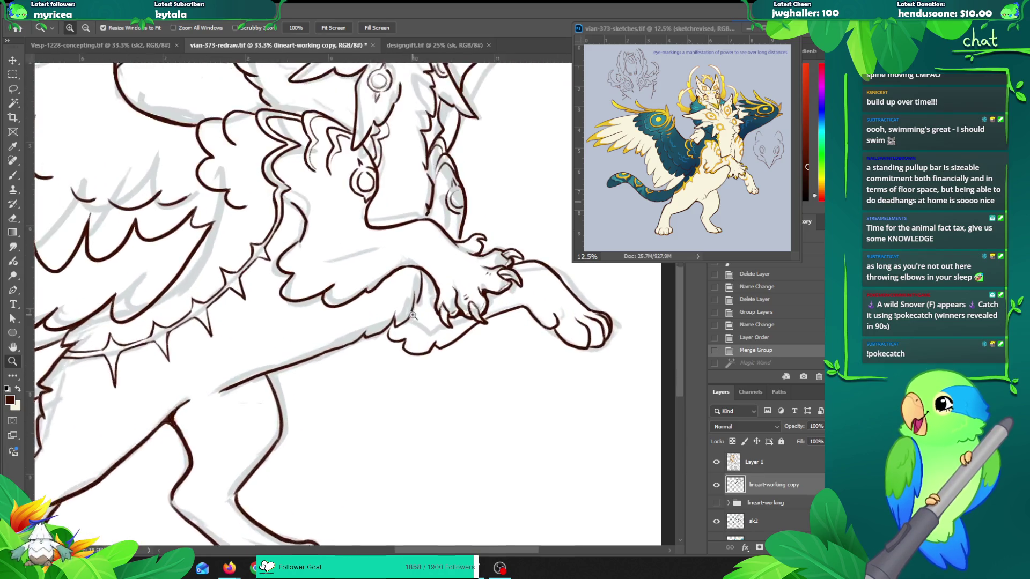
left_click(413, 315)
key("b")
left_click_drag(388, 320, 377, 343)
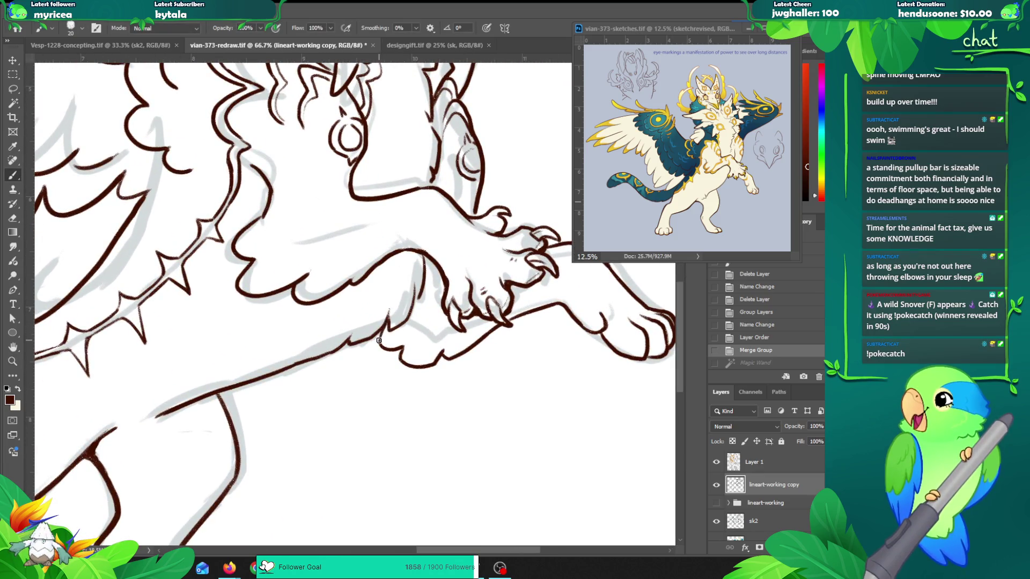
left_click(475, 216)
Step: Reframe on the foreleg, then zoom back out to 25%
left_click_drag(379, 288, 356, 316)
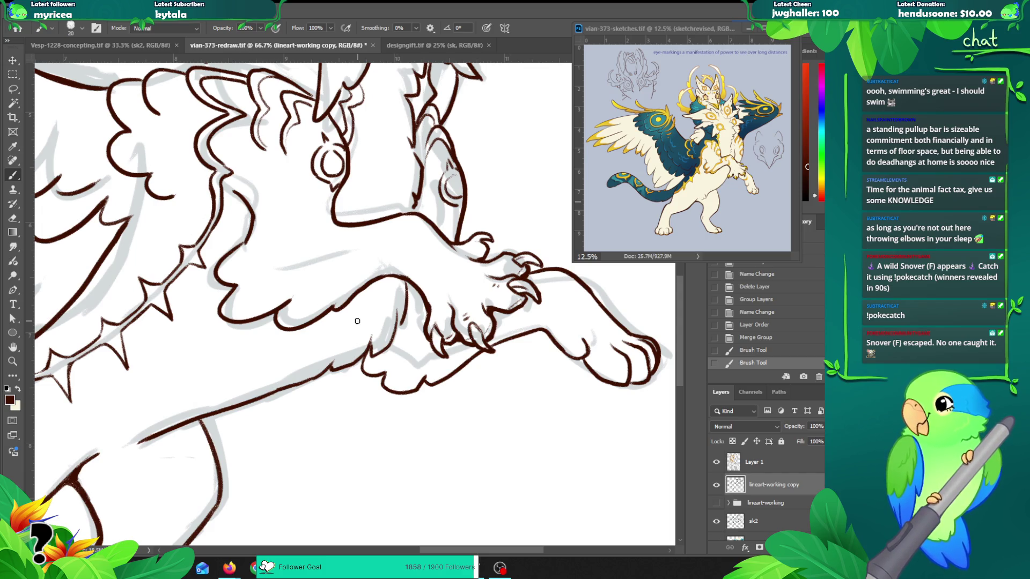
left_click_drag(356, 316, 351, 308)
key("z")
left_click(338, 316, "alt")
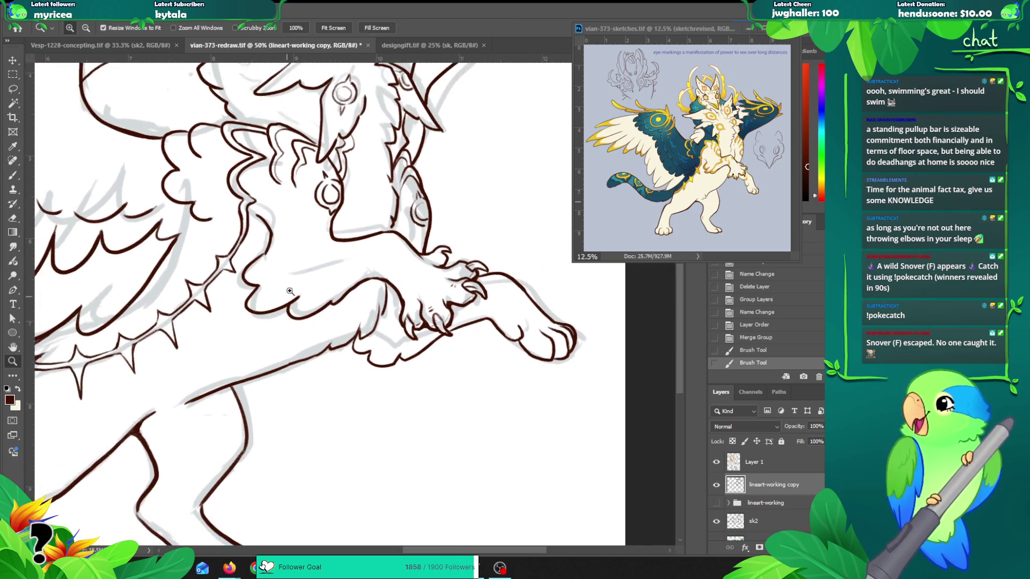
mouse_move(282, 281)
left_mouse_down()
mouse_move(304, 289)
mouse_move(361, 274)
left_mouse_up()
left_click(305, 326, "alt")
left_click(306, 326, "alt")
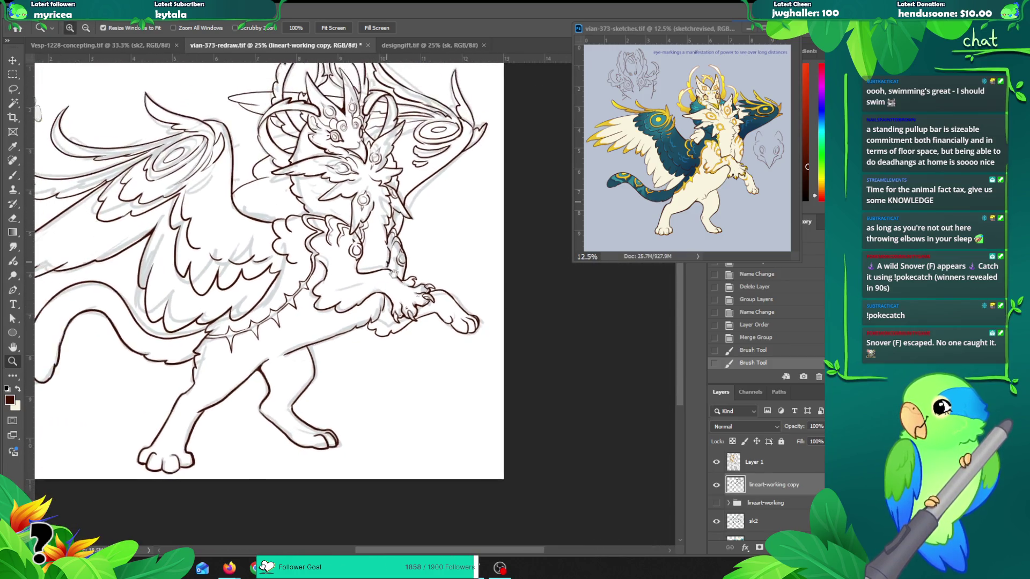
Step: Magic-wand select the white canvas, adding the enclosed horn and head gaps
left_click(438, 290, "alt")
key("w")
left_click(485, 289)
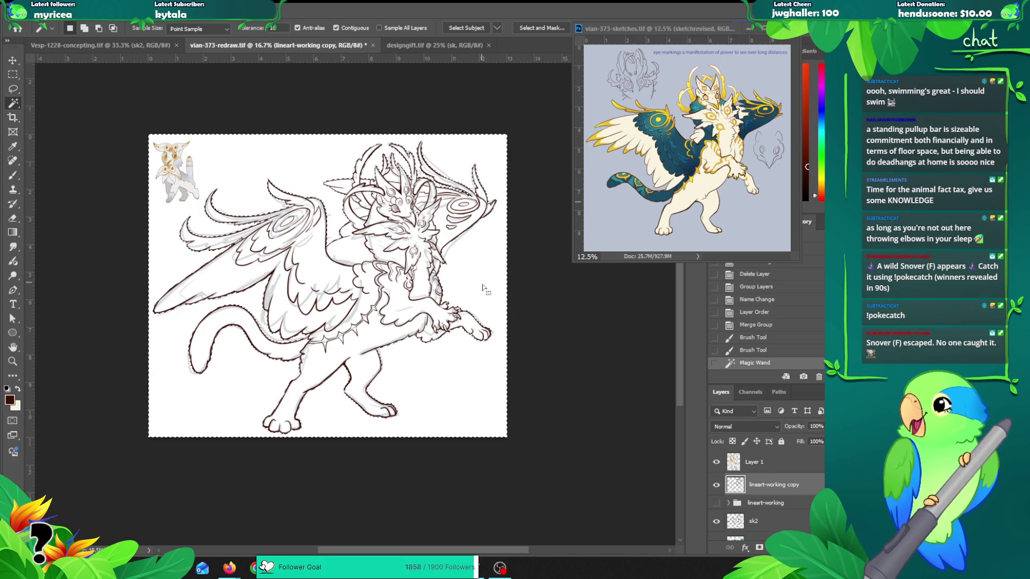
scroll(406, 173, "up", 1)
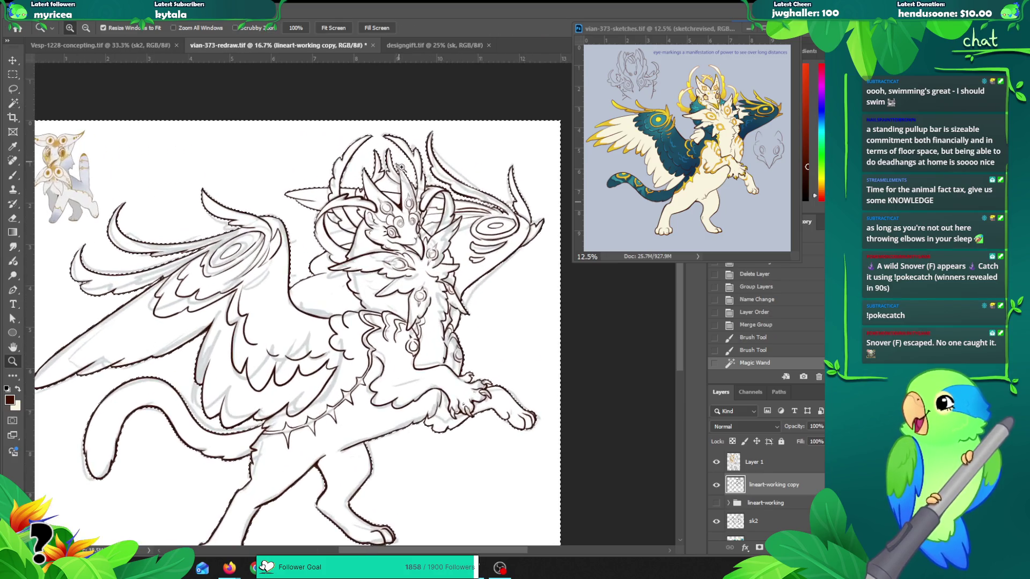
left_click(334, 234, "shift")
left_click(349, 233, "shift")
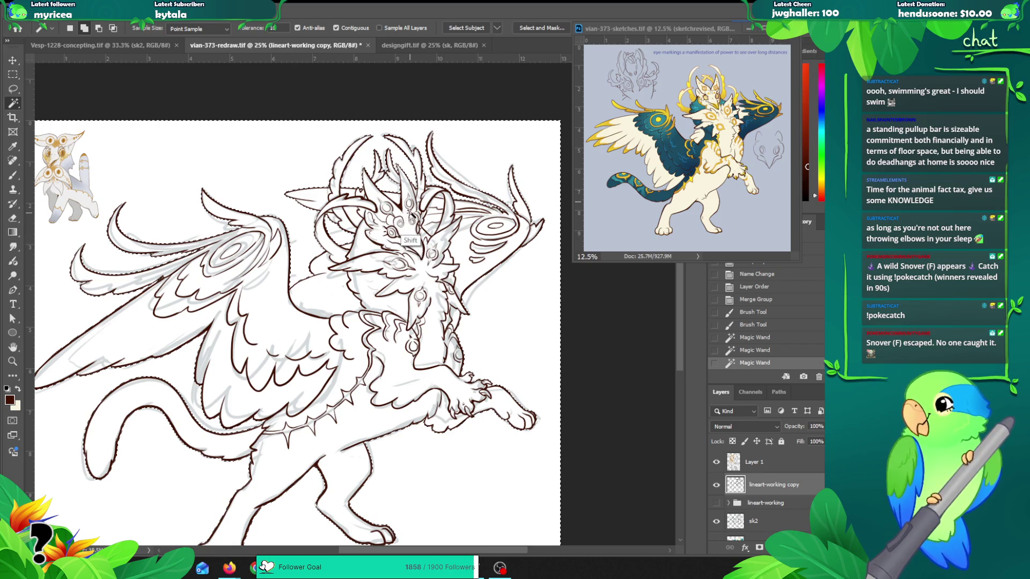
key("z")
scroll(365, 285, "down", 2)
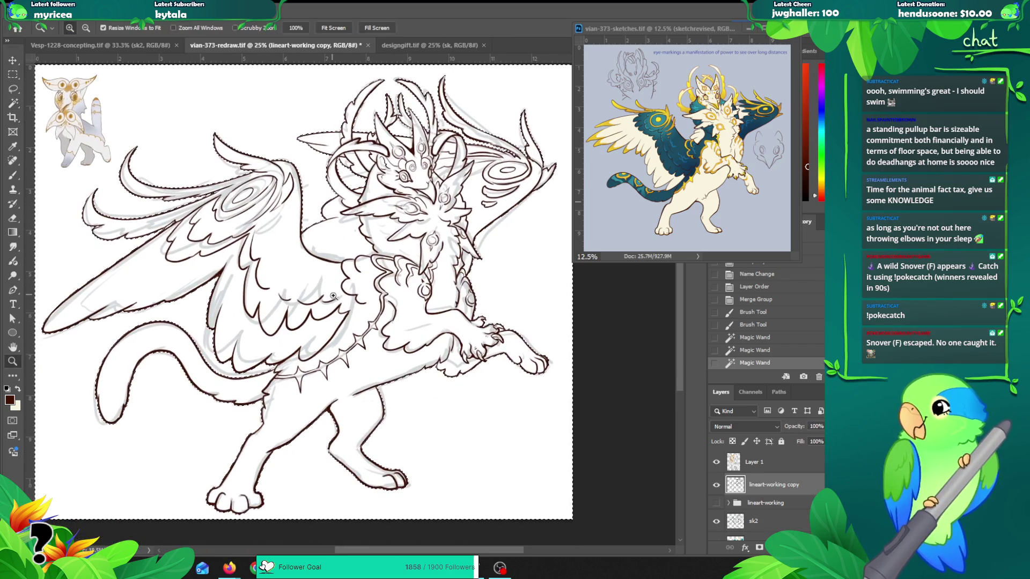
left_click(334, 296, "alt")
Step: Invert the selection to cover the creature, contract it, and create a new 'base' layer
key("ctrl+shift+i")
key("alt+s")
key("m")
key("c")
key("Return")
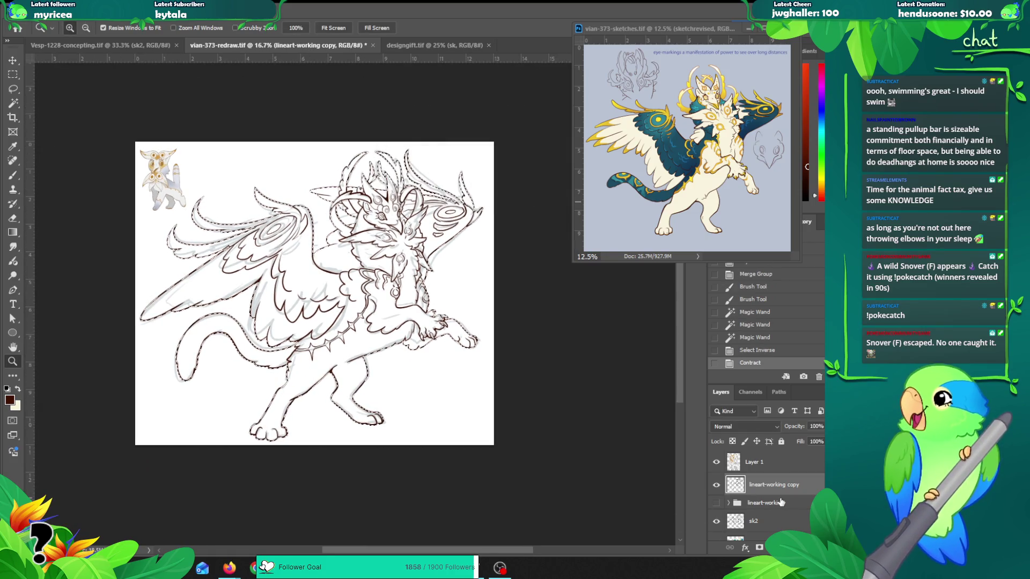
key("ctrl+shift+n")
type("base")
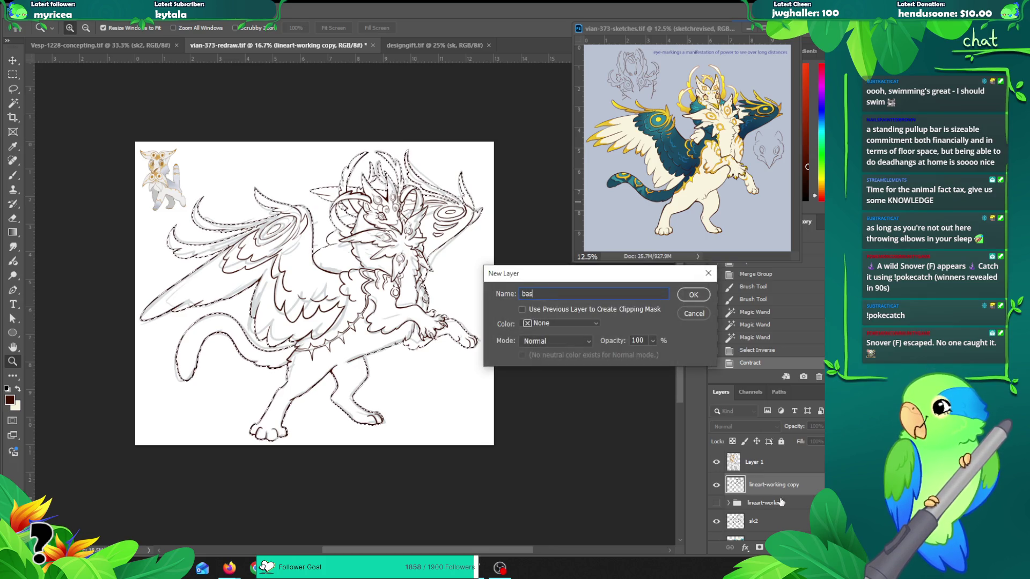
key("Return")
Step: Contract the selection further, check its edges around the head, and open Image Size
key("alt+s")
key("m")
key("c")
key("Return")
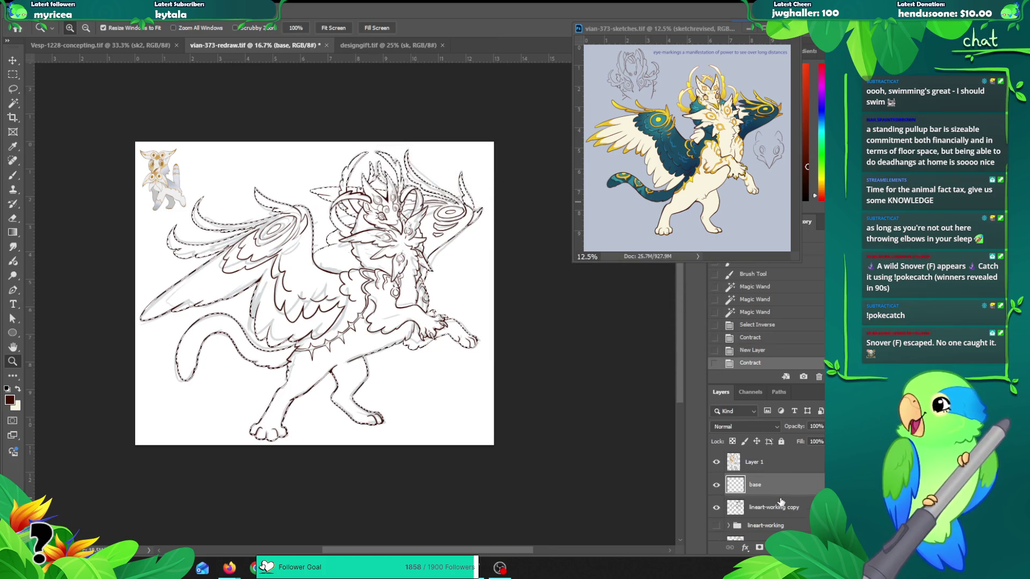
left_click(198, 253)
left_click(198, 253)
mouse_move(332, 214)
left_mouse_down()
mouse_move(201, 314)
mouse_move(107, 305)
mouse_move(268, 230)
mouse_move(415, 210)
mouse_move(268, 187)
mouse_move(338, 375)
mouse_move(295, 341)
mouse_move(394, 319)
left_mouse_up()
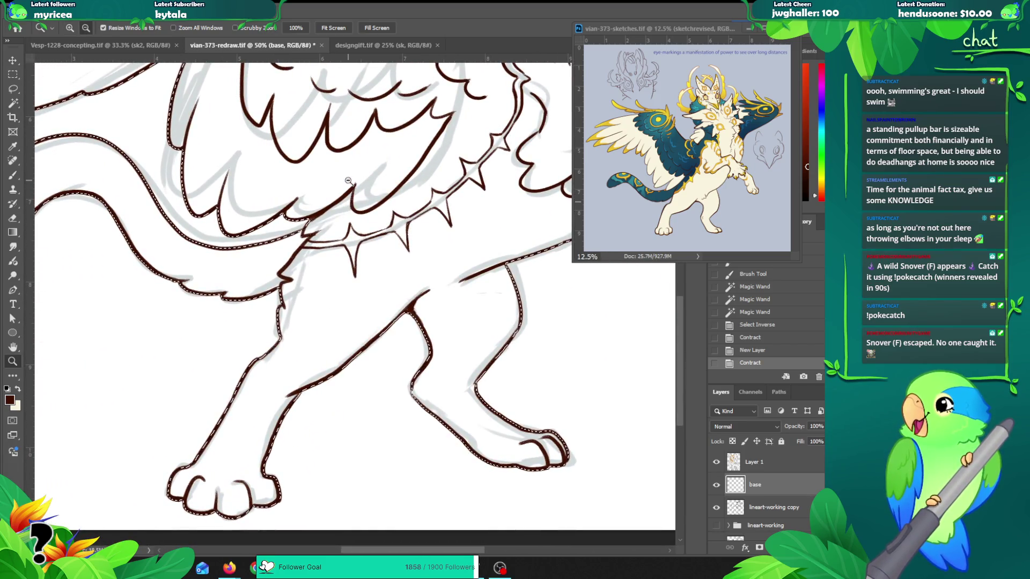
left_click(347, 181, "alt")
left_click(348, 181, "alt")
left_click(348, 181, "alt")
left_click(347, 181, "alt")
key("ctrl+alt+i")
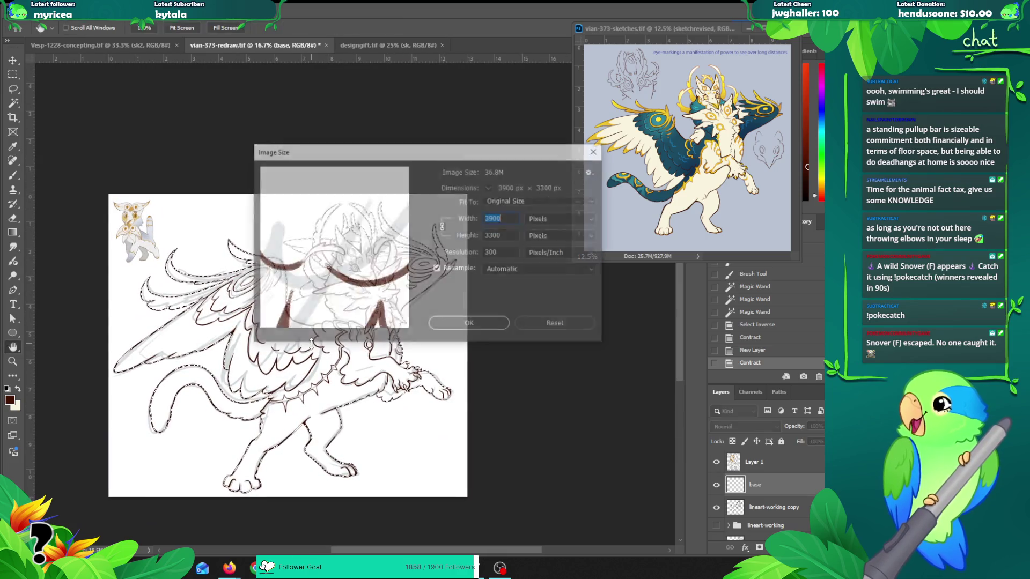
Step: View the image size in inches, then cancel the Image Size dialog
left_click(542, 221)
left_click(549, 249)
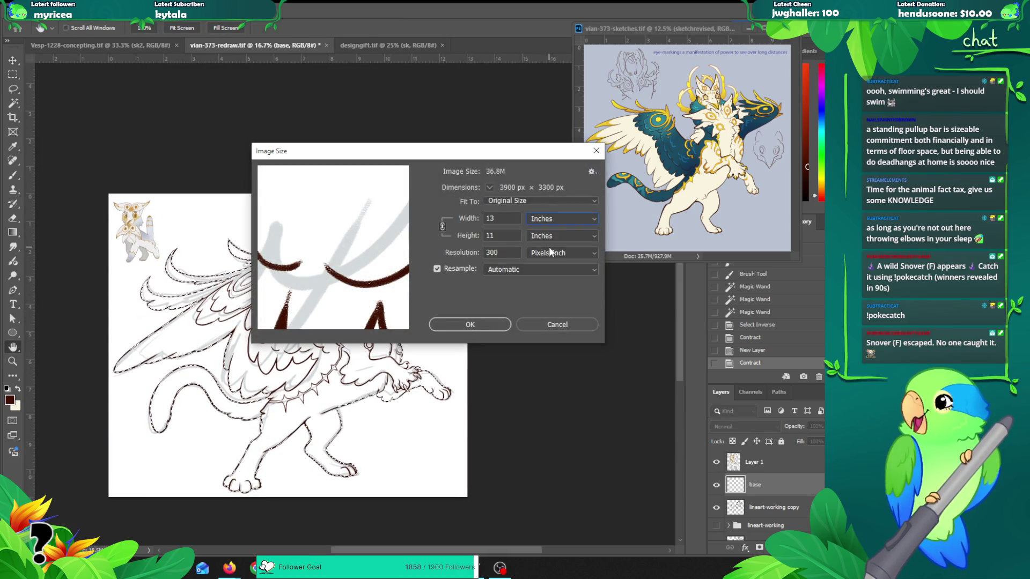
left_click(565, 325)
Step: Move the base layer below the lineart copy, fill the selection with cream, and deselect
left_click(761, 508)
left_click(759, 489)
key("b")
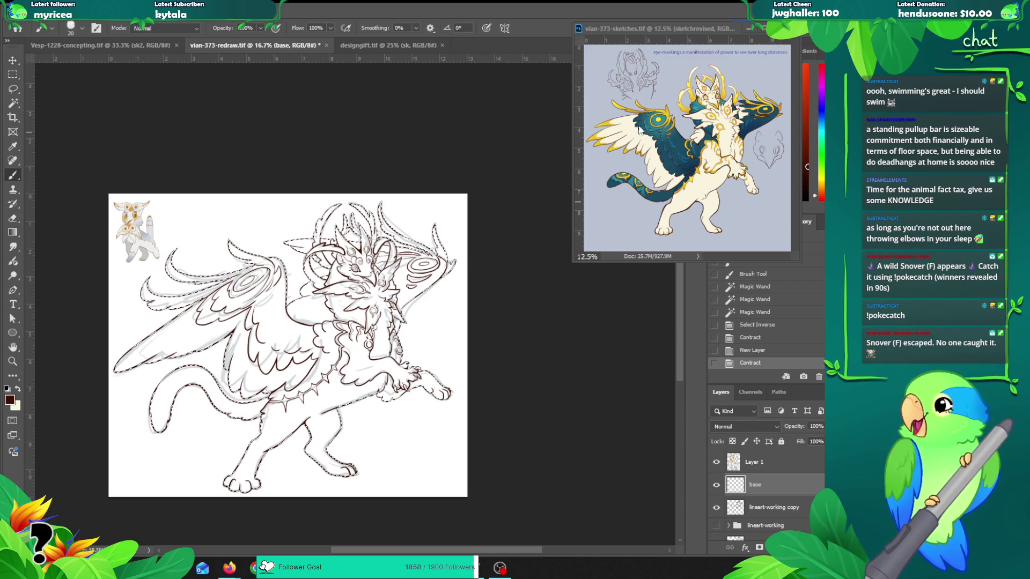
left_click(639, 156, "alt")
key("alt+BackSpace")
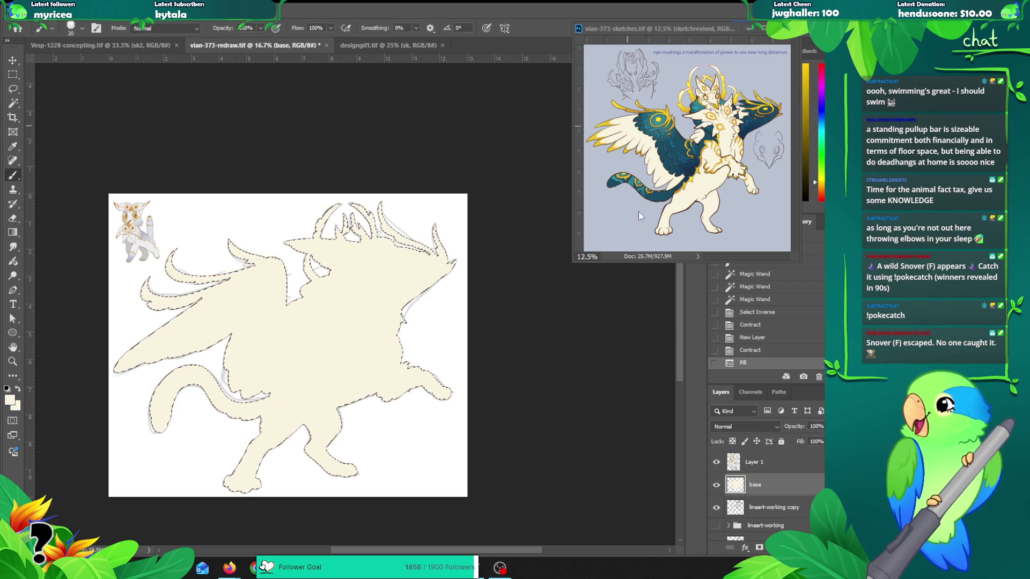
key("ctrl+z")
left_click_drag(728, 489, 760, 515)
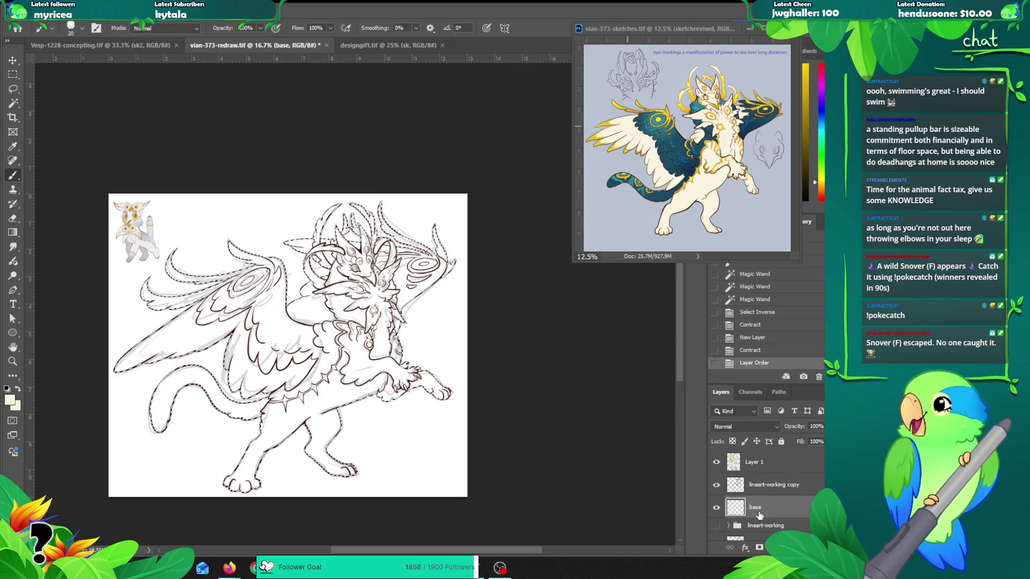
key("alt+BackSpace")
key("ctrl+d")
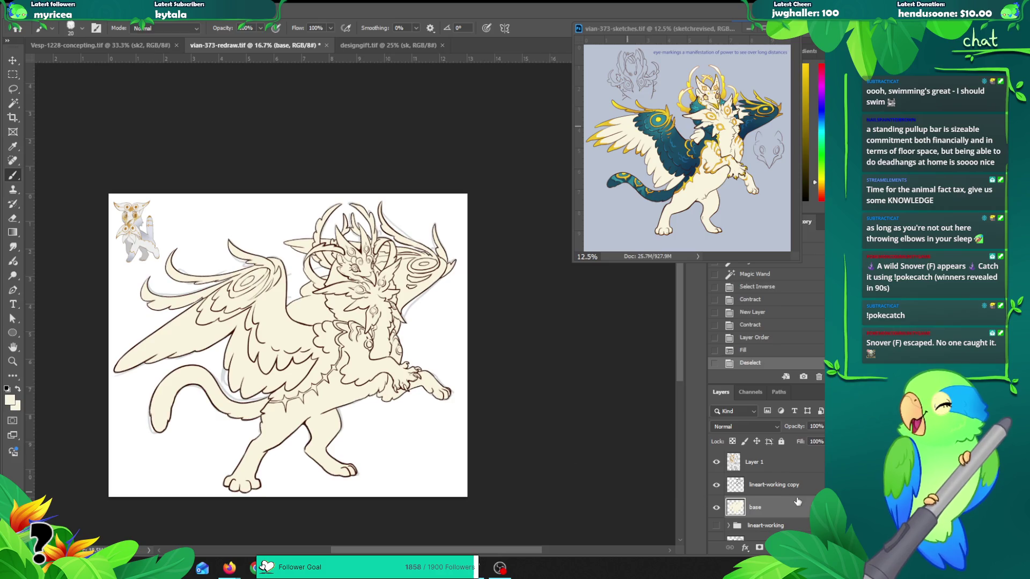
Step: Darken the white Background to grey with Hue/Saturation Lightness -44
scroll(783, 501, "down", 5)
left_click(750, 530)
key("ctrl+u")
left_click_drag(732, 341, 709, 342)
key("Return")
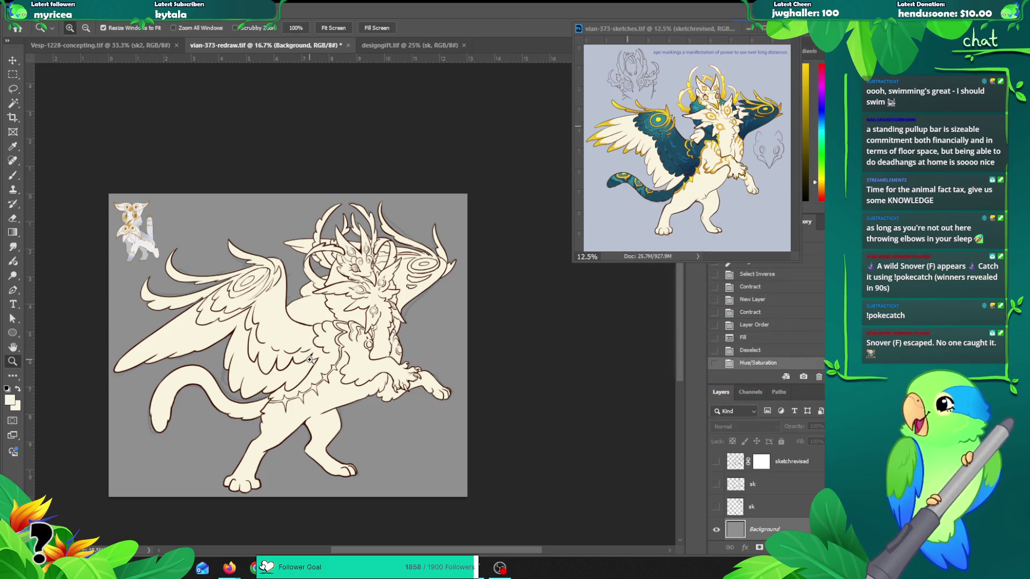
Step: Hide the faint sk2 sketch layer, then zoom in on the head and horns
key("ctrl+plus")
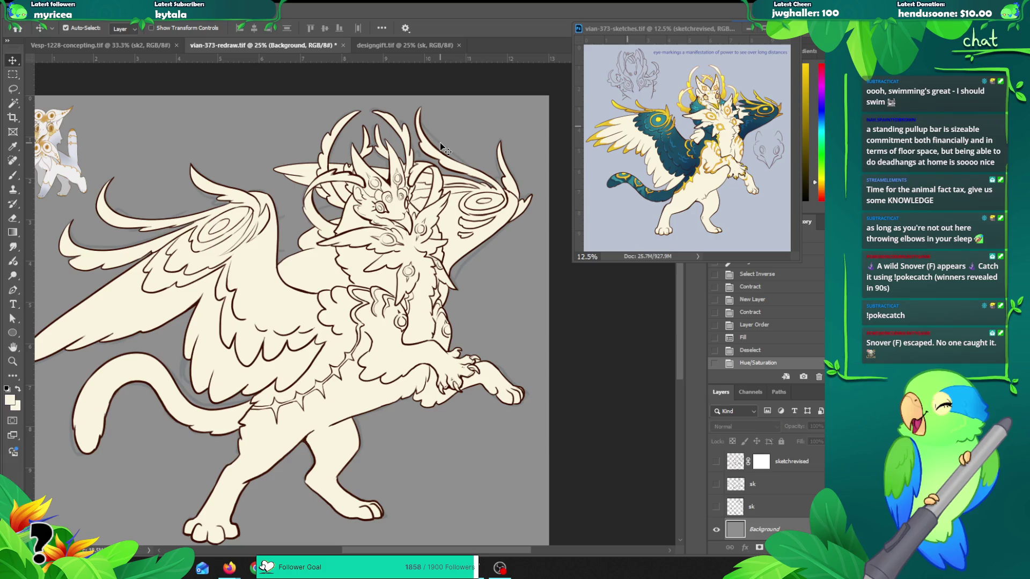
left_click(439, 143)
left_click(716, 462)
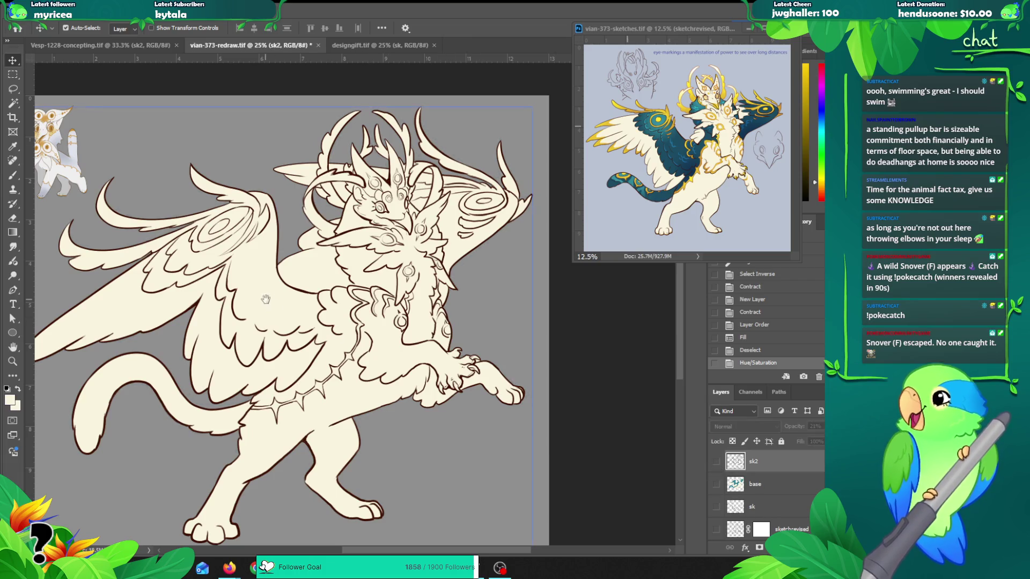
scroll(276, 320, "up", 1)
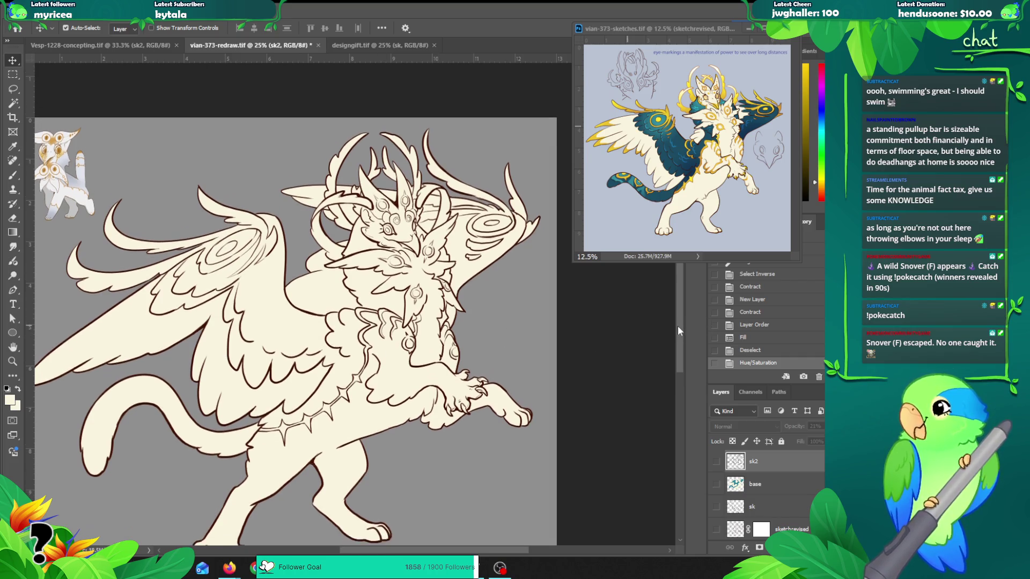
mouse_move(341, 302)
left_mouse_down()
mouse_move(289, 262)
mouse_move(356, 255)
mouse_move(245, 212)
mouse_move(199, 215)
mouse_move(230, 214)
left_mouse_up()
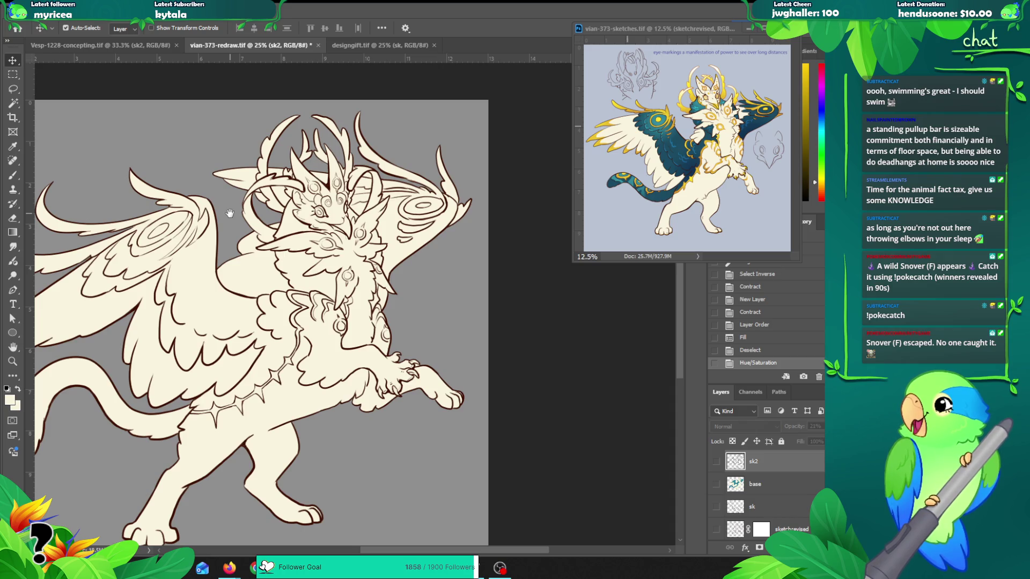
mouse_move(230, 213)
left_mouse_down()
mouse_move(343, 215)
mouse_move(282, 210)
left_mouse_up()
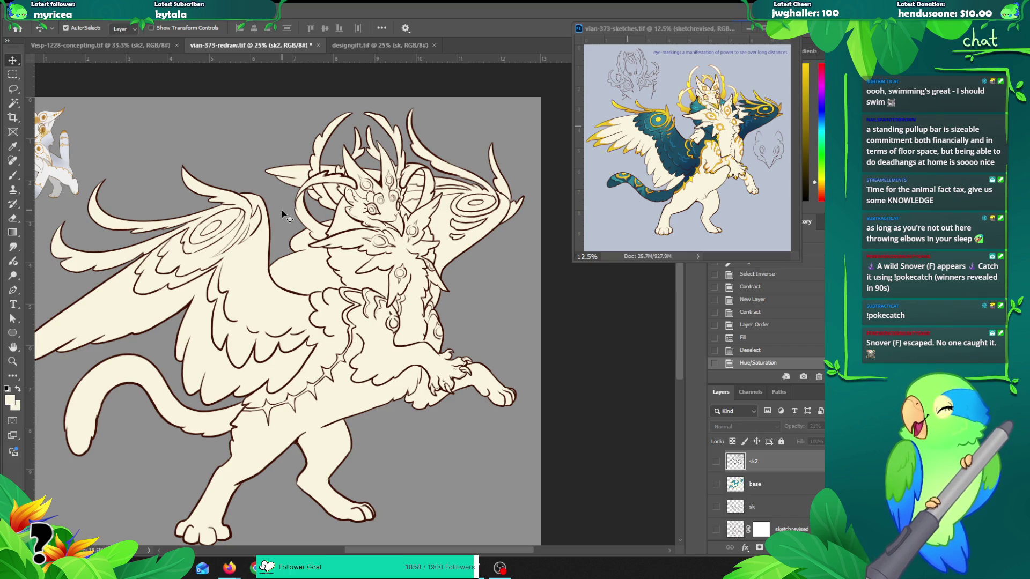
key("z")
left_click(424, 155)
left_click(418, 171)
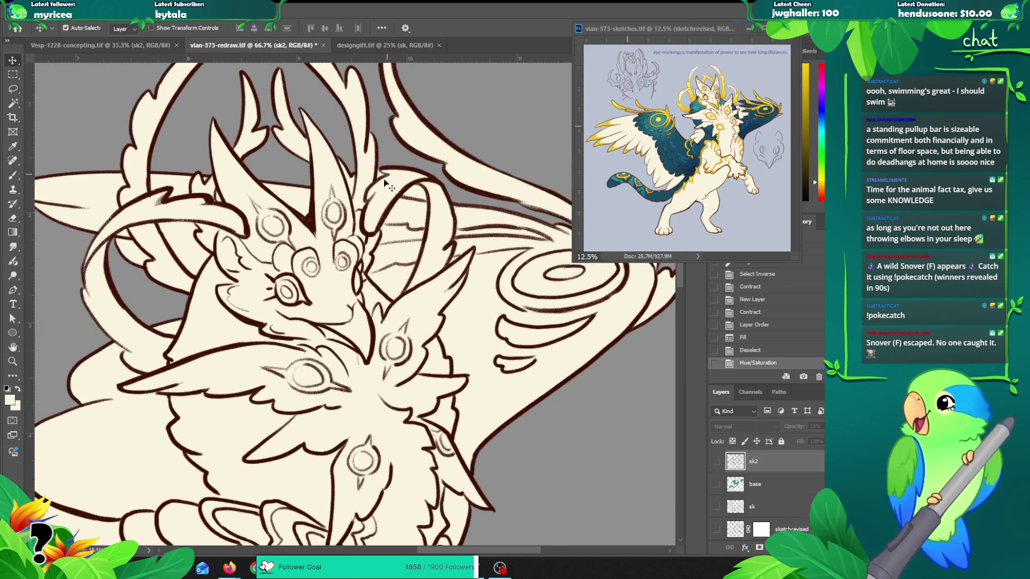
Step: On the base layer, erase stray cream spots near the horns with a size-20 eraser
key("alt+period")
key("e")
key("bracketleft")
key("bracketleft")
key("bracketleft")
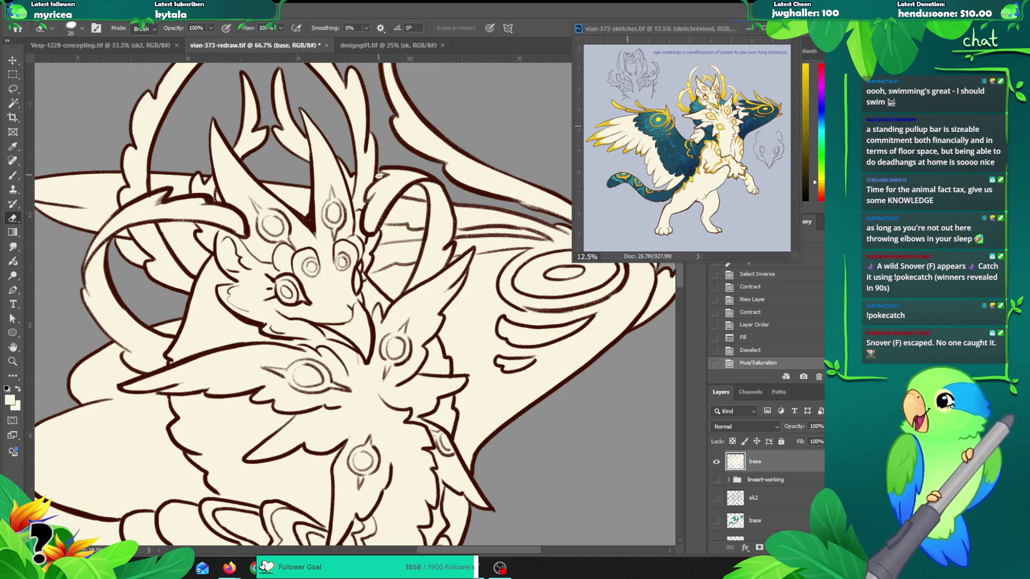
left_click_drag(380, 174, 410, 177)
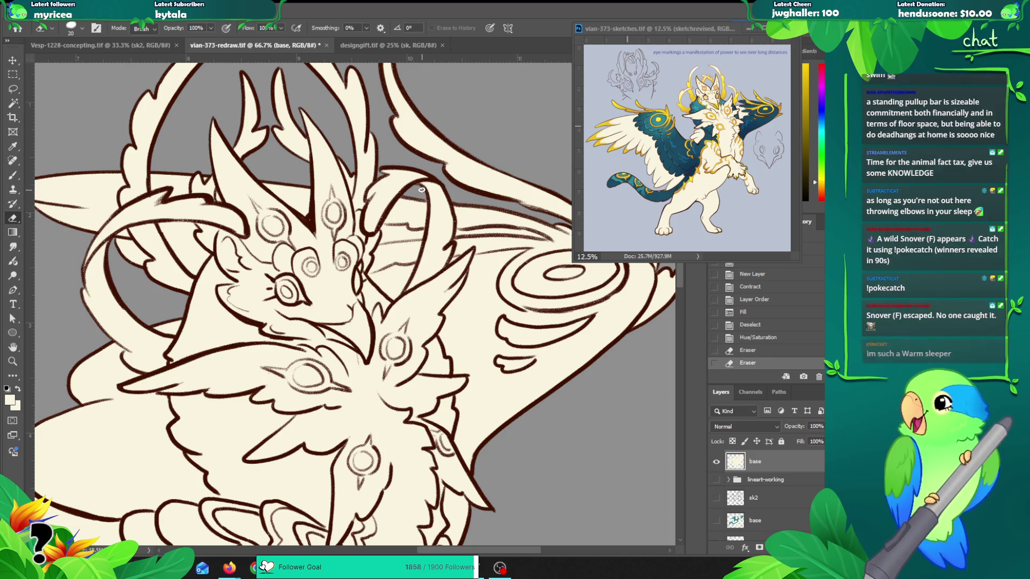
left_click_drag(405, 194, 408, 193)
key("z")
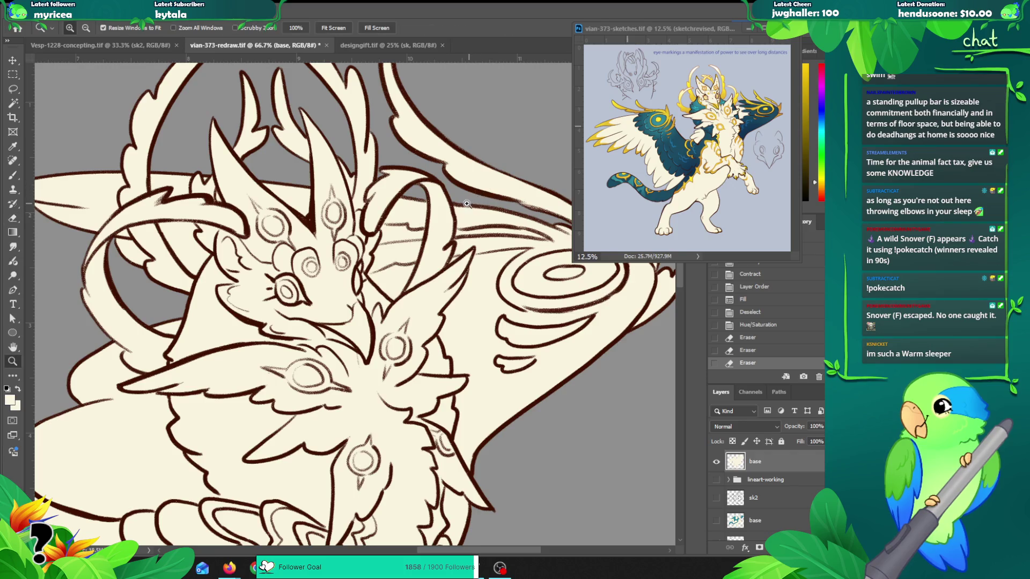
left_click(450, 206, "alt")
left_click(444, 238, "alt")
left_click(439, 271, "alt")
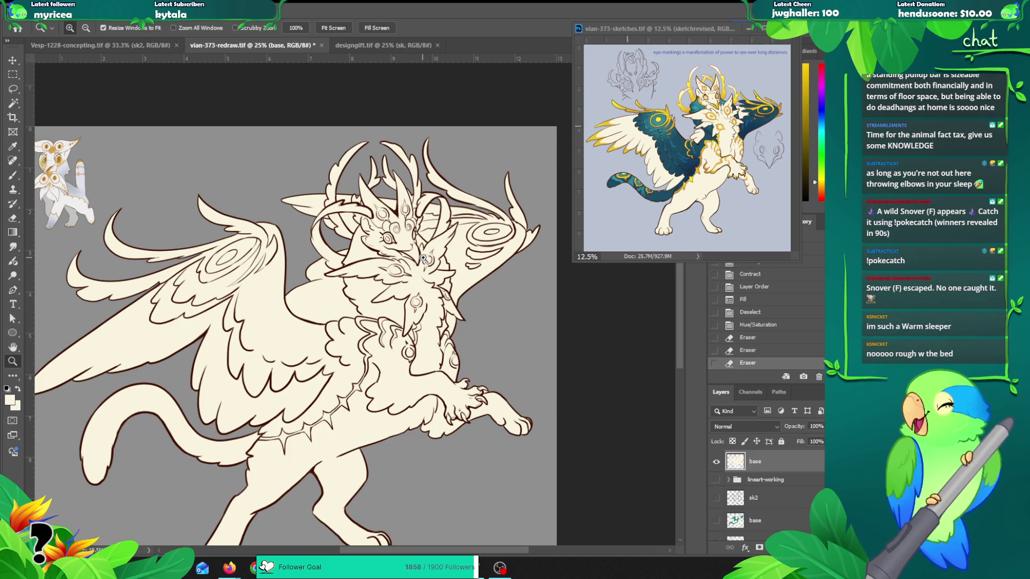
Step: Zoom and pan around the creature to inspect it, then start a new layer with Ctrl+Shift+N
left_click(446, 230)
left_click_drag(411, 297, 408, 278)
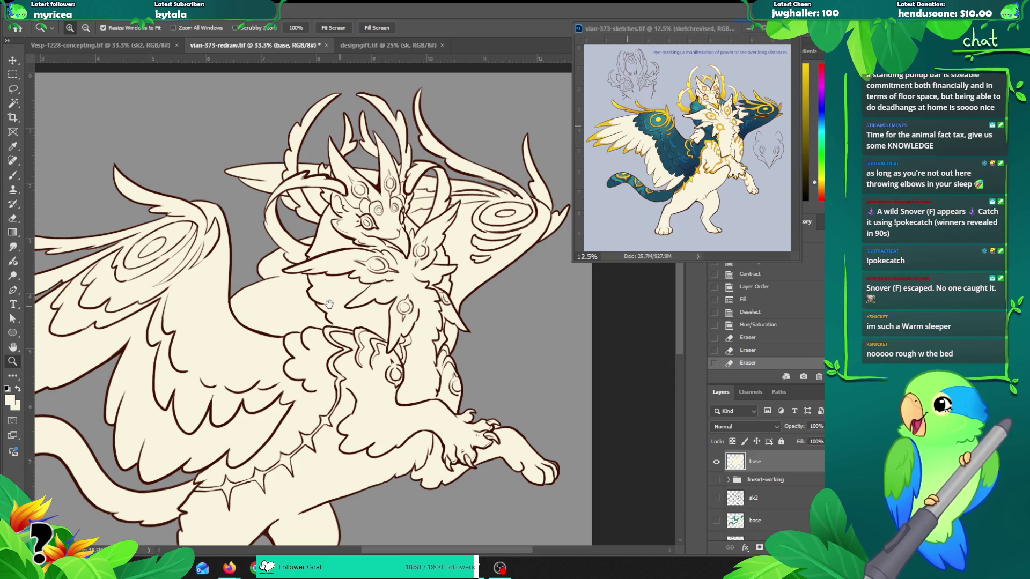
left_click(260, 319, "alt")
left_click(424, 240, "alt")
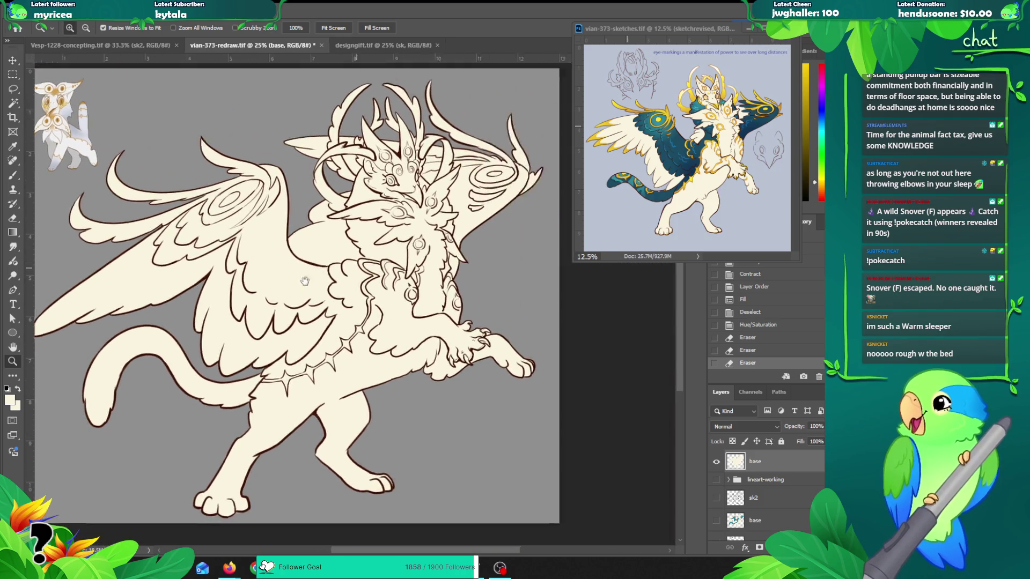
left_click_drag(396, 260, 372, 270)
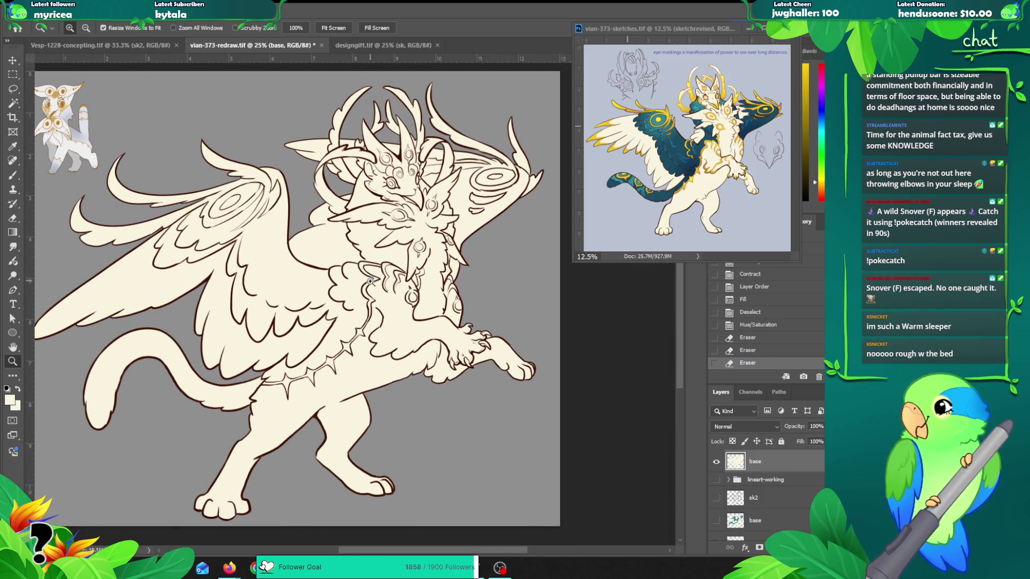
mouse_move(355, 304)
left_mouse_down()
mouse_move(362, 286)
mouse_move(360, 305)
mouse_move(363, 292)
mouse_move(234, 251)
left_mouse_up()
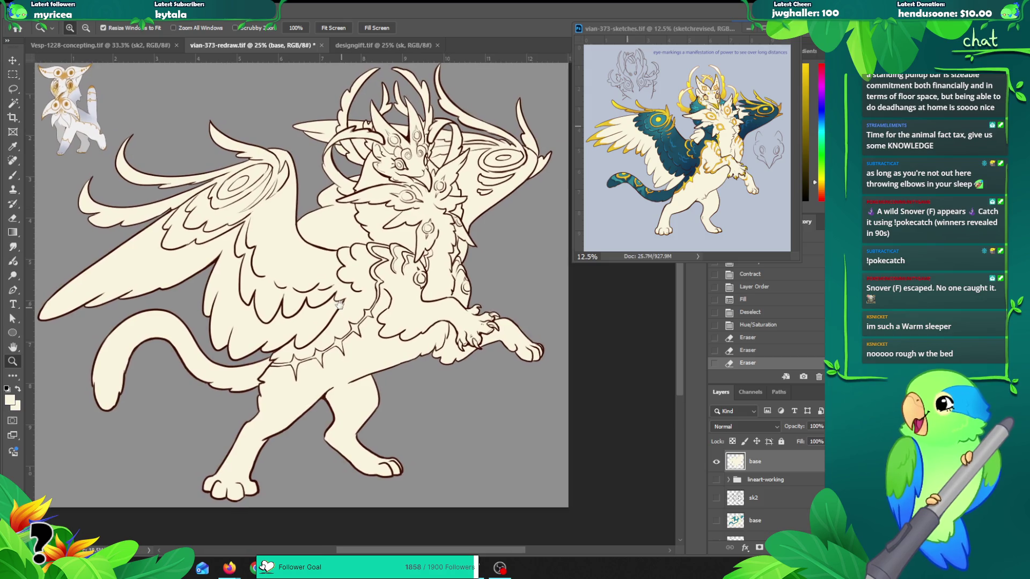
left_click_drag(167, 210, 239, 241)
key("alt")
mouse_move(298, 230)
left_mouse_down()
mouse_move(300, 252)
mouse_move(257, 216)
left_mouse_up()
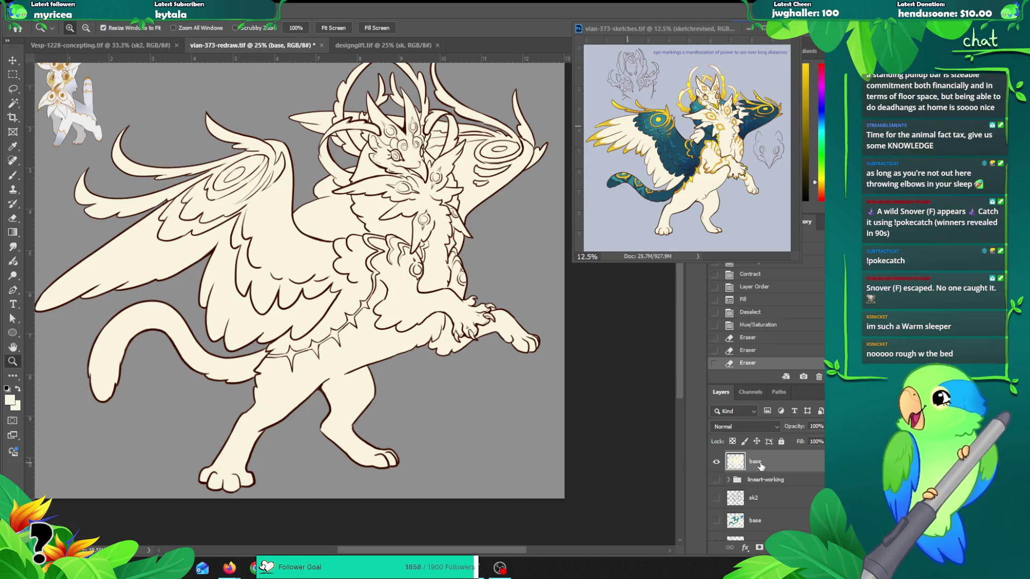
key("ctrl+shift+n")
Step: Name the new layer 'dark' and sample the dark teal from the reference wing
type("dark")
key("Return")
key("b")
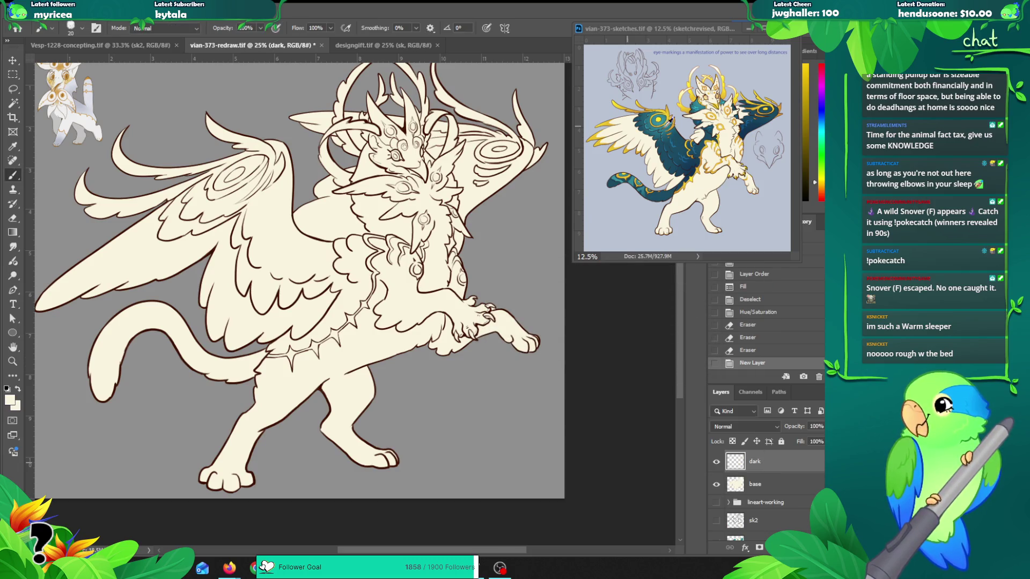
left_click(685, 136, "alt")
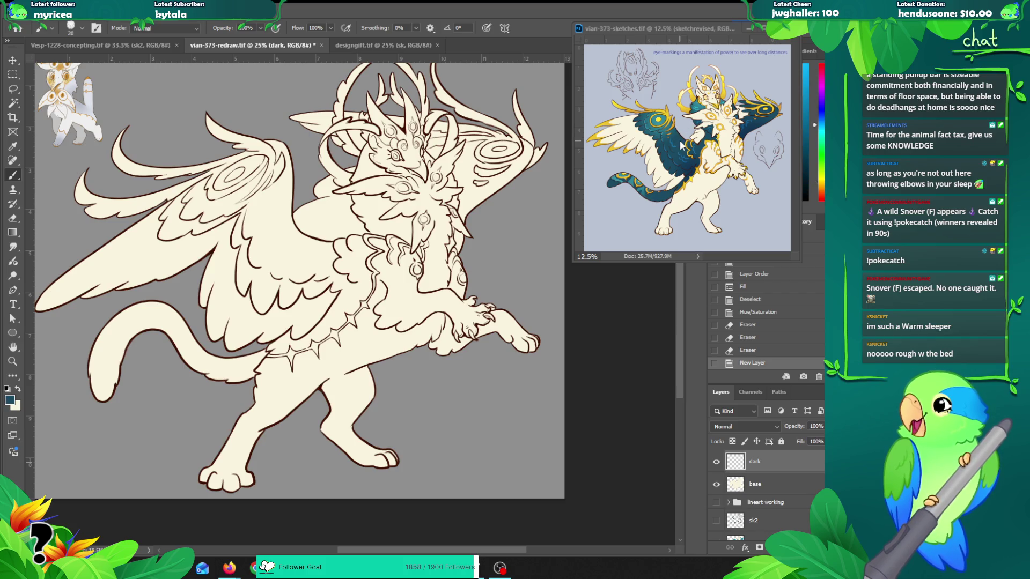
Step: Magic Wand the back wing, expand the selection twice, and fill it dark teal on the dark layer
key("ctrl+j")
key("w")
left_click(354, 284)
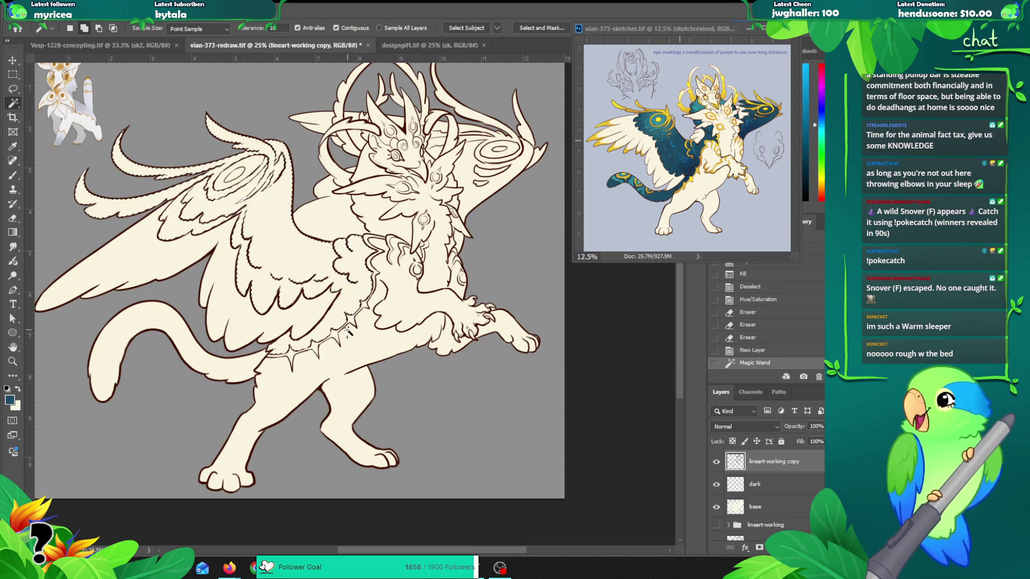
key("ctrl+alt+e")
key("Return")
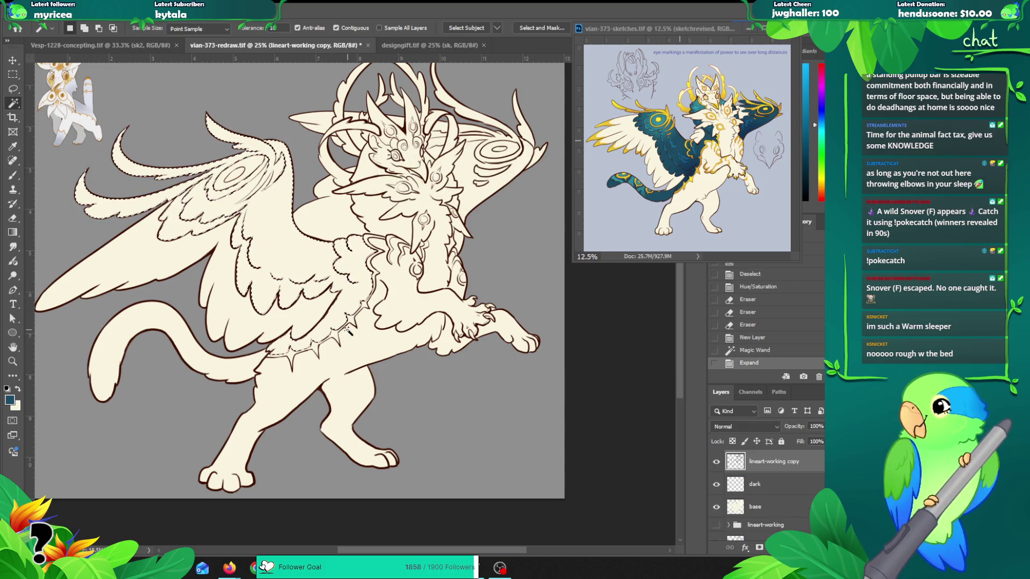
key("ctrl+alt+e")
key("Return")
left_click(758, 483)
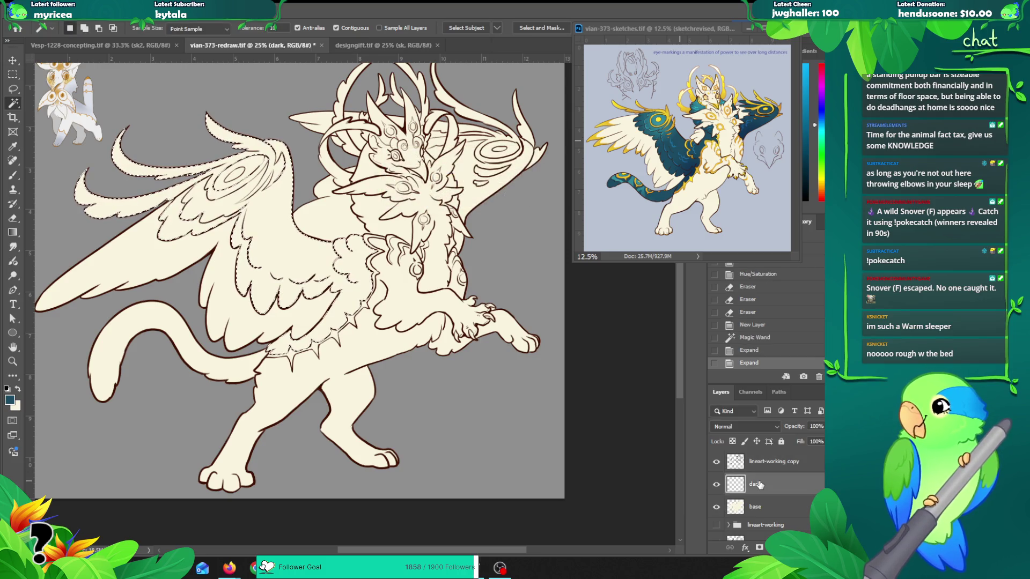
key("alt+BackSpace")
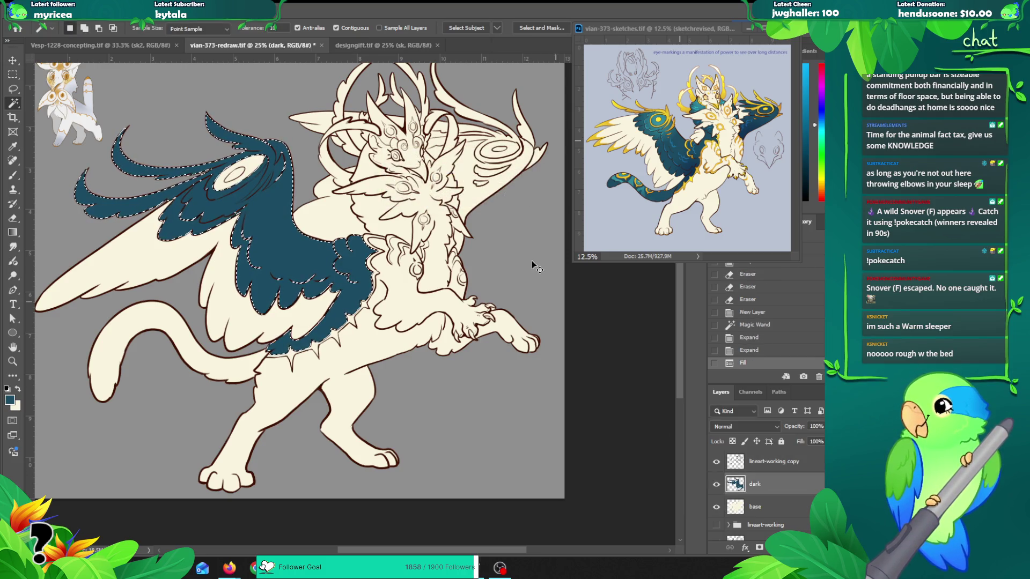
key("ctrl+d")
Step: Select the wing's pale eye oval, expand it 2 pixels, and fill it dark teal
left_click(260, 173)
key("alt+s")
key("m")
key("e")
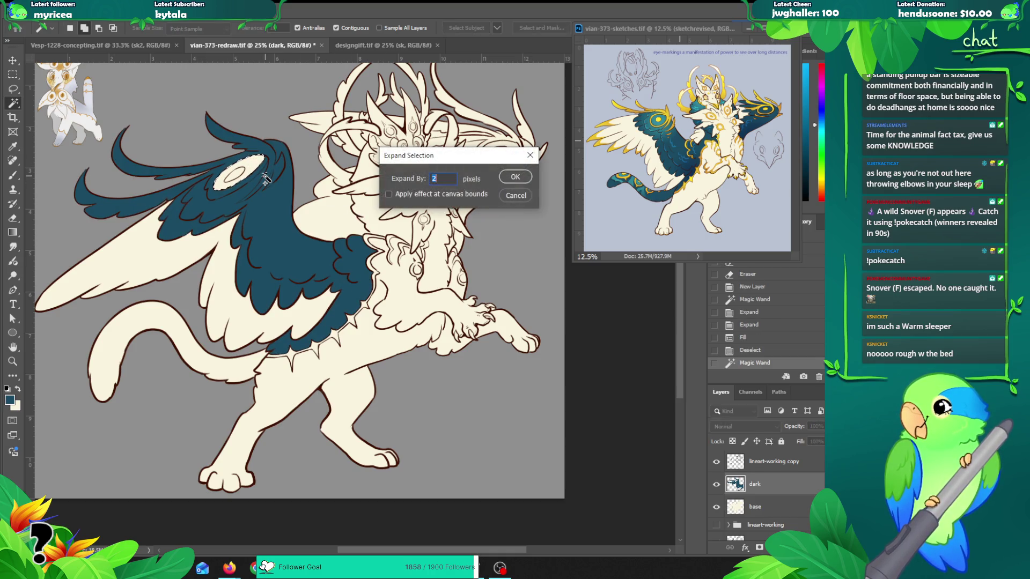
left_click(514, 177)
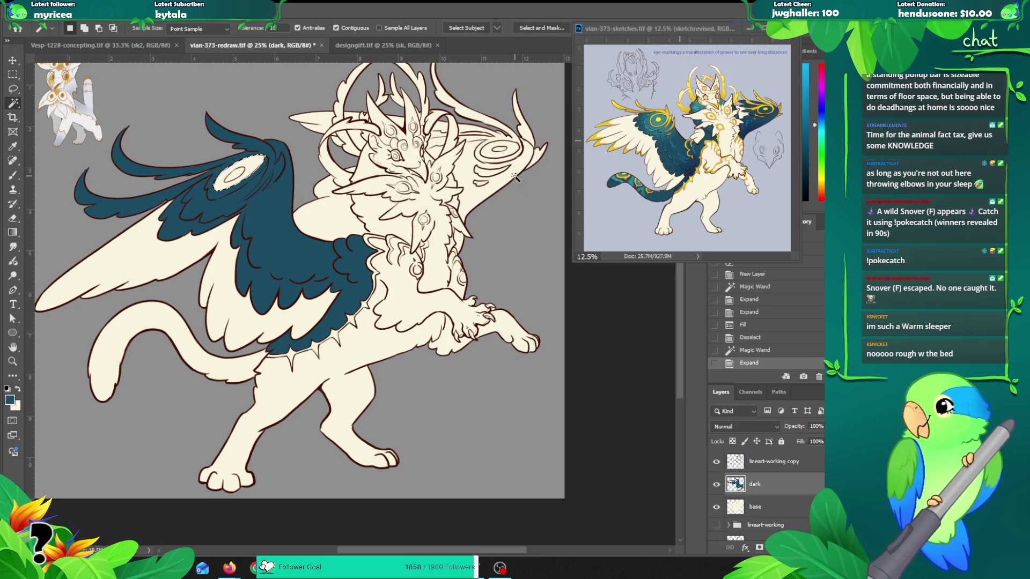
key("alt+BackSpace")
key("ctrl+d")
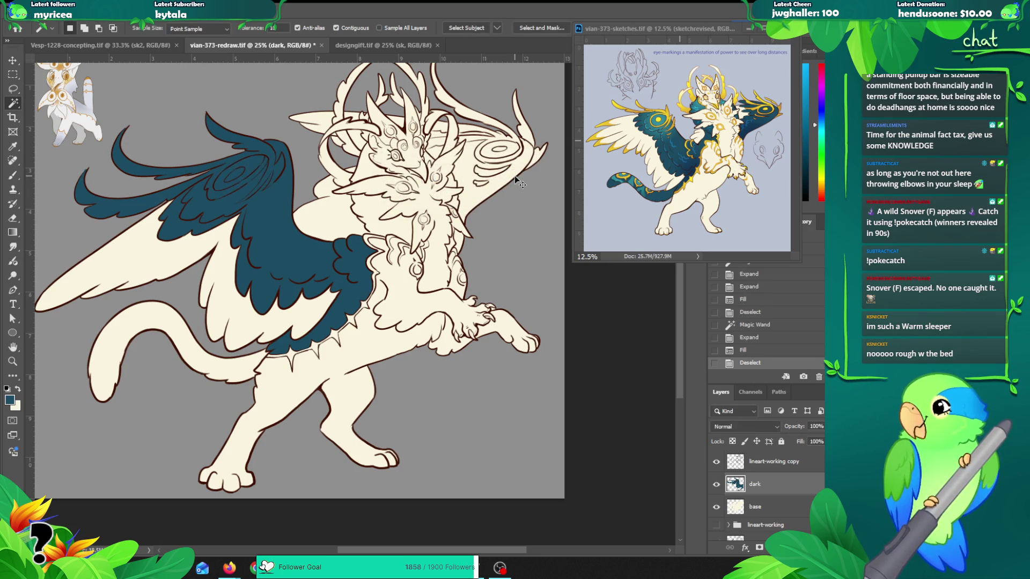
key("b")
scroll(246, 141, "up", 2)
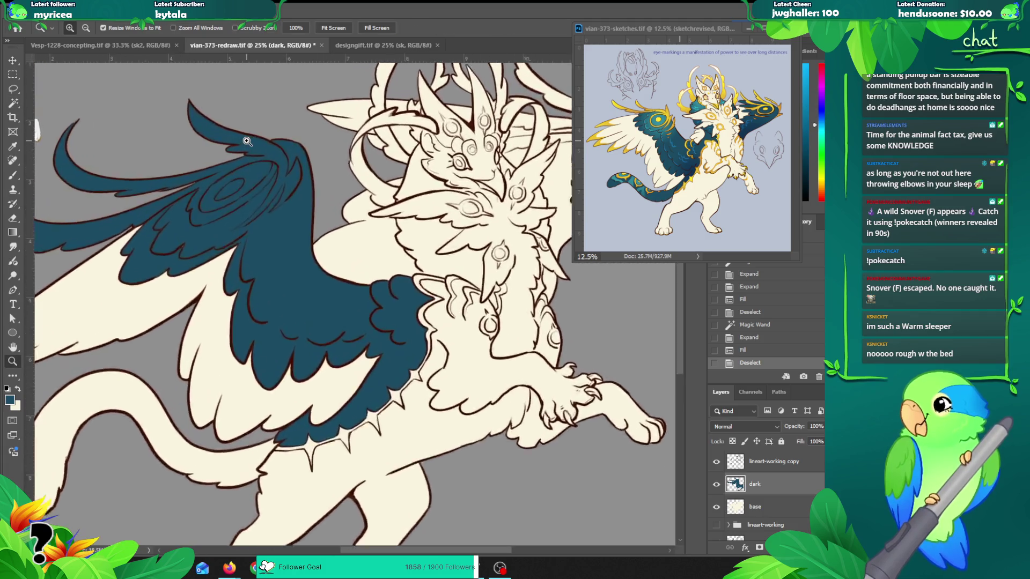
Step: Paint teal over the near wing's feather-line gaps with a size-45 brush
left_click_drag(157, 288, 177, 271)
key("ctrl+z")
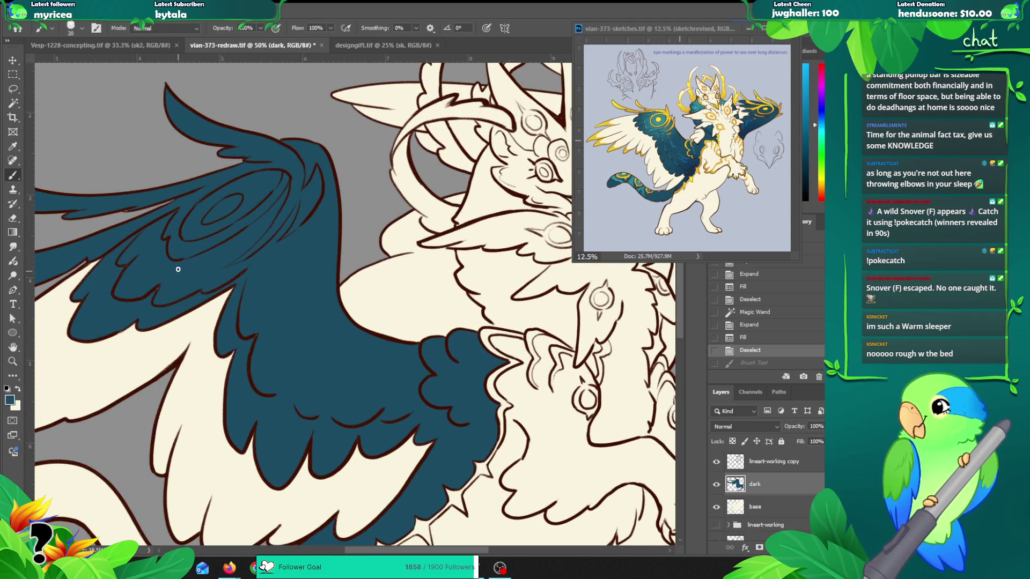
key("bracketright")
key("bracketright")
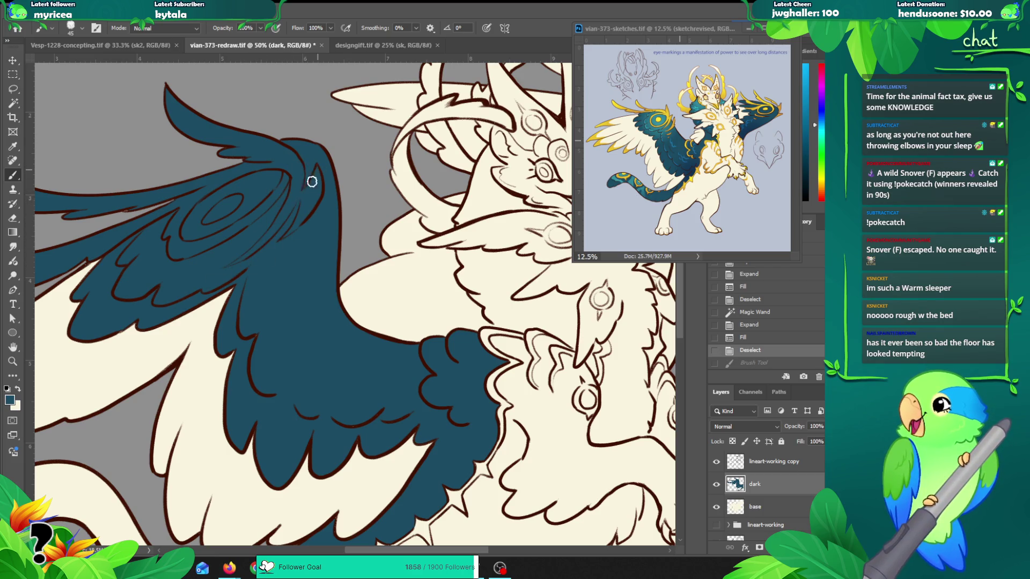
mouse_move(306, 228)
left_mouse_down()
mouse_move(265, 193)
mouse_move(29, 204)
left_mouse_up()
scroll(284, 225, "down", 3)
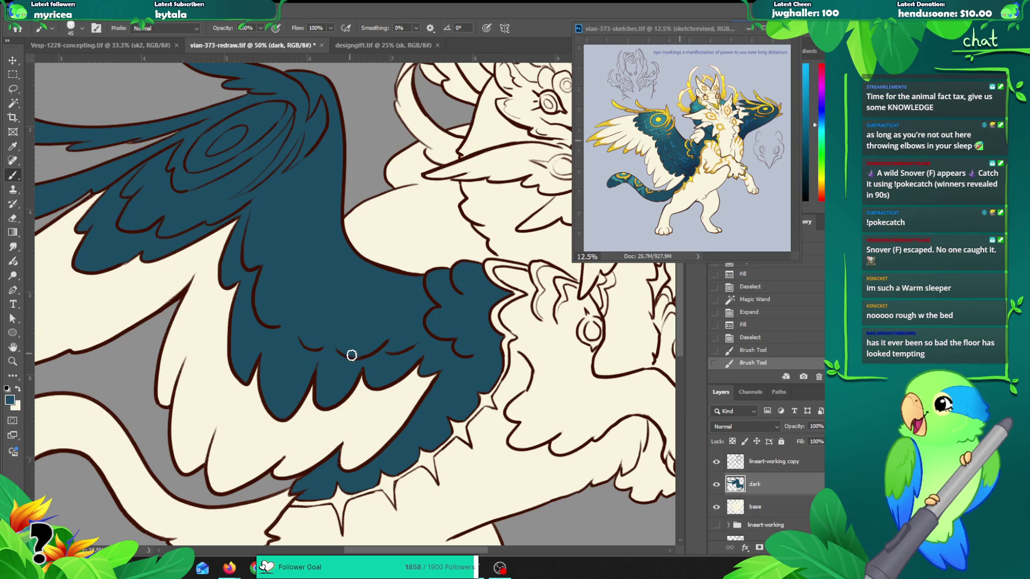
mouse_move(374, 353)
left_mouse_down()
mouse_move(417, 349)
mouse_move(439, 312)
mouse_move(432, 306)
left_mouse_up()
mouse_move(576, 232)
left_mouse_down()
mouse_move(556, 350)
mouse_move(321, 350)
left_mouse_up()
key("z")
left_click(415, 279, "alt")
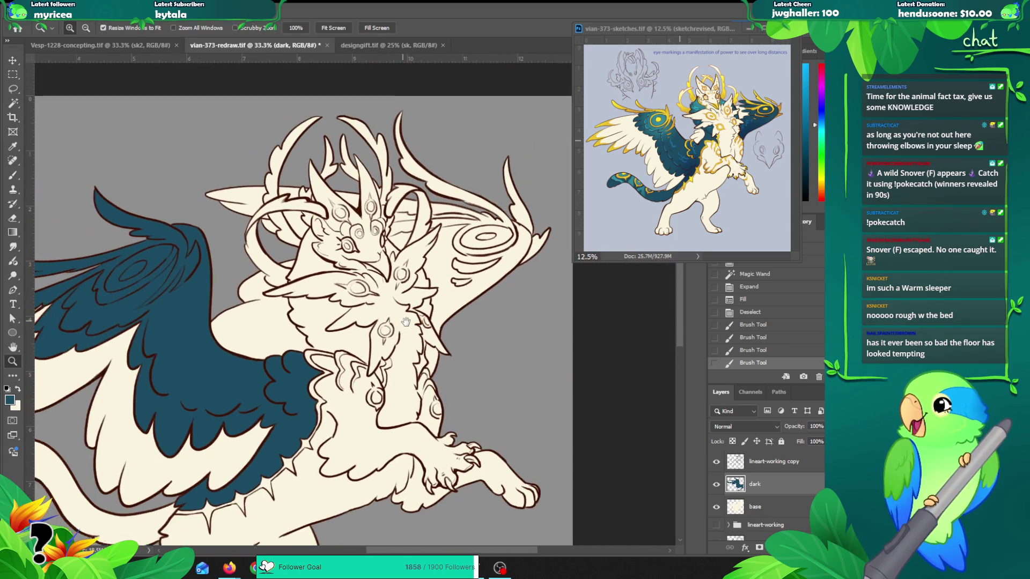
left_click(764, 462)
Step: Magic Wand the far wing's swirl, its centre and remaining pieces near the horn
key("w")
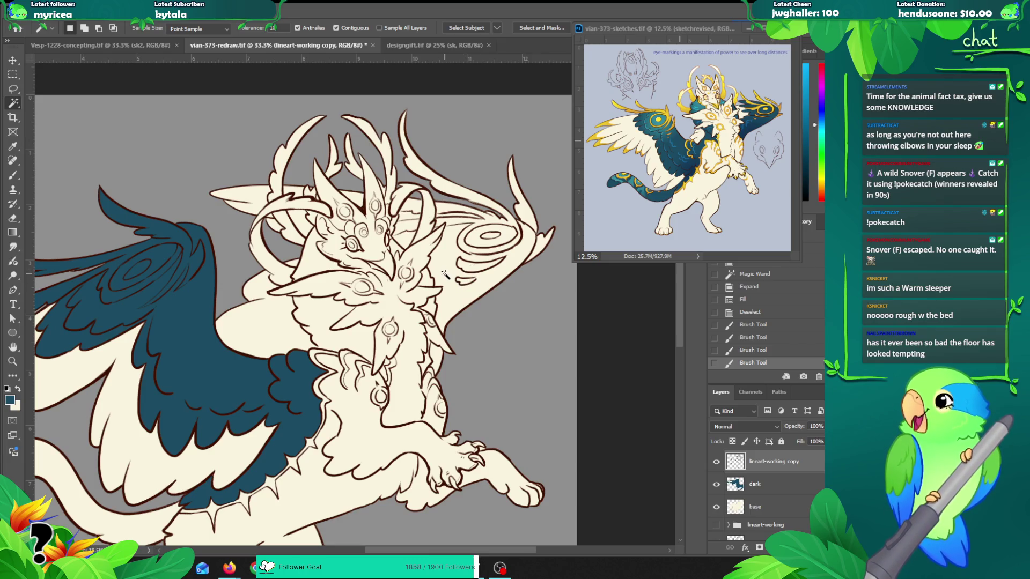
left_click(450, 278)
left_click(489, 234, "shift")
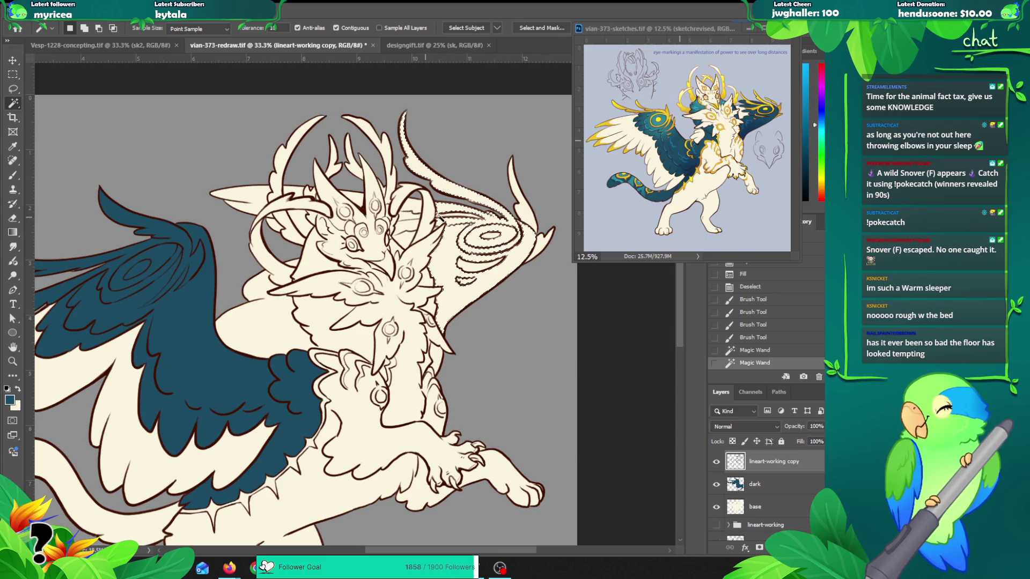
left_click(459, 215, "shift")
left_click(412, 217, "shift")
left_click(406, 243, "shift")
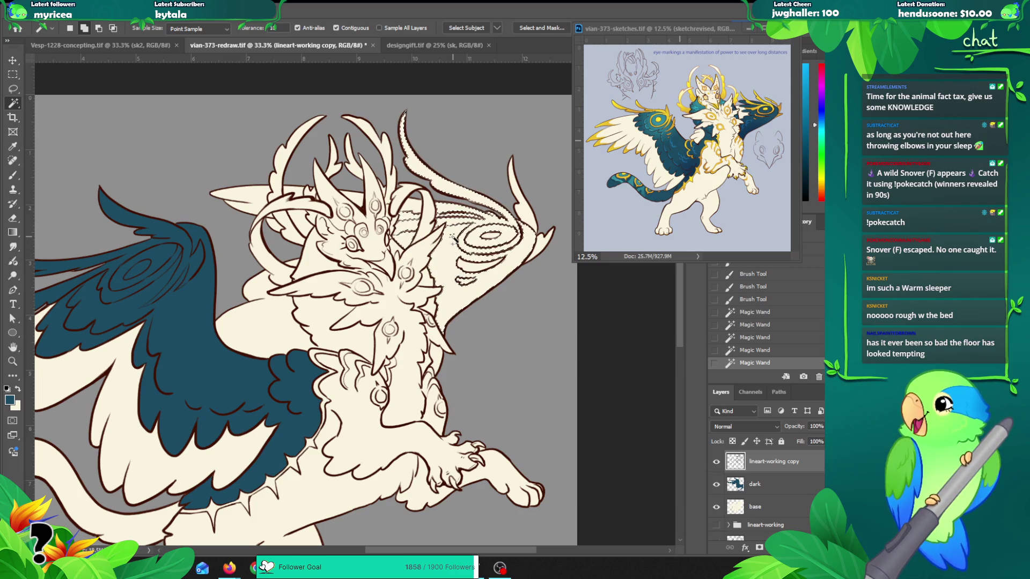
Step: Expand the far-wing selection by 2 pixels, undoing an extra expansion
key("alt+s")
key("m")
key("e")
key("Return")
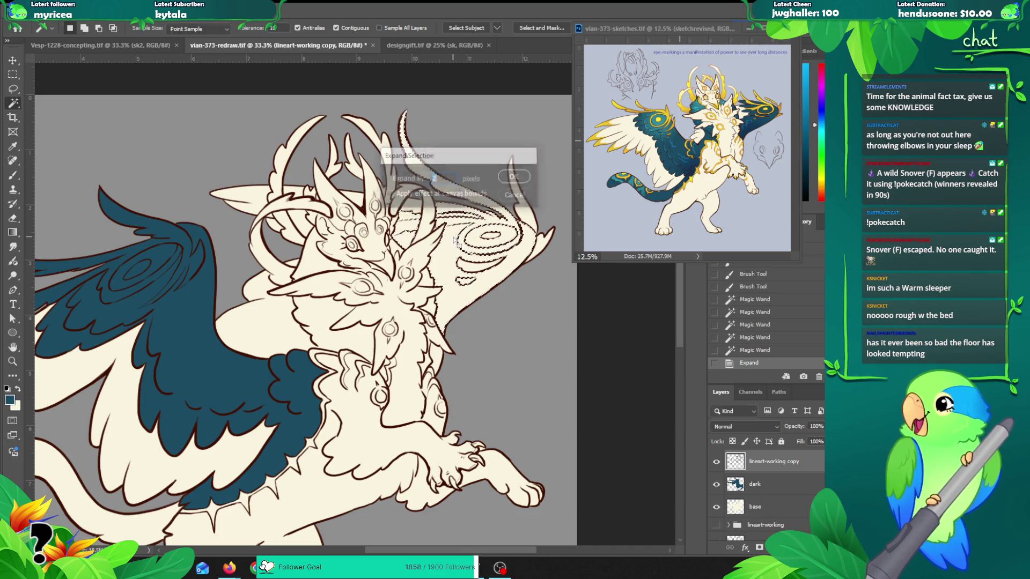
key("alt+s")
key("m")
key("e")
key("Return")
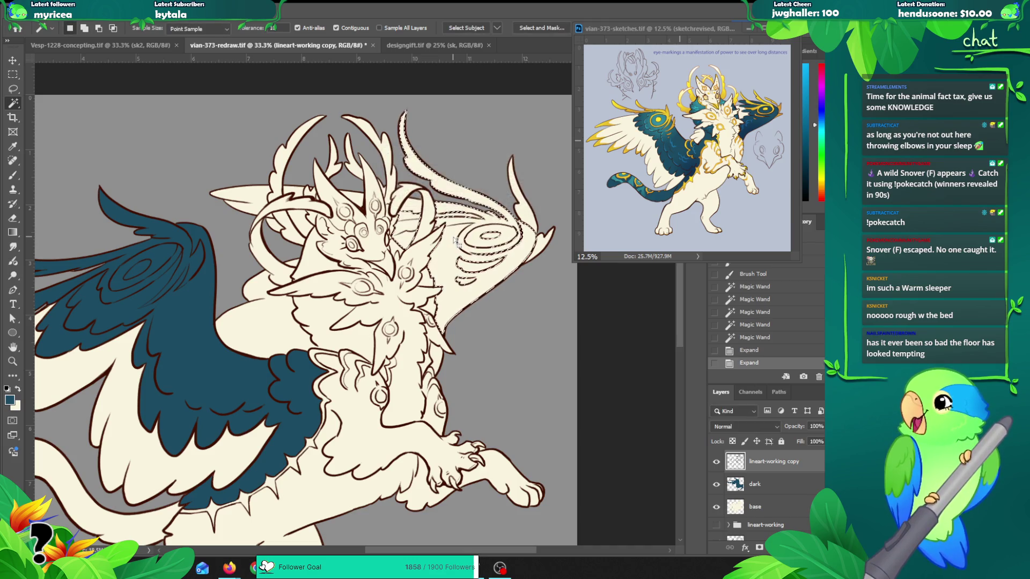
key("ctrl+z")
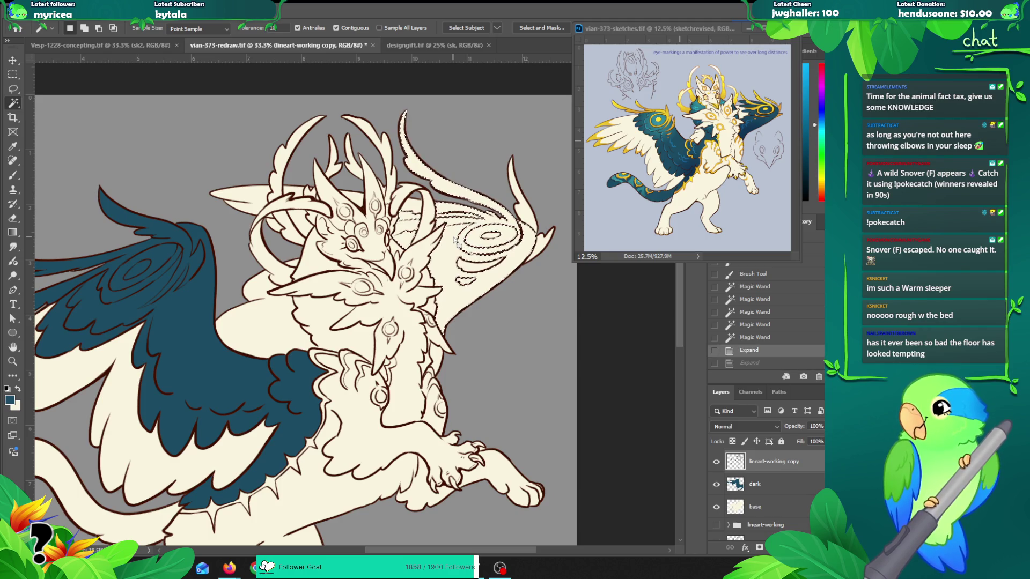
key("alt+s")
key("m")
key("e")
key("Return")
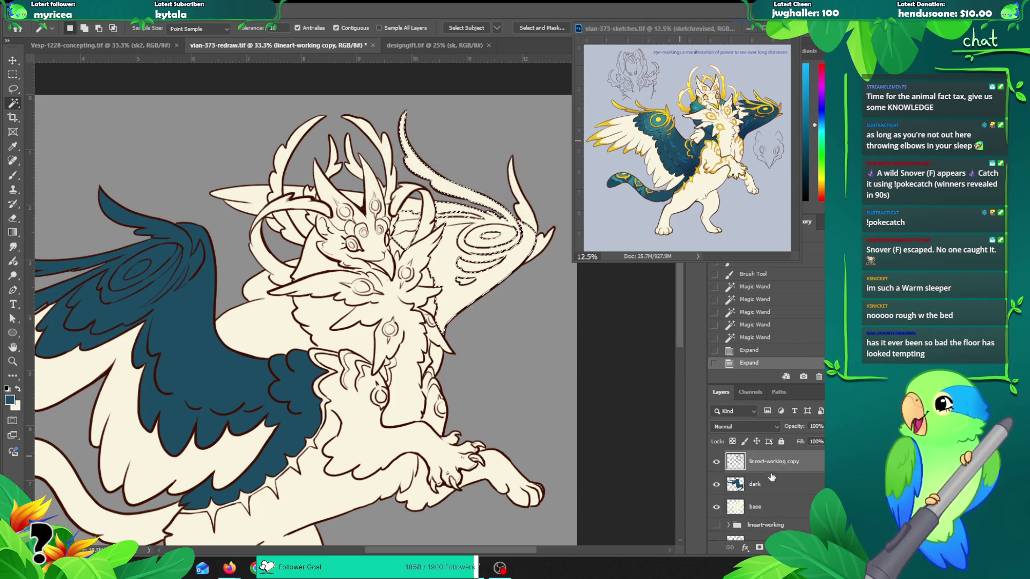
Step: Fill the far-wing selection dark teal on the dark layer and deselect
left_click(759, 484)
key("alt+BackSpace")
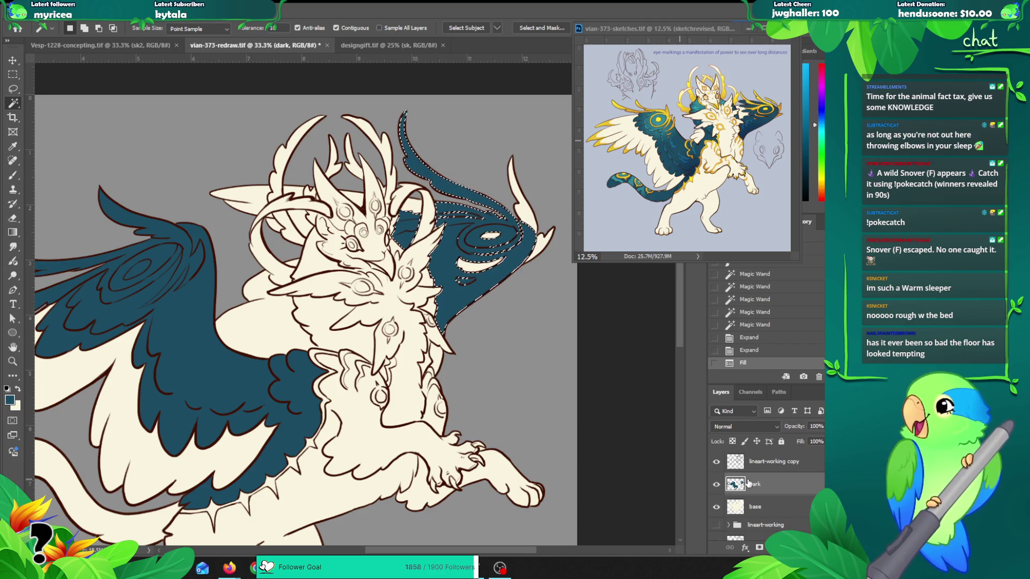
key("ctrl+d")
key("b")
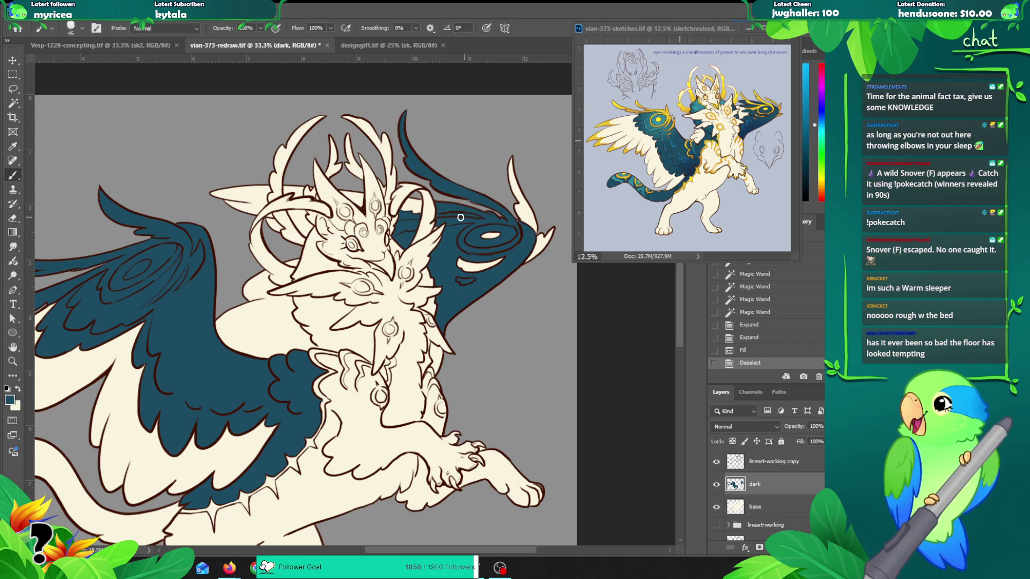
Step: Undo two trial strokes and magnify the far-wing swirl to 100%
mouse_move(445, 211)
left_mouse_down()
mouse_move(437, 227)
mouse_move(449, 214)
mouse_move(490, 222)
left_mouse_up()
key("ctrl+z")
key("ctrl+z")
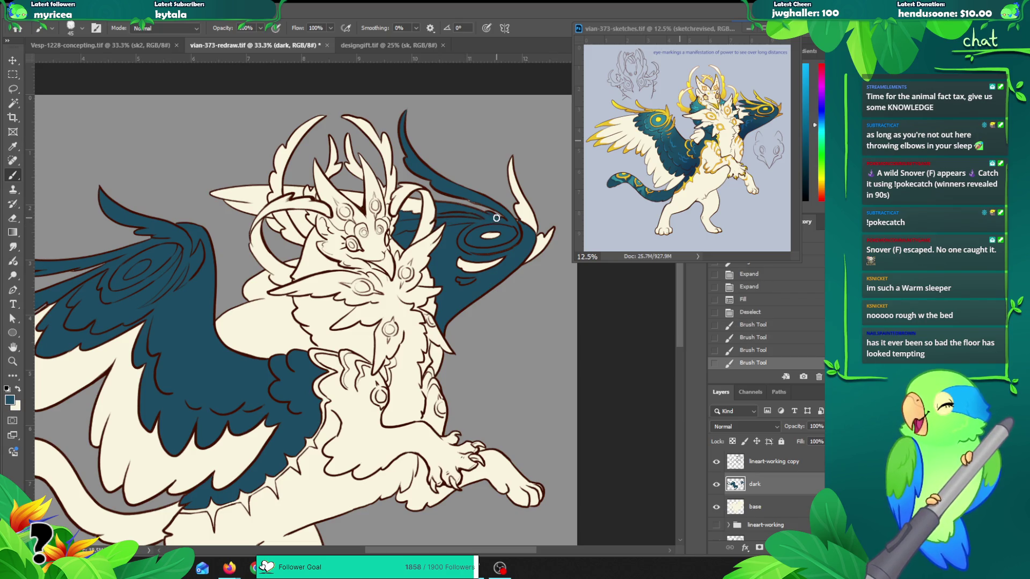
left_click_drag(480, 201, 472, 198)
key("ctrl+z")
key("z")
left_click(481, 189)
key("ctrl+1")
key("b")
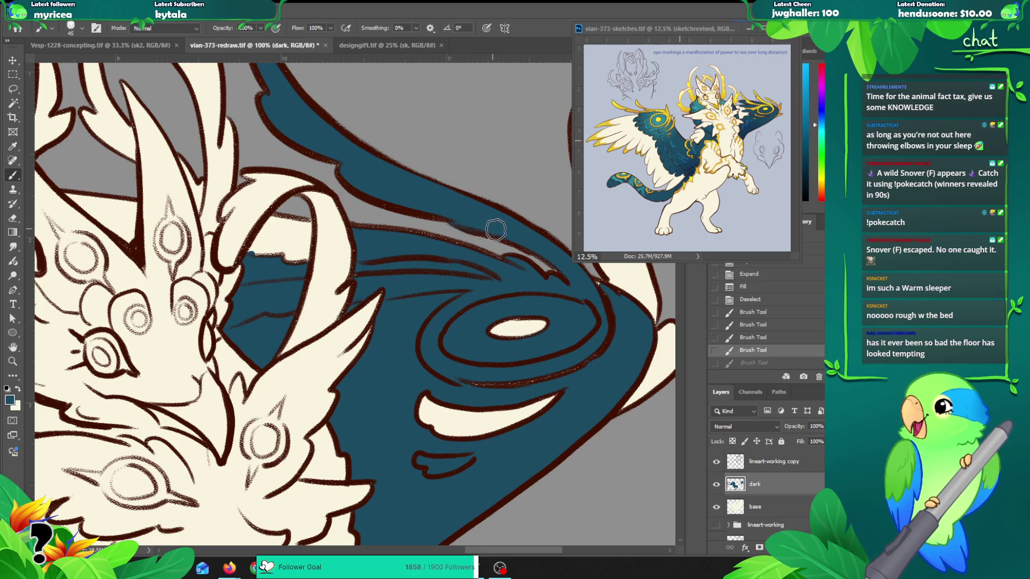
Step: Brush teal over the far-wing edge gap, swirl edge, centre oval and a small cream gap
left_click_drag(493, 229, 536, 239)
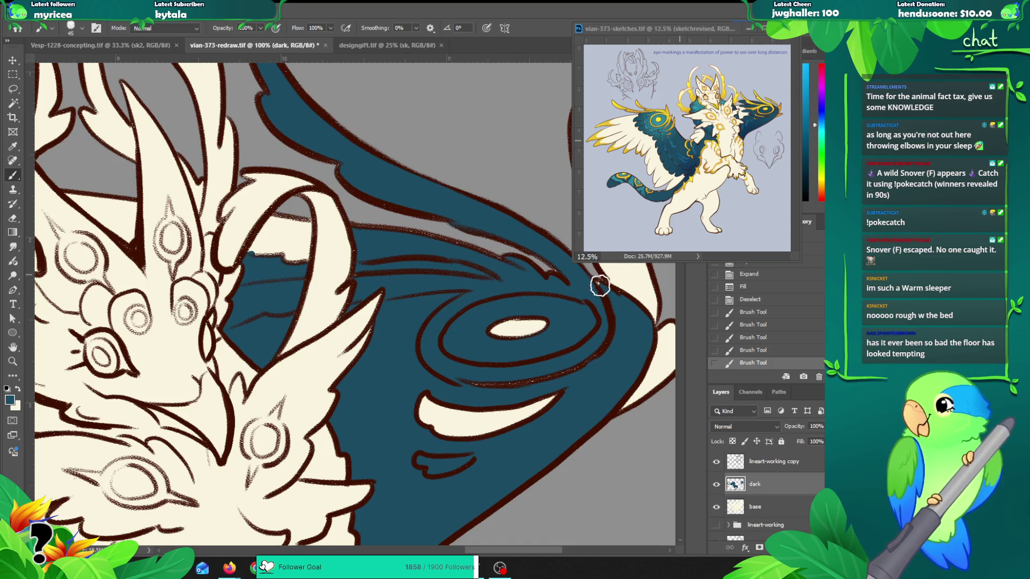
left_click_drag(602, 295, 572, 280)
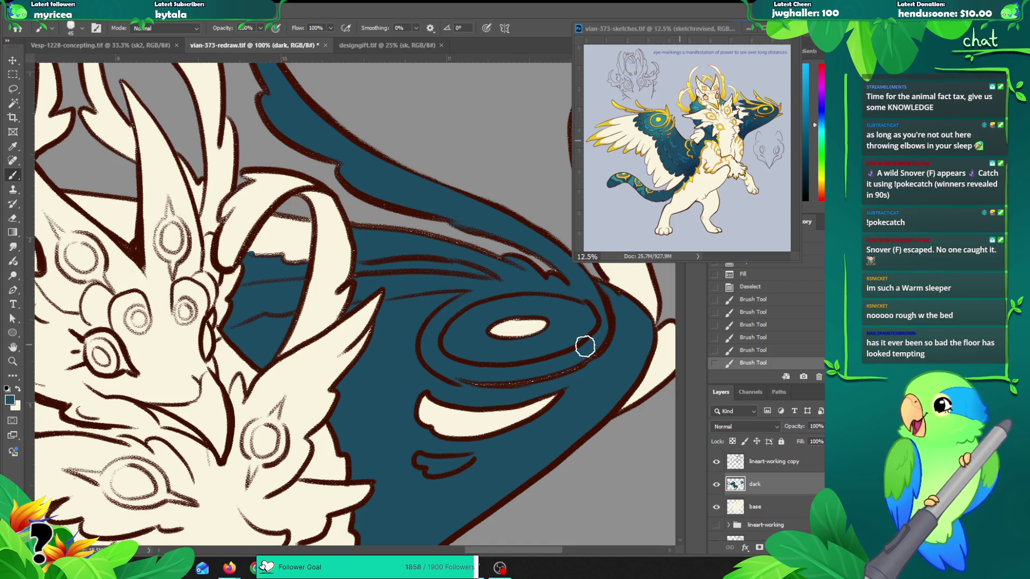
mouse_move(498, 328)
left_mouse_down()
mouse_move(543, 324)
mouse_move(536, 310)
mouse_move(513, 327)
left_mouse_up()
key("z")
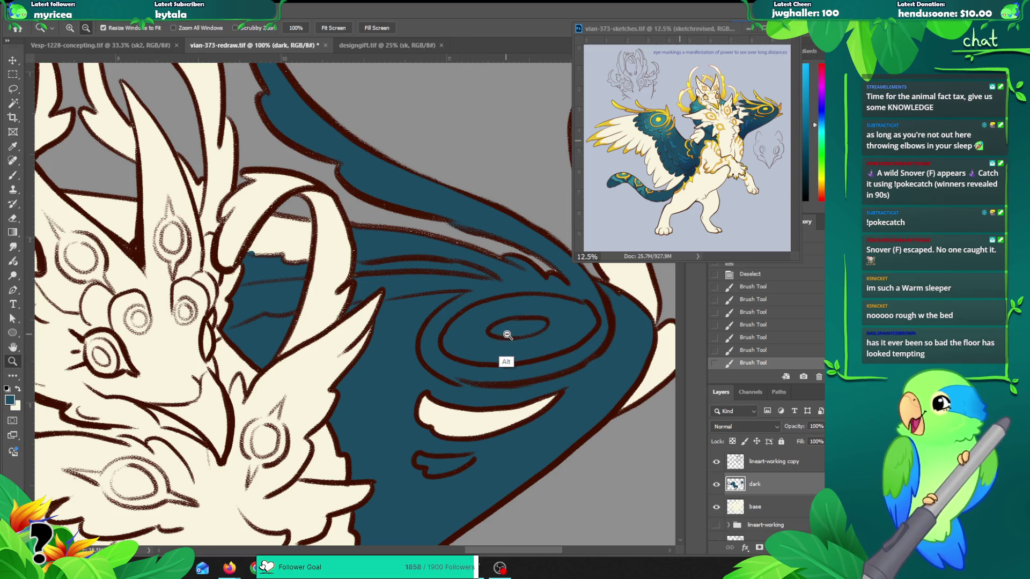
left_click(509, 340, "alt")
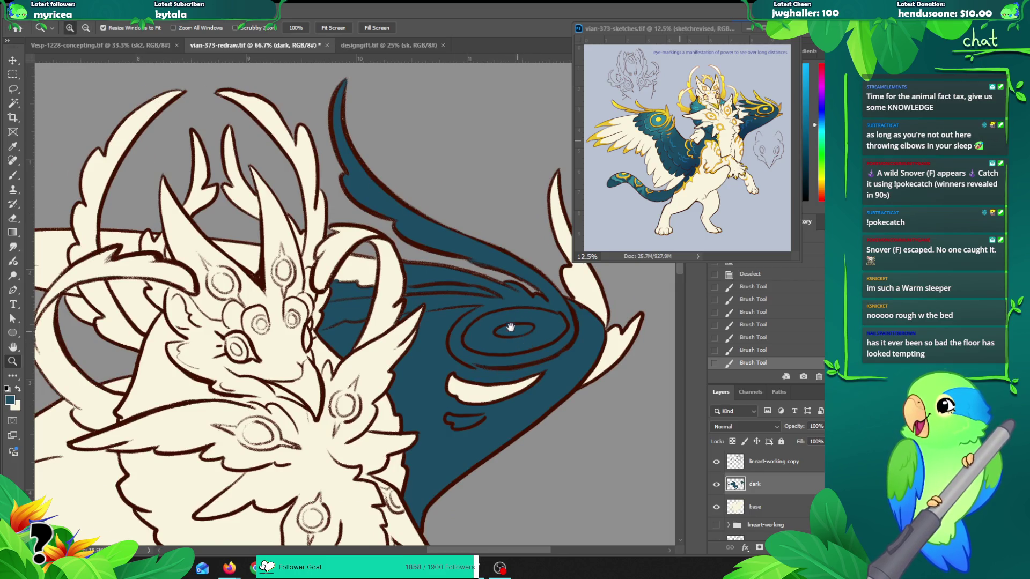
left_click_drag(528, 343, 497, 316)
key("b")
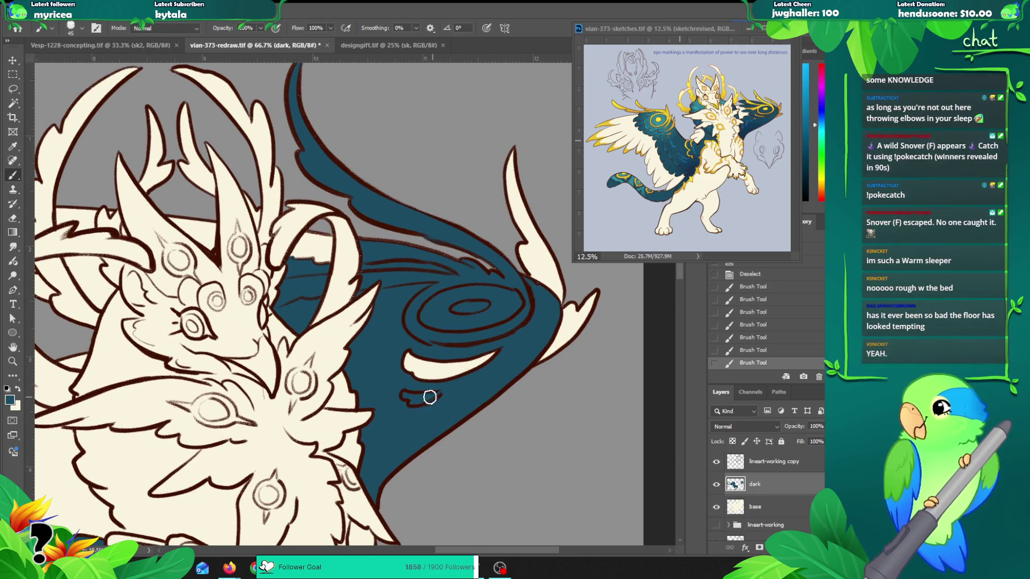
mouse_move(431, 394)
left_mouse_down()
mouse_move(441, 380)
mouse_move(407, 373)
mouse_move(414, 363)
mouse_move(451, 361)
mouse_move(456, 371)
mouse_move(483, 361)
left_mouse_up()
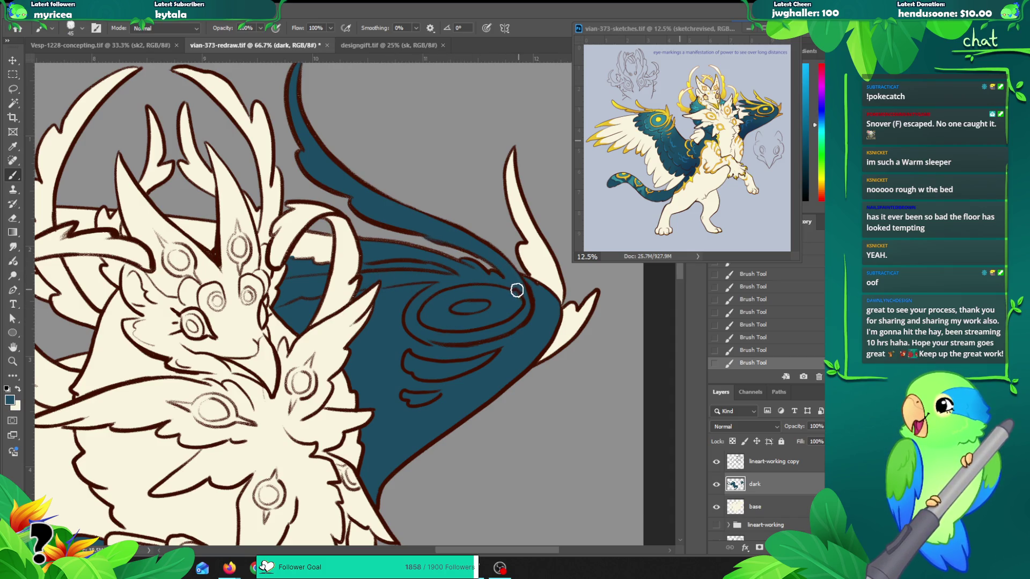
Step: Magic Wand the gap beside the chest fur and expand the selection twice
mouse_move(470, 374)
left_mouse_down()
mouse_move(403, 327)
mouse_move(436, 310)
mouse_move(412, 324)
mouse_move(428, 269)
left_mouse_up()
key("w")
key("alt+bracketright")
left_click(379, 378)
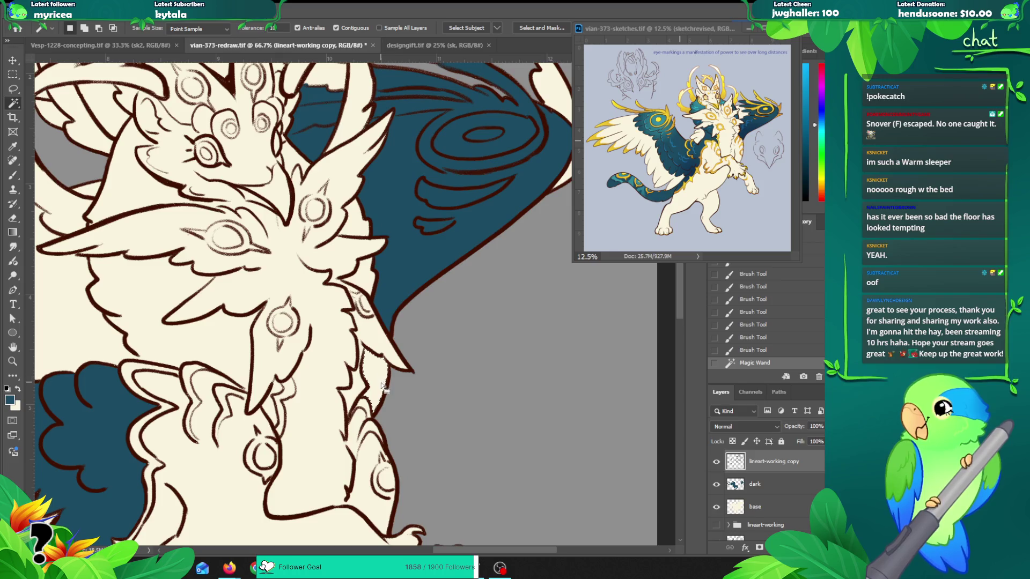
key("shift+e")
key("Return")
key("shift+e")
key("Return")
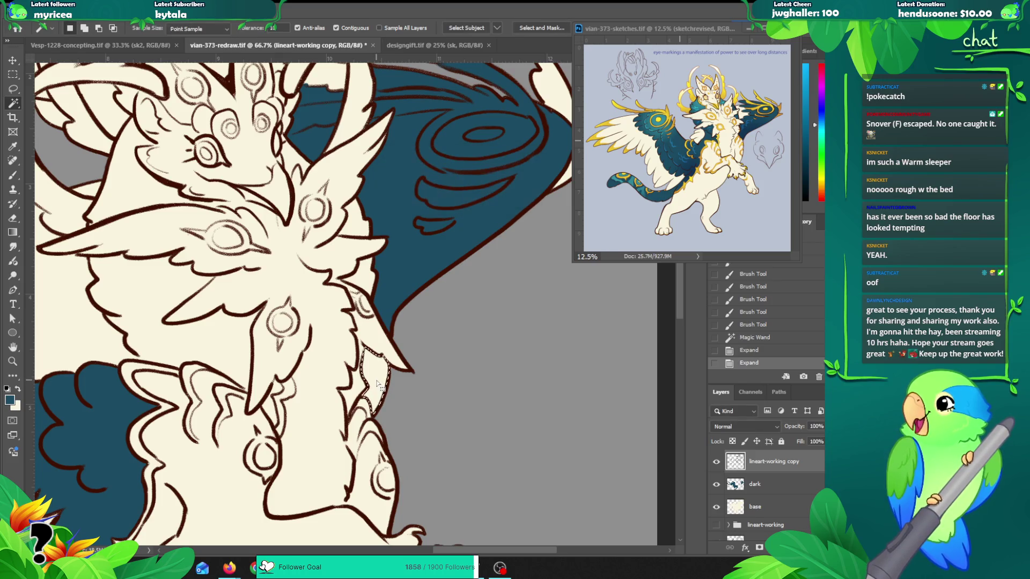
Step: Fill the selected wing-edge gap with teal on the dark layer and deselect
left_click(767, 485)
key("alt+BackSpace")
key("ctrl+d")
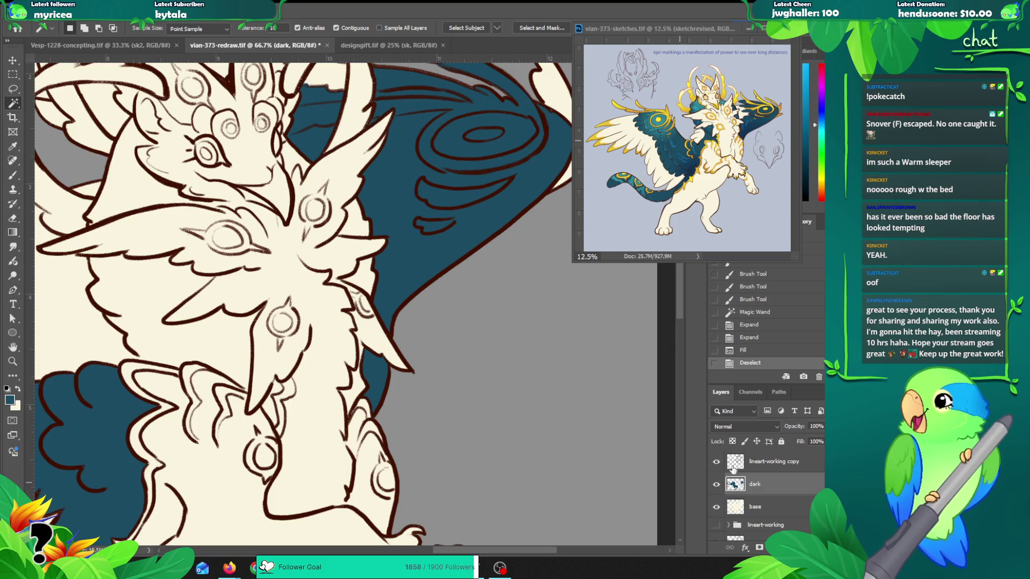
Step: Zoom out and paint a curled teal marking on the chest with the brush enlarged to 60
key("z")
left_click(391, 223, "alt")
mouse_move(311, 203)
left_mouse_down()
mouse_move(402, 261)
mouse_move(437, 307)
mouse_move(443, 336)
mouse_move(430, 330)
mouse_move(436, 323)
mouse_move(402, 335)
mouse_move(388, 354)
mouse_move(355, 335)
mouse_move(352, 374)
mouse_move(310, 299)
mouse_move(298, 320)
left_mouse_up()
left_click(355, 335, "alt")
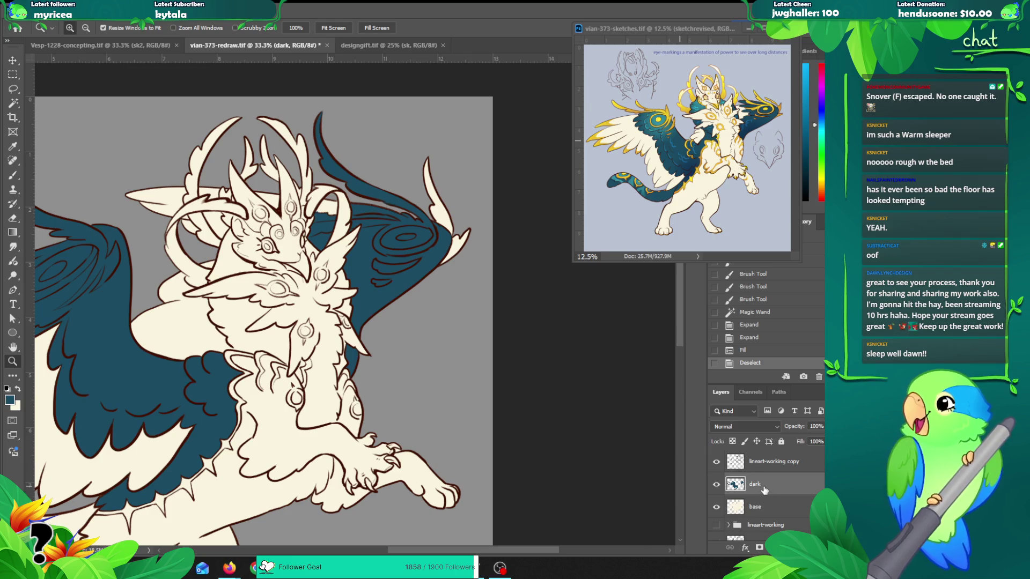
left_click_drag(381, 262, 444, 251)
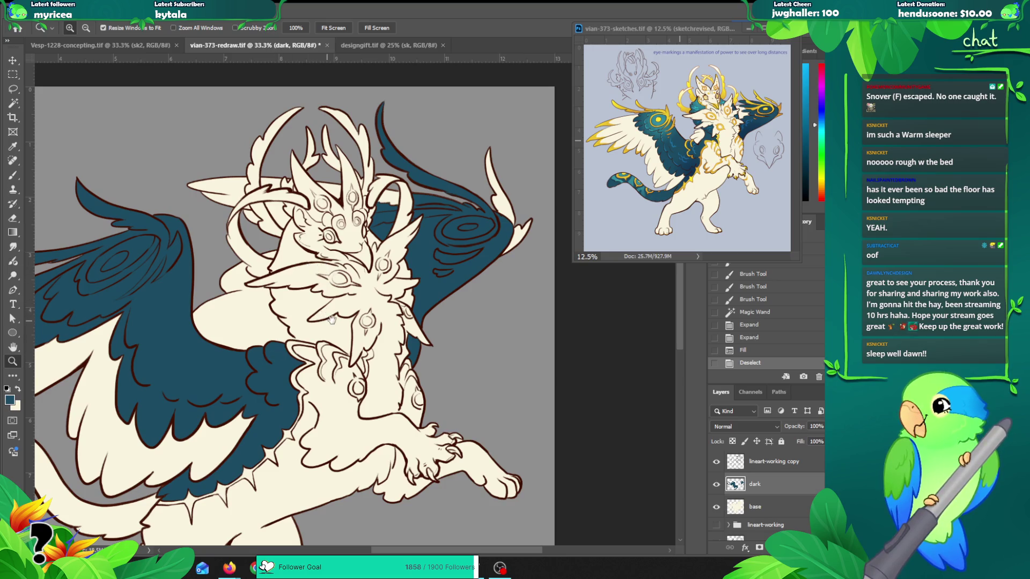
key("b")
mouse_move(340, 274)
left_mouse_down()
mouse_move(330, 279)
mouse_move(344, 286)
mouse_move(324, 282)
mouse_move(343, 275)
mouse_move(356, 287)
mouse_move(330, 305)
mouse_move(346, 294)
mouse_move(378, 310)
left_mouse_up()
key("ctrl+z")
key("bracketright")
Step: Sample the dark-brown lineart and touch up the chest lines with a 10 px brush
key("z")
left_click(387, 305)
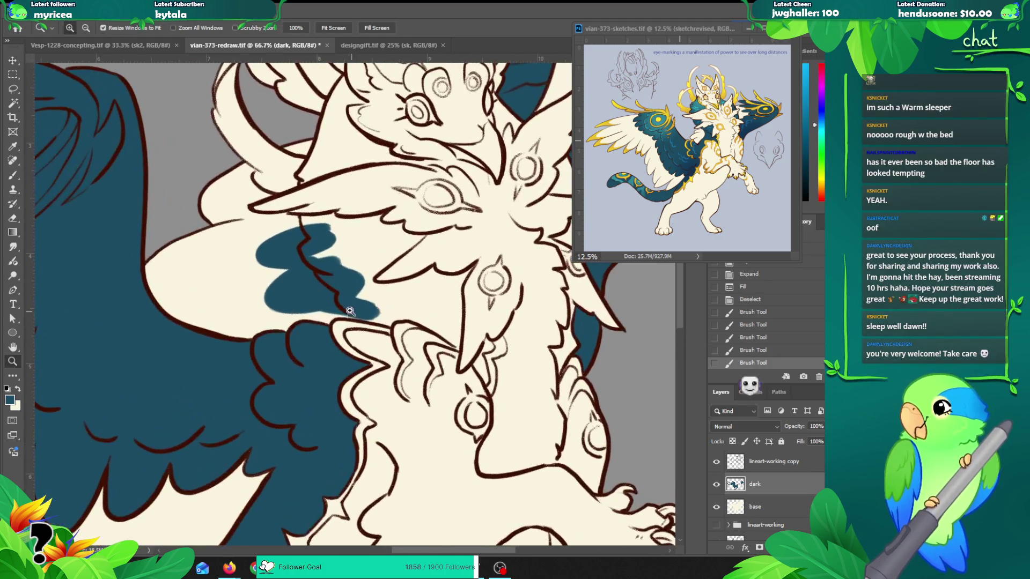
key("alt+bracketright")
left_click(346, 312)
key("b")
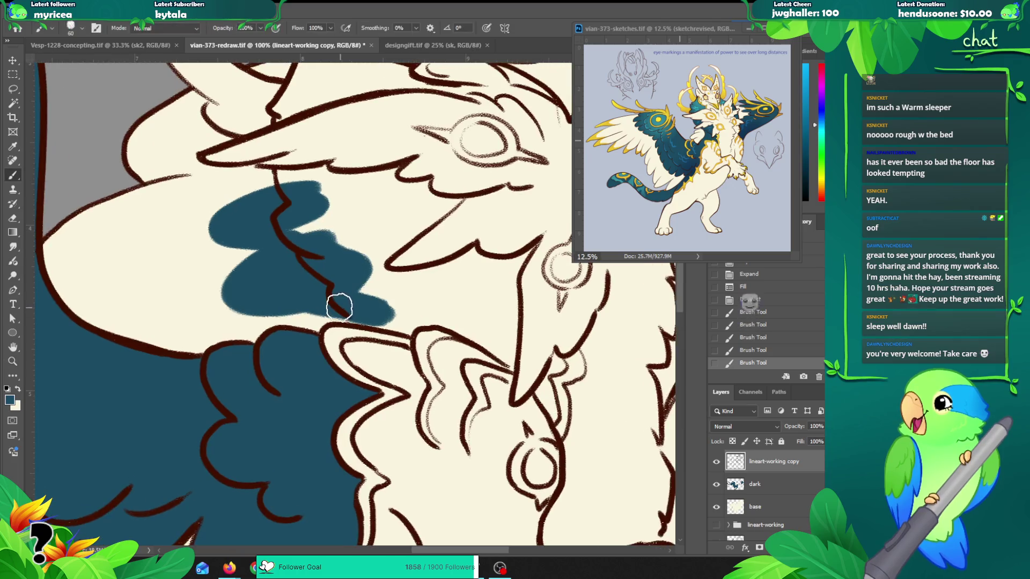
key("x")
left_click(337, 307, "alt")
key("bracketleft")
key("bracketleft")
key("bracketleft")
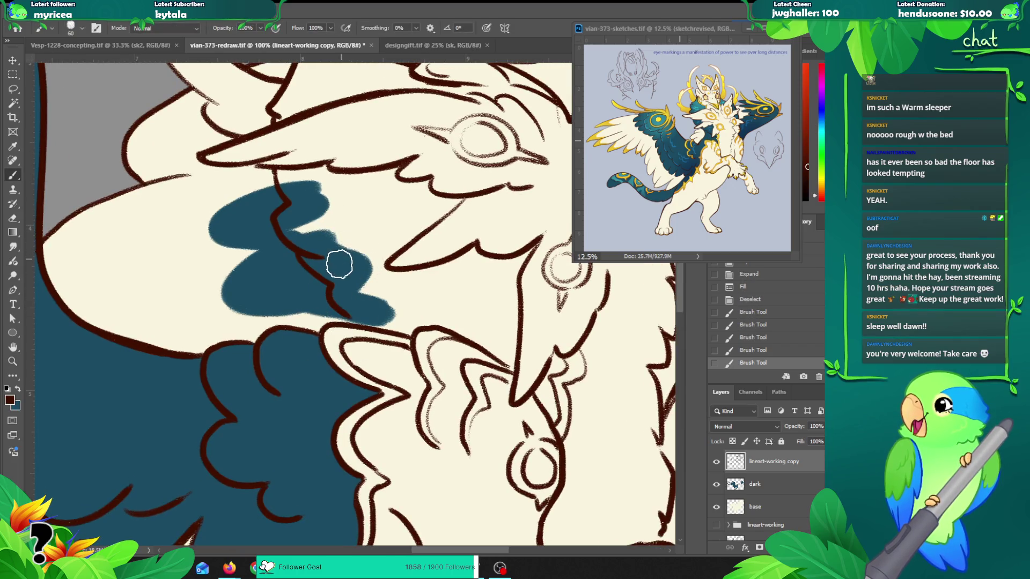
key("bracketleft")
key("bracketleft")
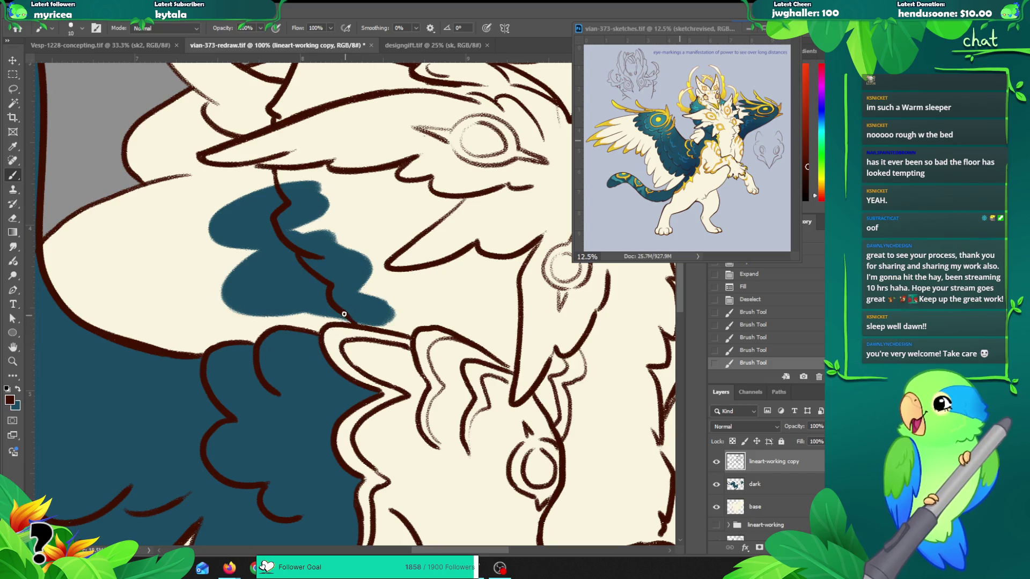
left_click_drag(360, 326, 367, 323)
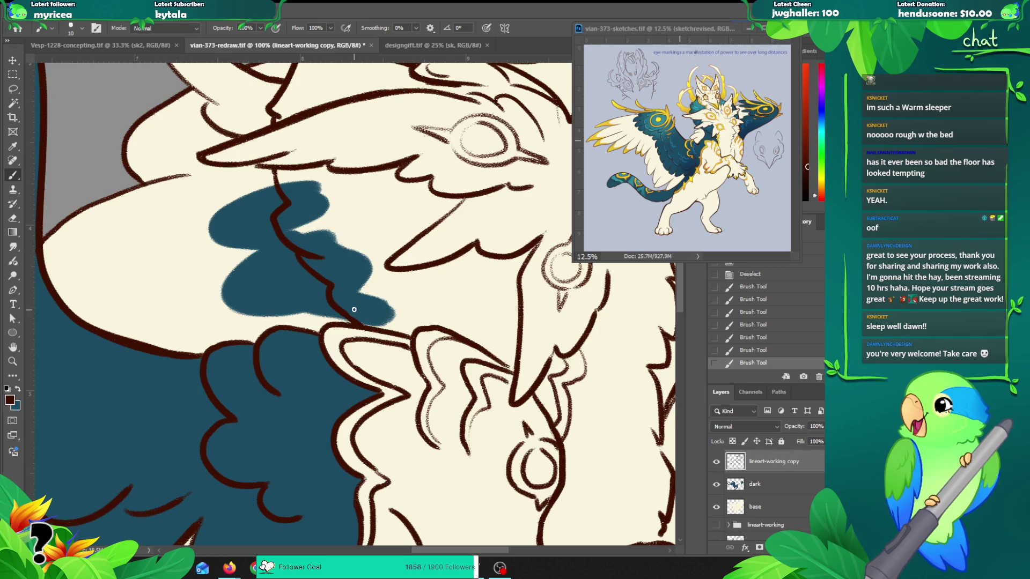
Step: Retouch a lineart stroke near the head after discarding a trial colour selection
mouse_move(285, 170)
left_mouse_down()
mouse_move(306, 193)
mouse_move(294, 344)
left_mouse_up()
key("w")
left_click(316, 262)
left_click(318, 233, "shift")
key("ctrl+d")
key("b")
scroll(350, 200, "up", 2)
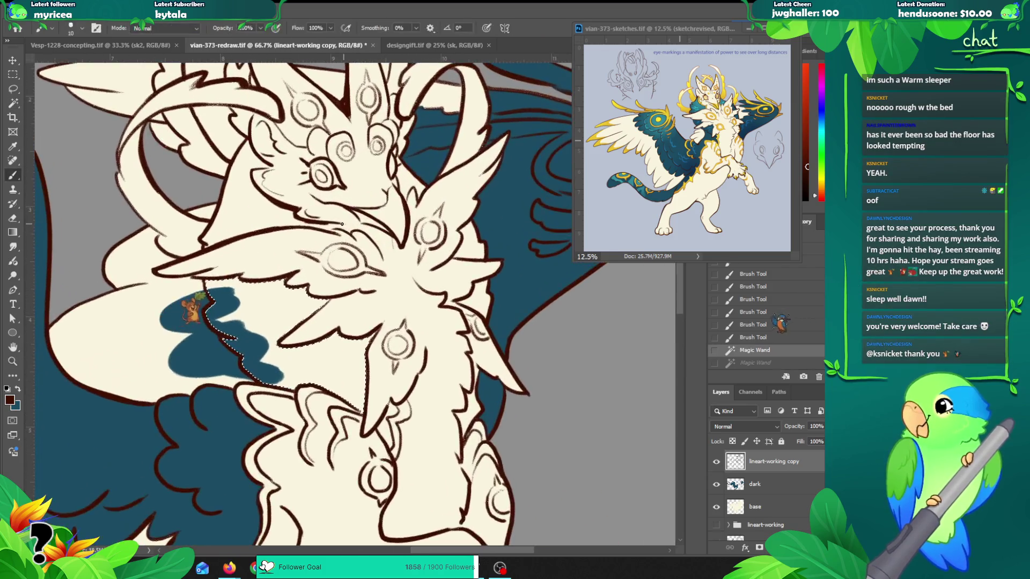
mouse_move(349, 243)
left_mouse_down()
mouse_move(337, 227)
mouse_move(300, 252)
left_mouse_up()
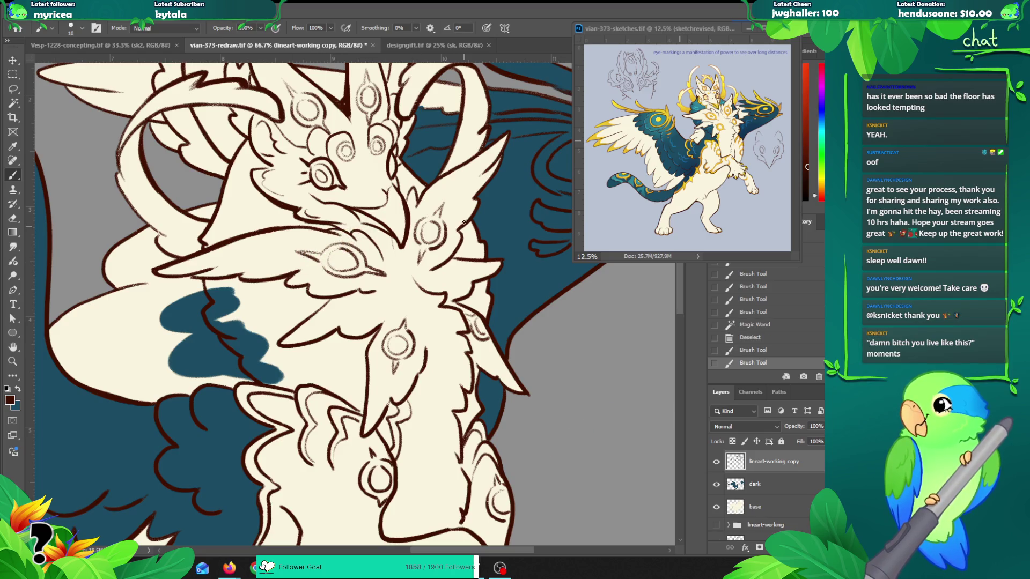
Step: Touch up the dark-brown lineart near the face
key("w")
left_click(305, 266)
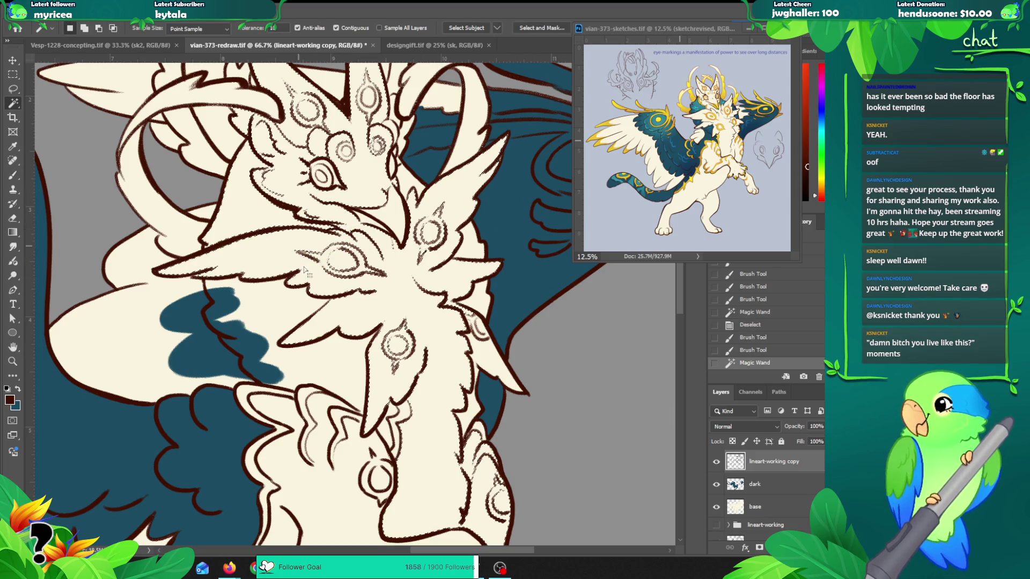
key("ctrl+z")
key("b")
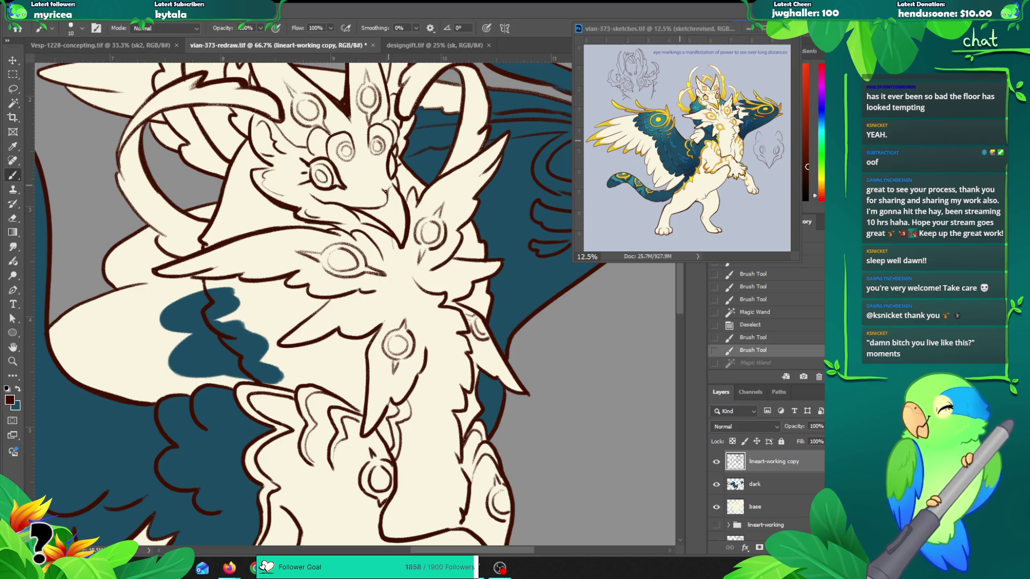
left_click_drag(267, 167, 256, 168)
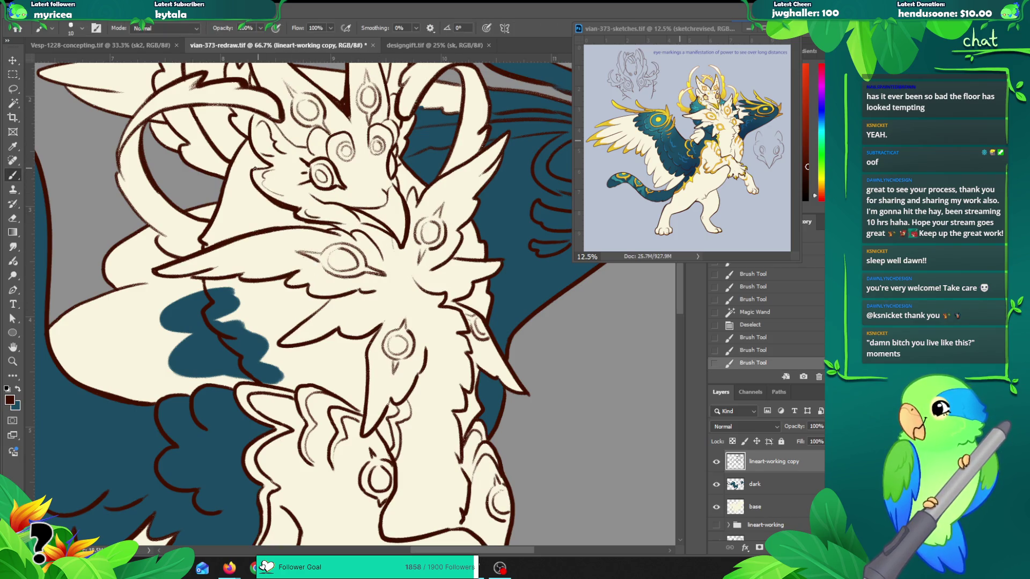
Step: Magic Wand-select the areas along the lineart by the teal patch and neck
key("w")
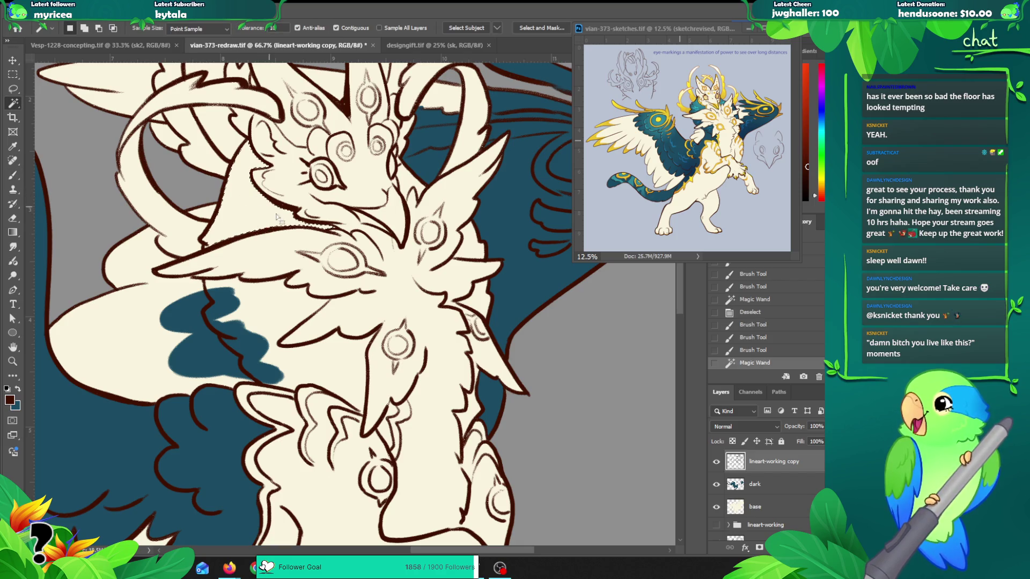
left_click(241, 322, "shift")
left_click(231, 314, "shift")
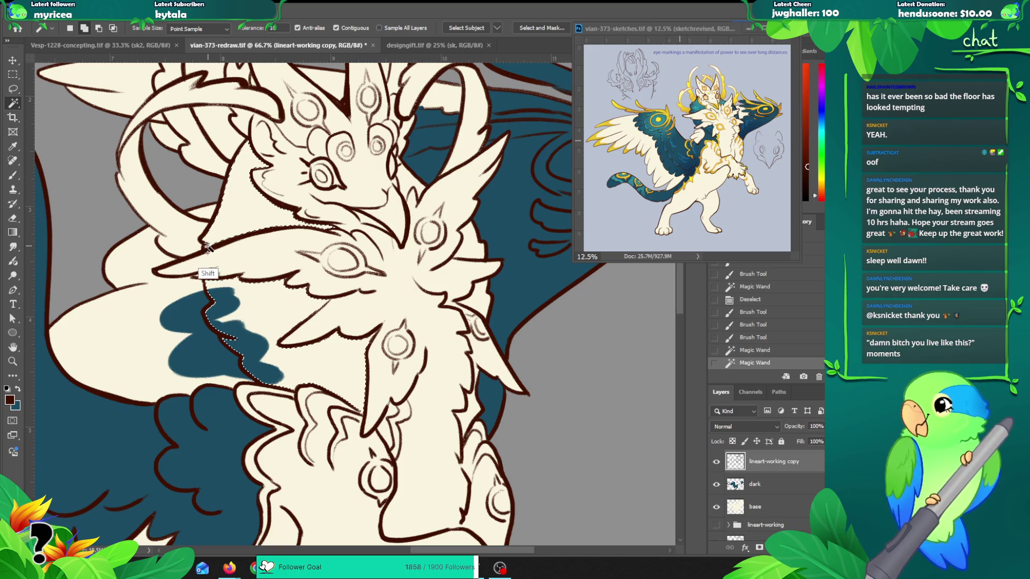
left_click(208, 248, "shift")
left_click(408, 181, "shift")
left_click(474, 274, "shift")
left_click(480, 319, "shift")
left_click(468, 402, "shift")
left_click(476, 373, "shift")
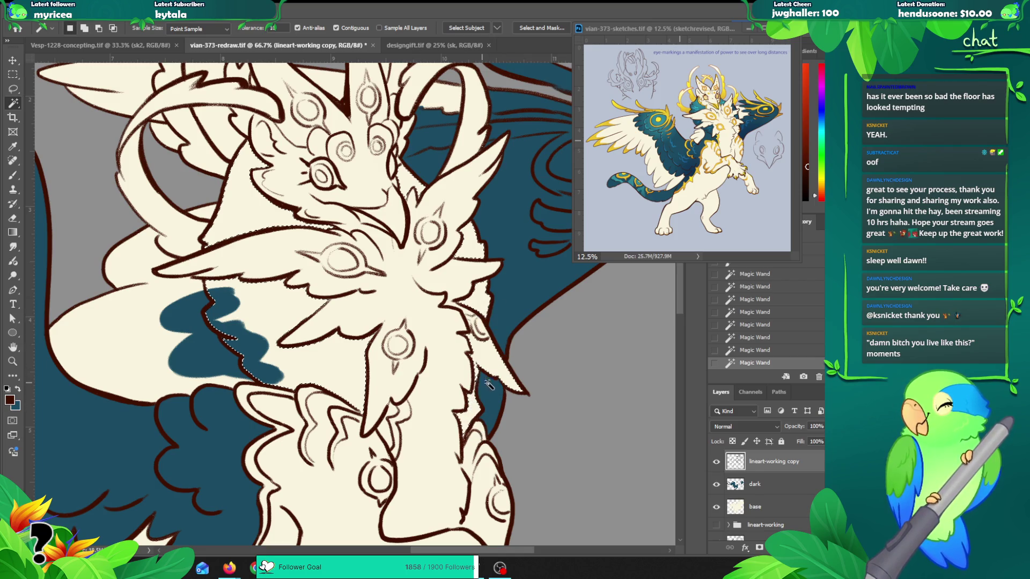
key("ctrl+z")
Step: Expand the selection by 2 px twice
key("alt+s")
key("m")
key("e")
key("Return")
key("alt+s")
key("m")
key("e")
key("Return")
Step: Fill the expanded selection with teal on the dark layer and deselect
left_click_drag(427, 309, 411, 279)
key("z")
left_click(274, 257, "alt")
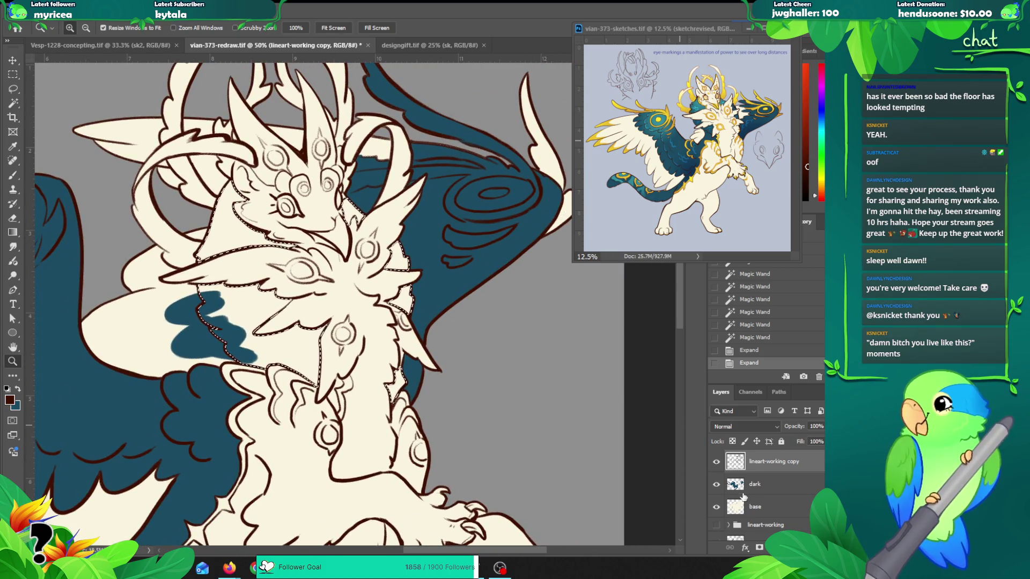
left_click(754, 486)
key("alt+BackSpace")
key("ctrl+z")
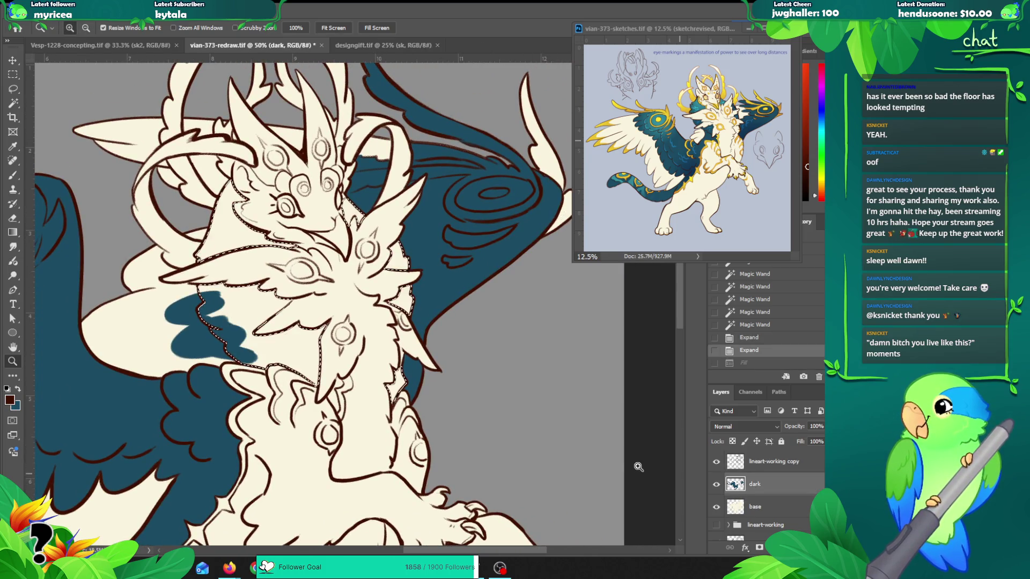
key("x")
key("alt+BackSpace")
key("ctrl+d")
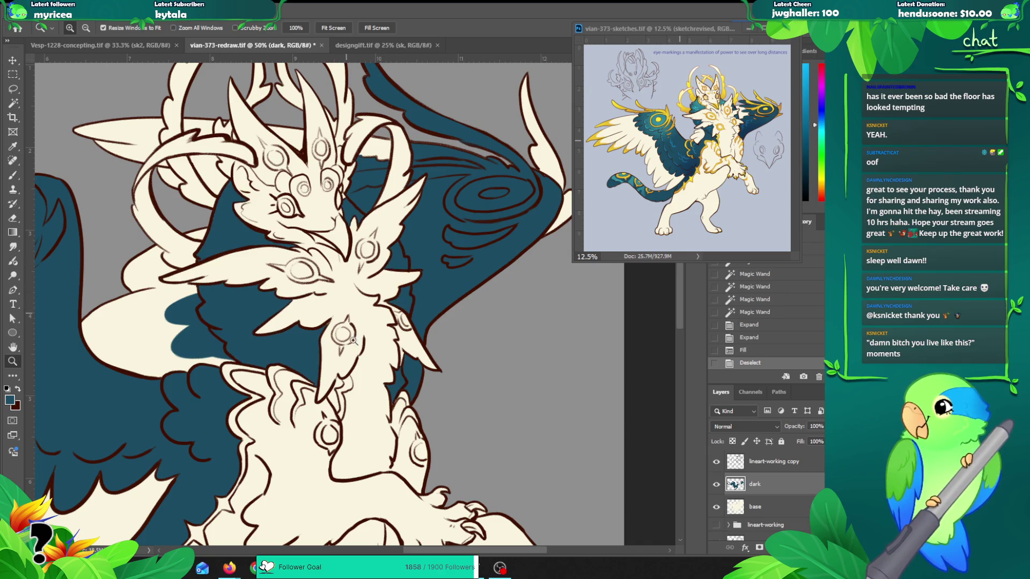
left_click(393, 347)
key("b")
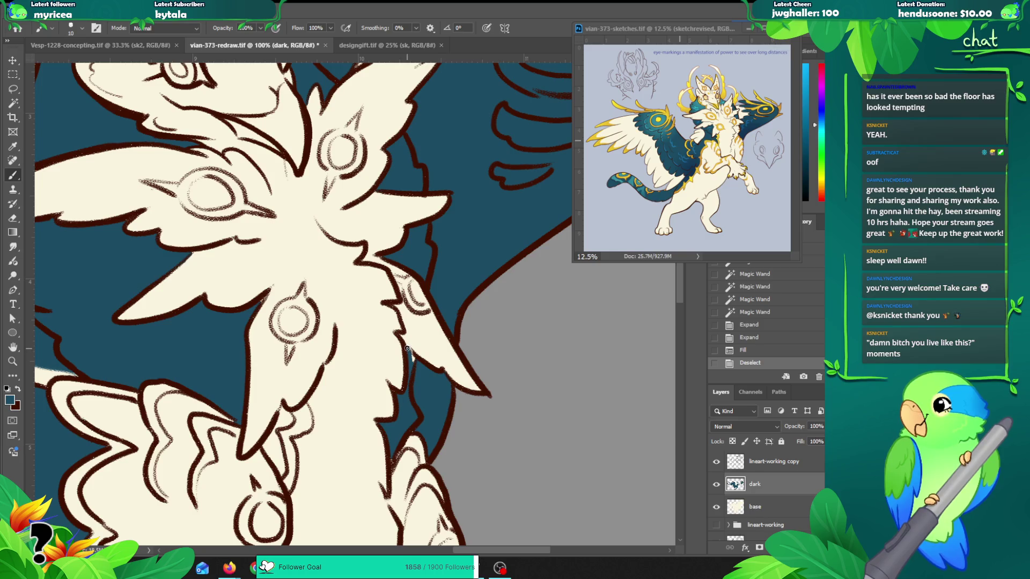
Step: Paint small teal touch-ups along the chest edge and fill gray gaps near the head
mouse_move(412, 367)
left_mouse_down()
mouse_move(415, 424)
mouse_move(412, 371)
left_mouse_up()
left_click(393, 260)
left_click_drag(421, 183, 466, 238)
left_click(469, 246)
left_click_drag(378, 138, 439, 199)
left_click(440, 203)
left_click_drag(353, 237, 457, 253)
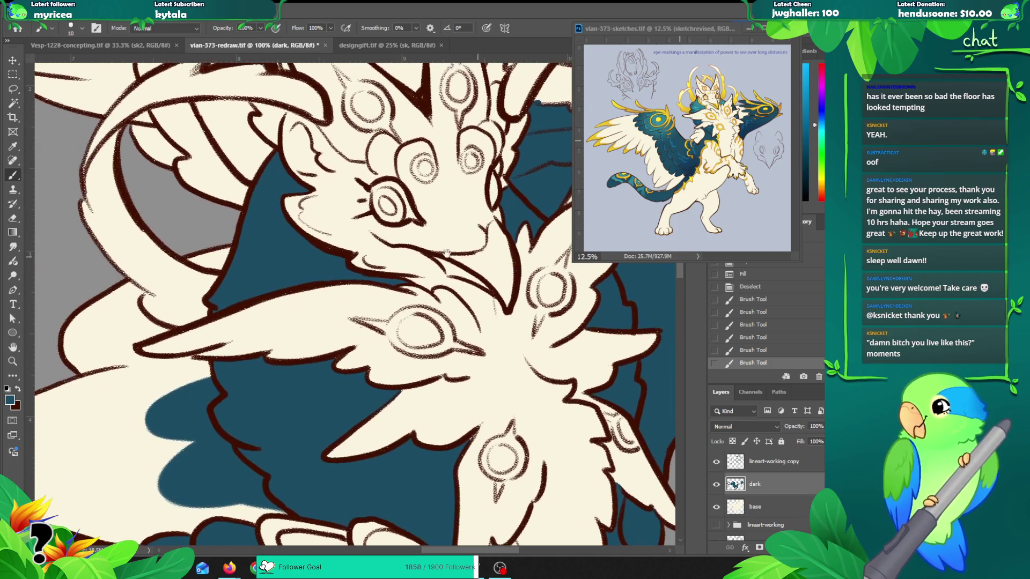
left_click_drag(325, 248, 336, 258)
left_click_drag(242, 212, 259, 225)
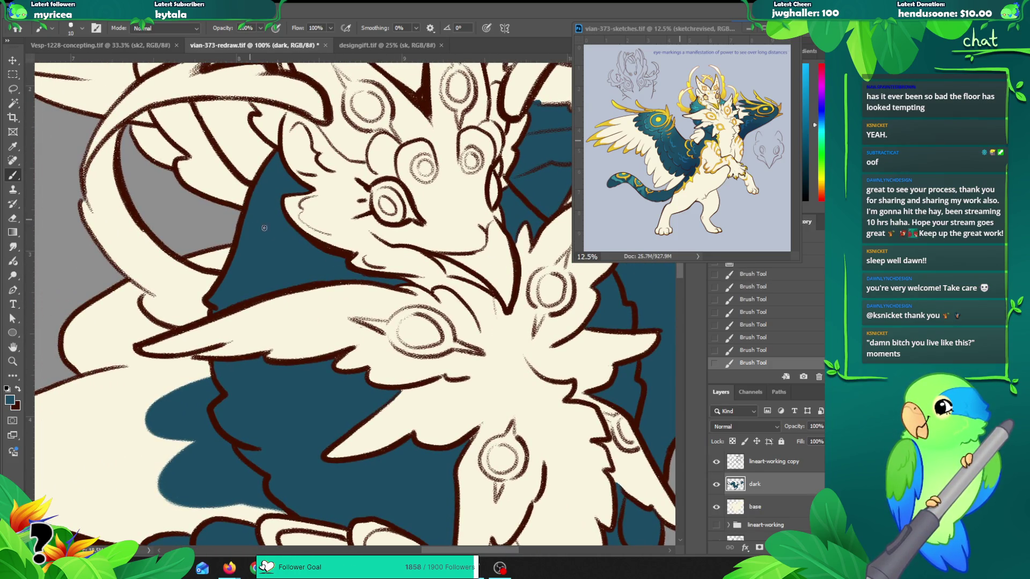
Step: Zoom out to 25% to review the whole creature, then zoom back in on the neck
key("z")
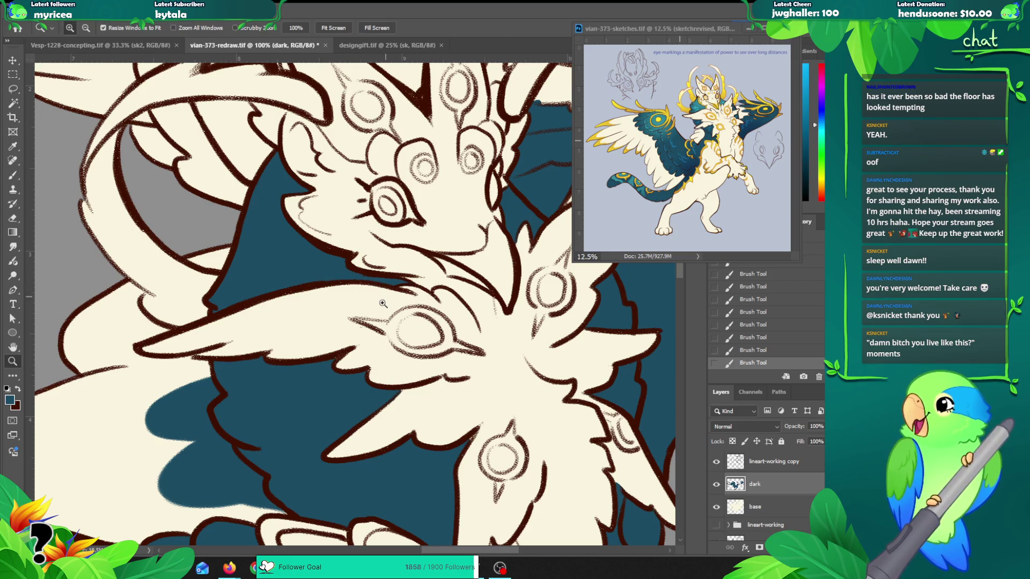
left_click(372, 323, "alt")
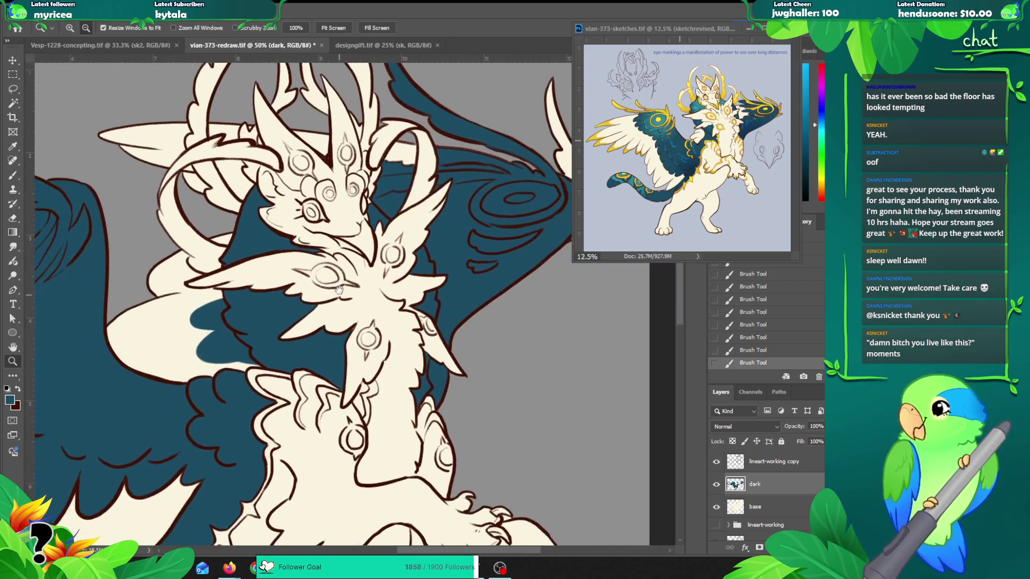
left_click(308, 341, "alt")
left_click(308, 342, "alt")
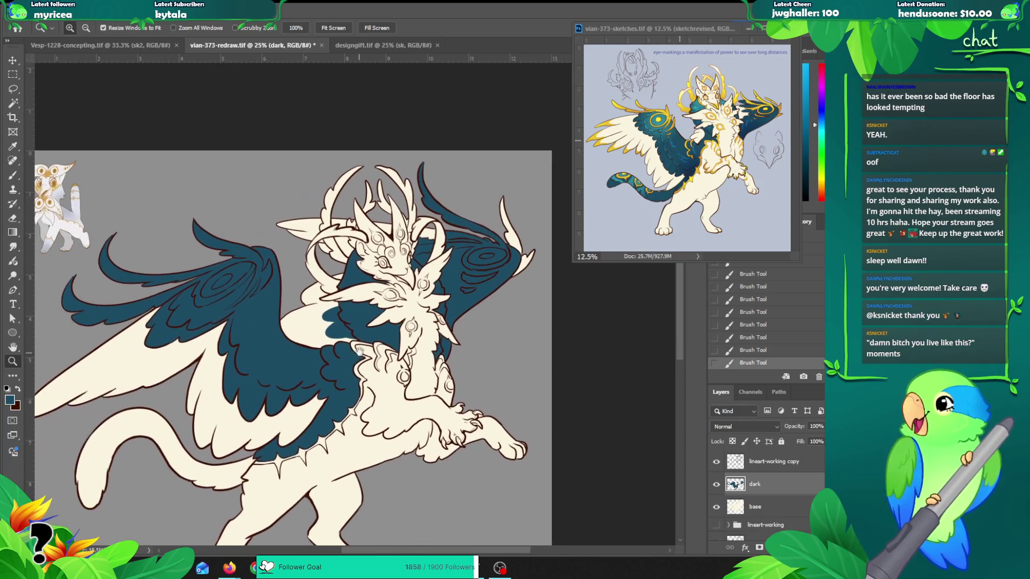
key("b")
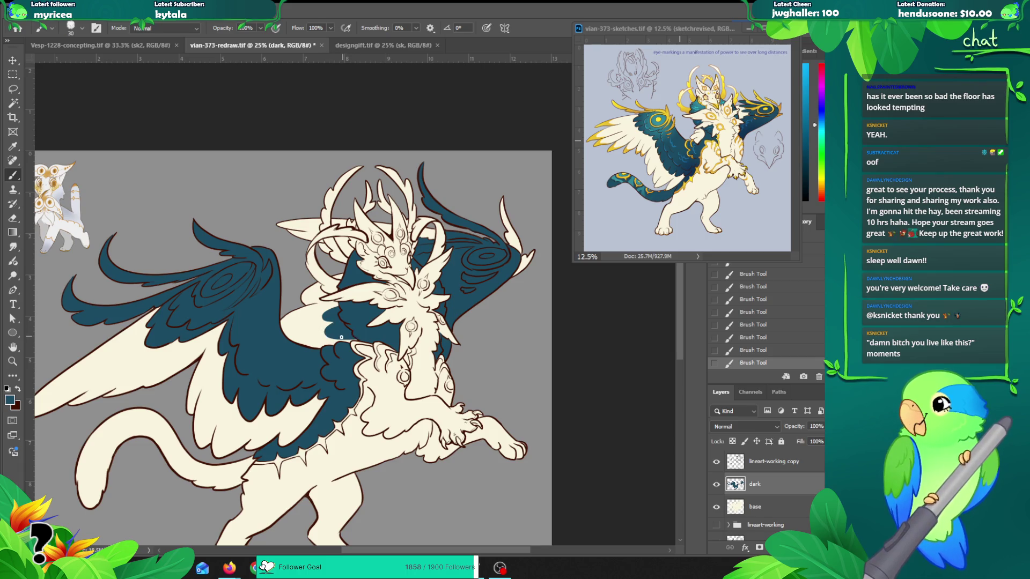
scroll(360, 338, "up", 1)
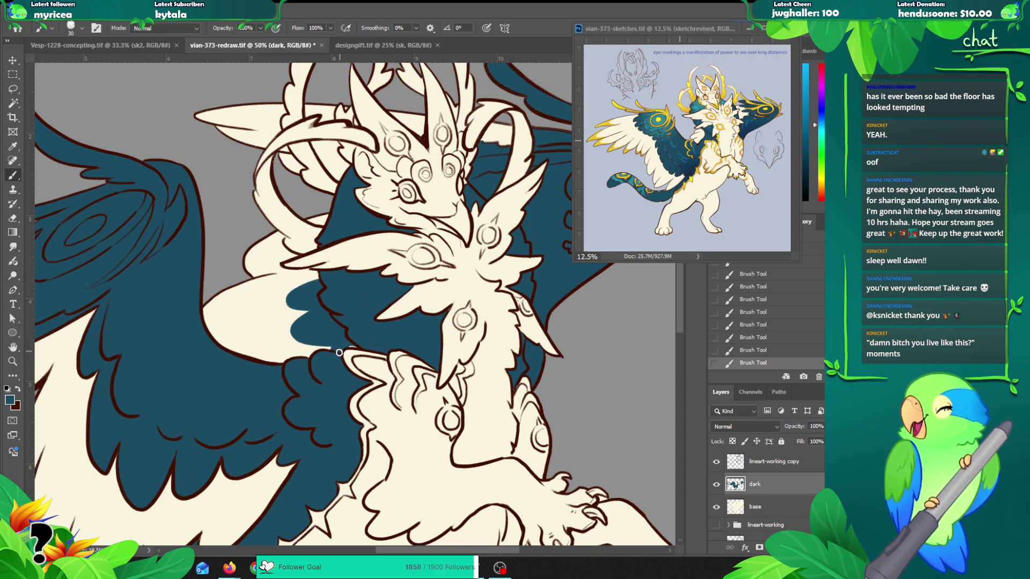
key("z")
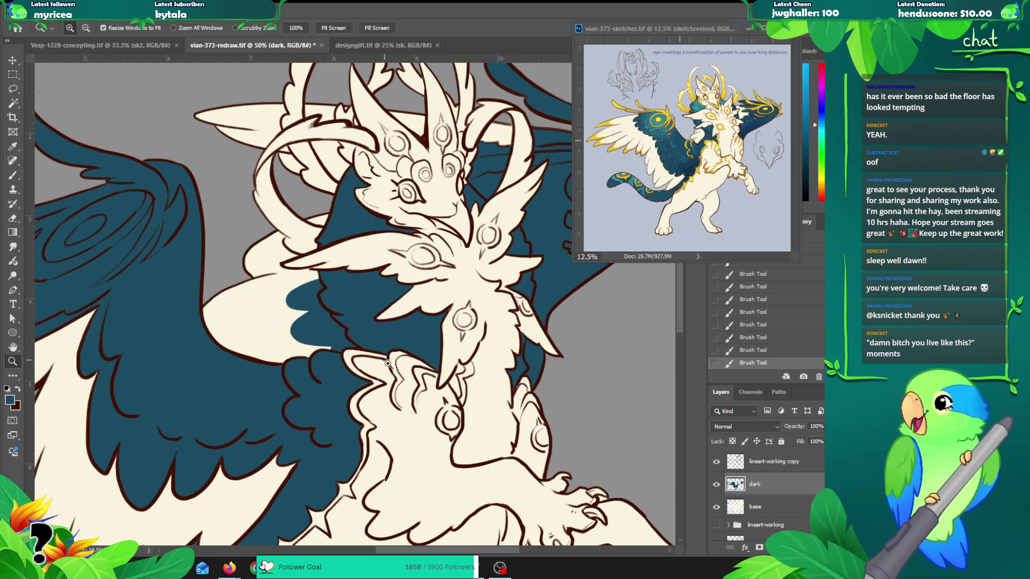
left_click(433, 349, "alt")
left_click(433, 349, "alt")
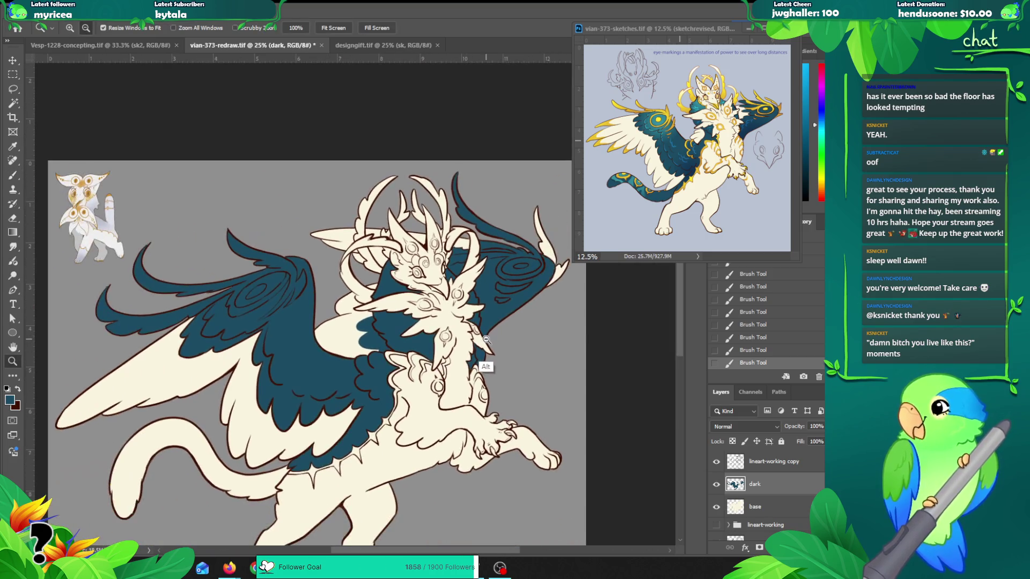
mouse_move(498, 322)
left_mouse_down()
mouse_move(440, 321)
mouse_move(486, 312)
left_mouse_up()
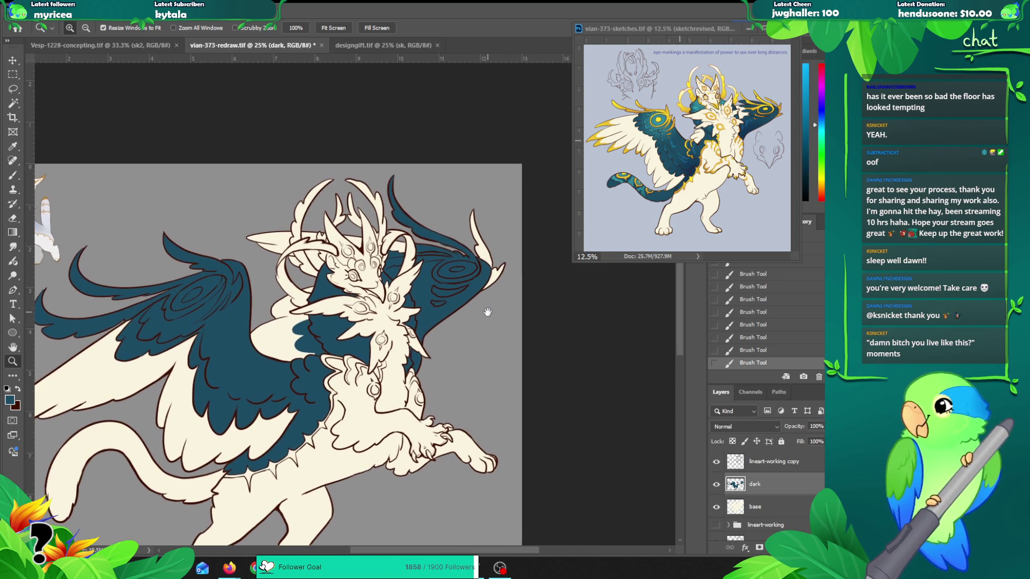
left_click(405, 268)
Step: Erase and repaint small teal patches beside the neck on the dark layer
key("e")
key("bracketright")
left_click_drag(360, 272, 382, 267)
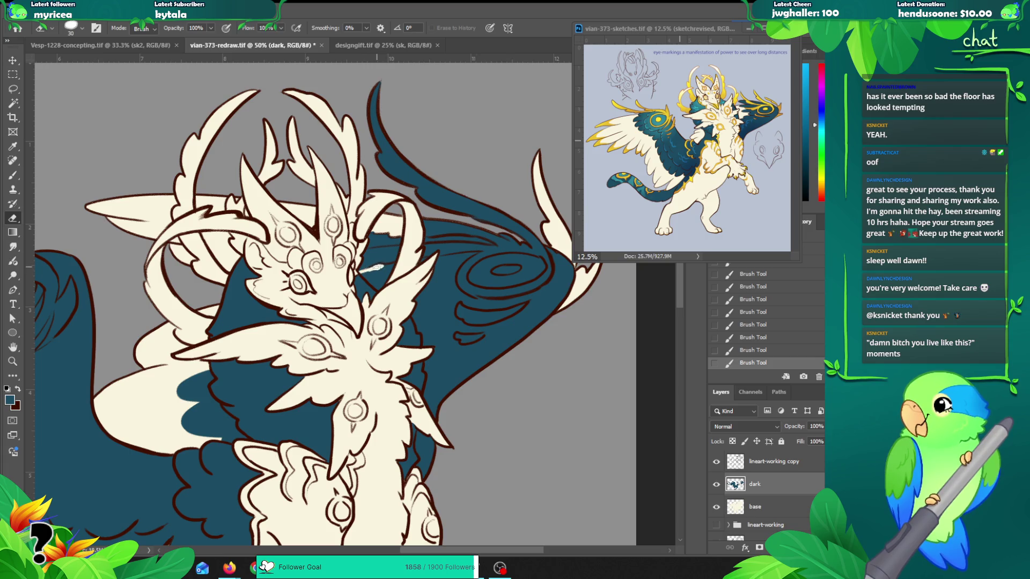
key("ctrl+z")
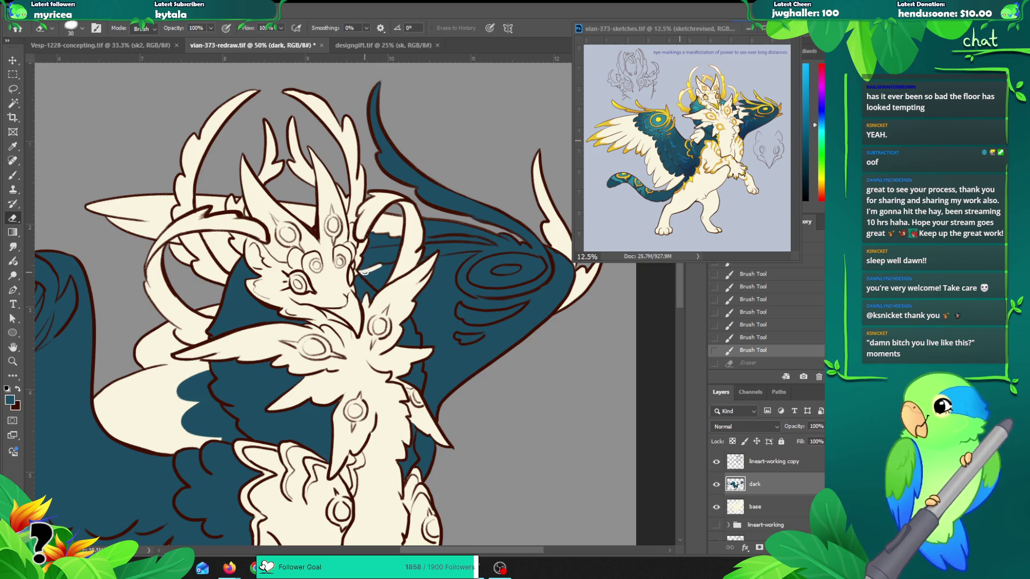
left_click_drag(363, 272, 374, 275)
key("ctrl+z")
key("b")
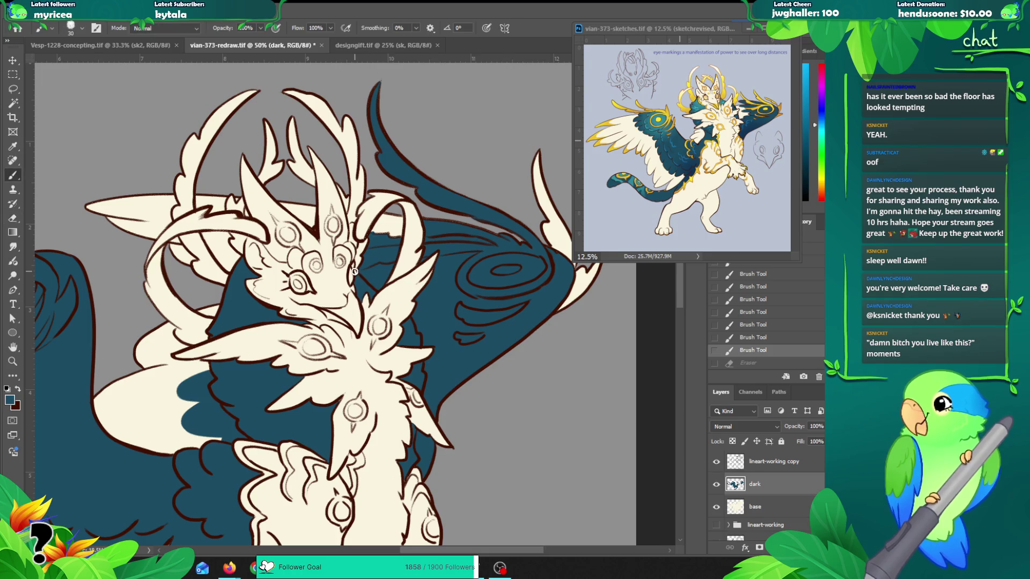
left_click_drag(359, 280, 370, 271)
Step: Erase stray teal along the neck line
key("e")
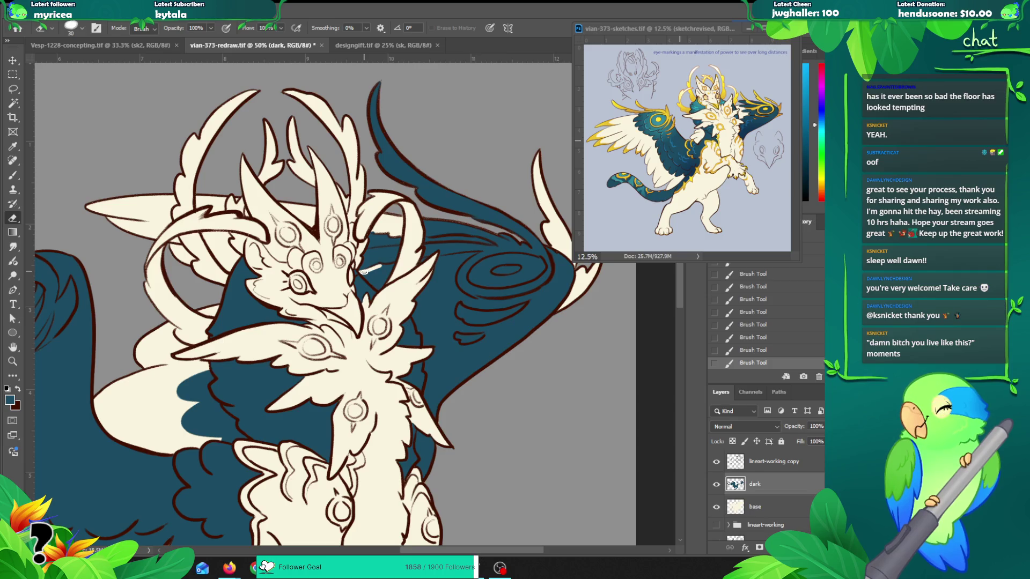
left_click_drag(364, 272, 380, 265)
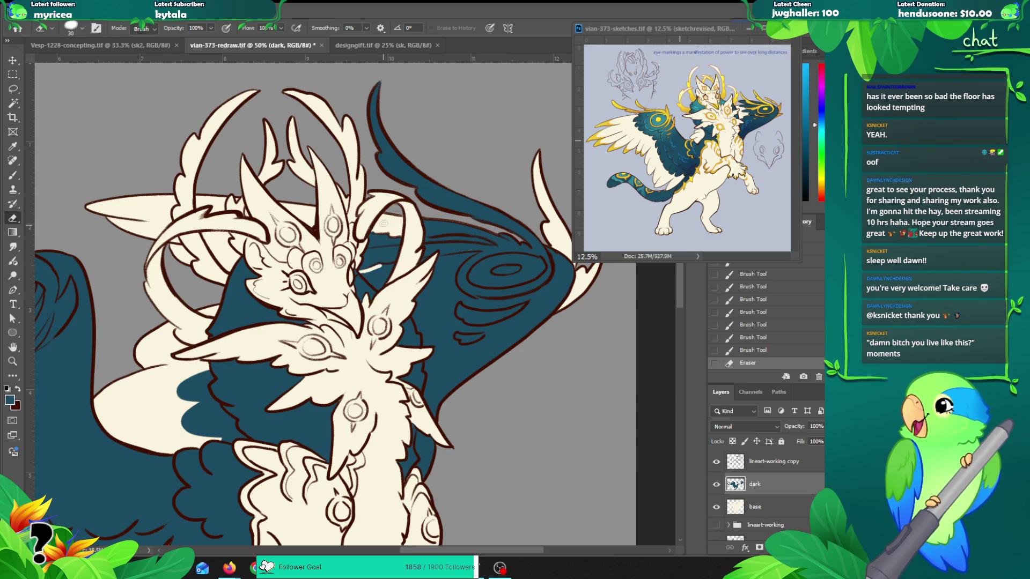
mouse_move(373, 232)
left_mouse_down()
mouse_move(360, 250)
mouse_move(397, 248)
mouse_move(394, 237)
mouse_move(377, 242)
mouse_move(397, 235)
mouse_move(465, 240)
left_mouse_up()
key("b")
scroll(370, 234, "up", 1)
key("ctrl+z")
key("e")
key("ctrl+z")
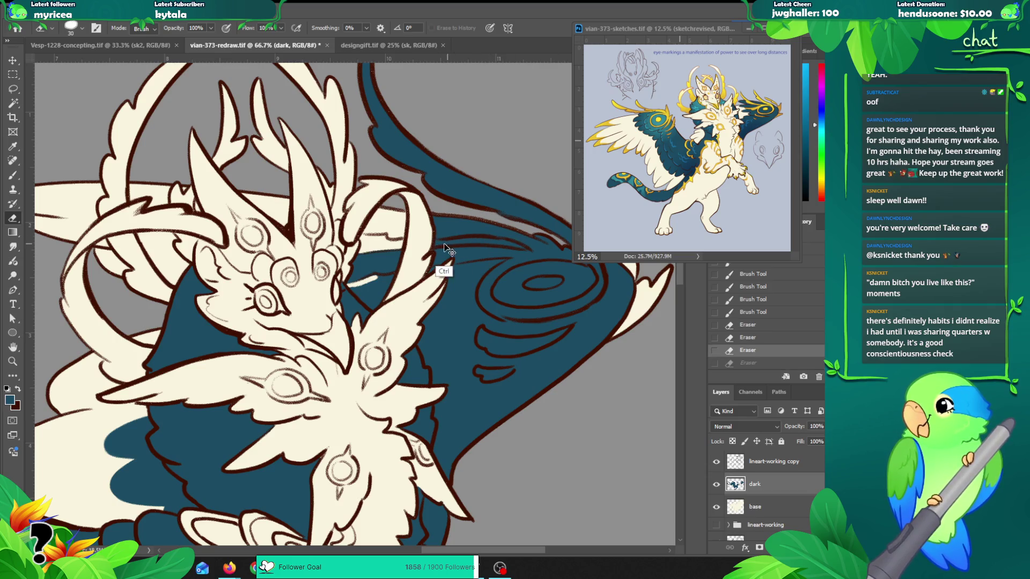
key("ctrl+shift+z")
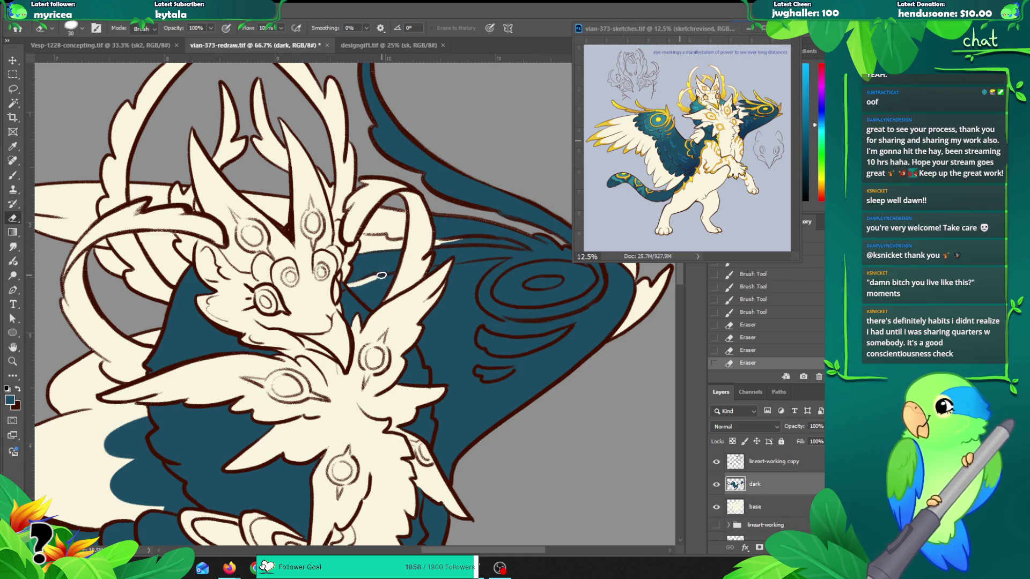
Step: Erase teal along the cream line near the head, discarding a trial brush stroke
left_click_drag(379, 276, 388, 276)
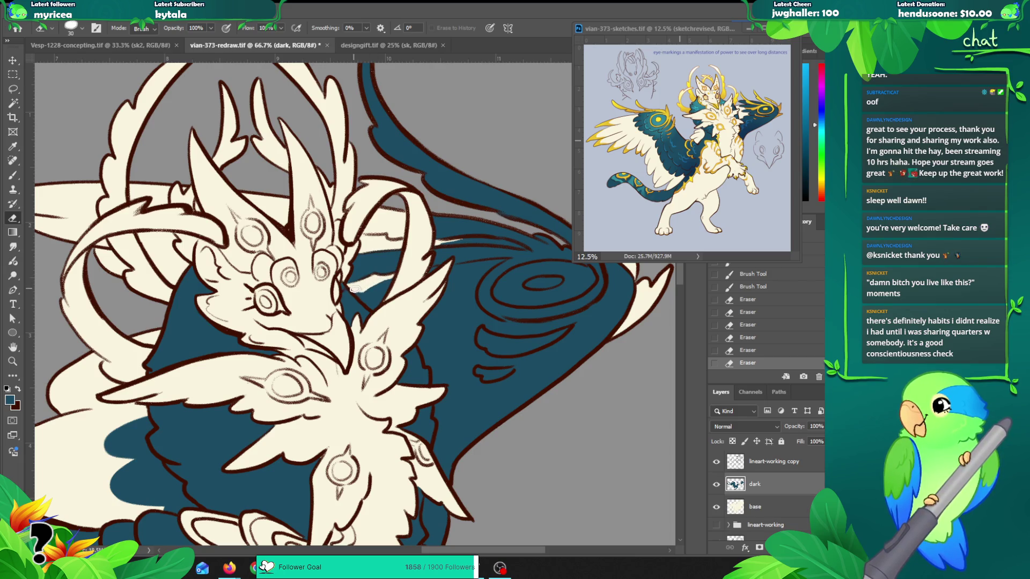
left_click_drag(361, 291, 370, 288)
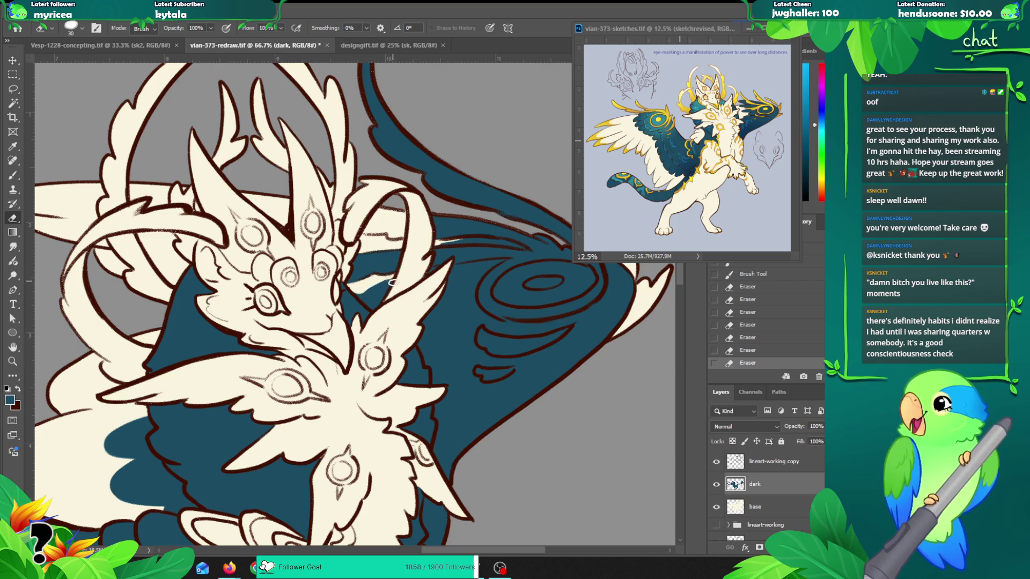
left_click_drag(395, 277, 355, 292)
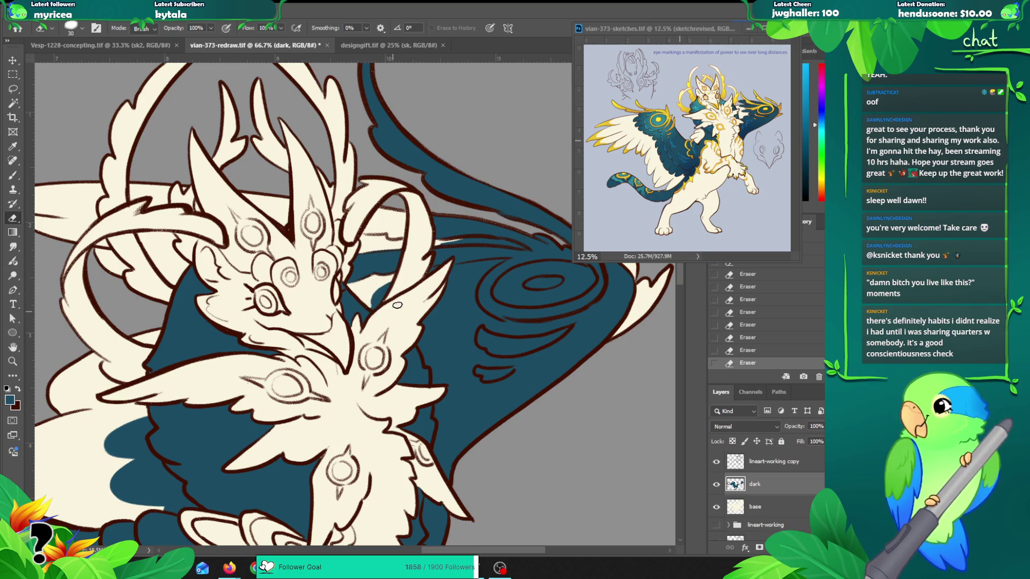
key("z")
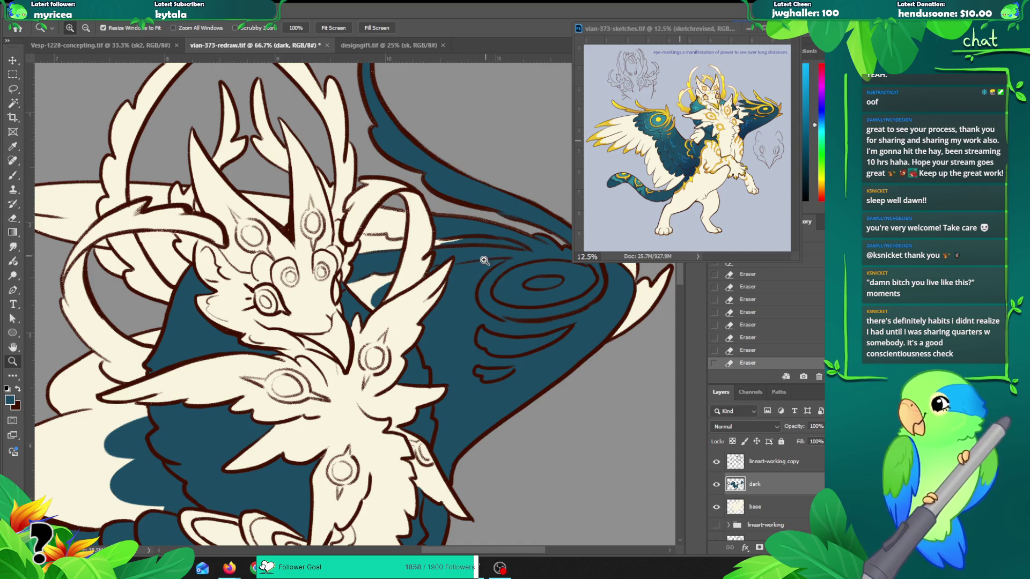
left_click(459, 274, "alt")
left_click(460, 274, "alt")
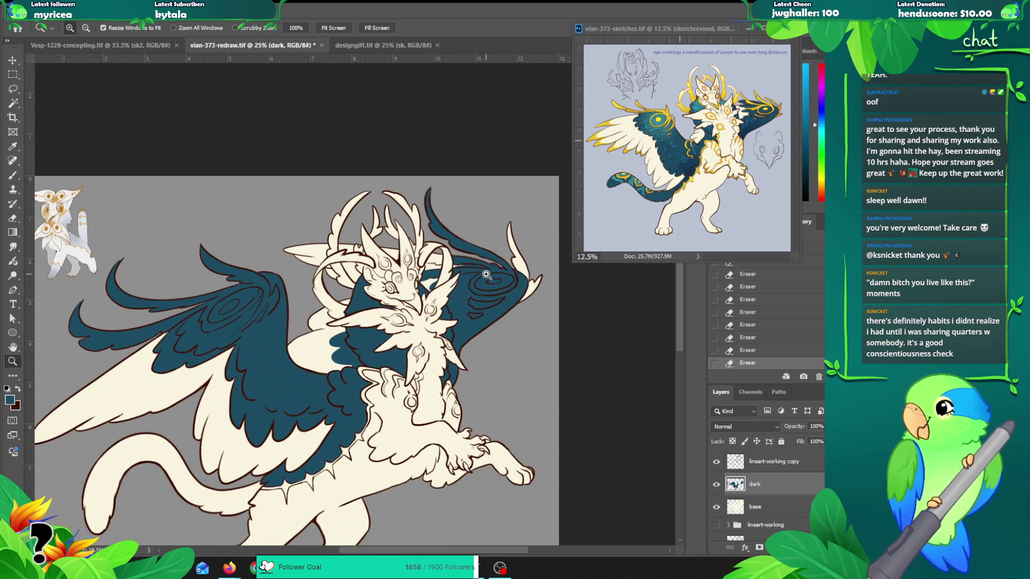
left_click(434, 279)
left_click(432, 281)
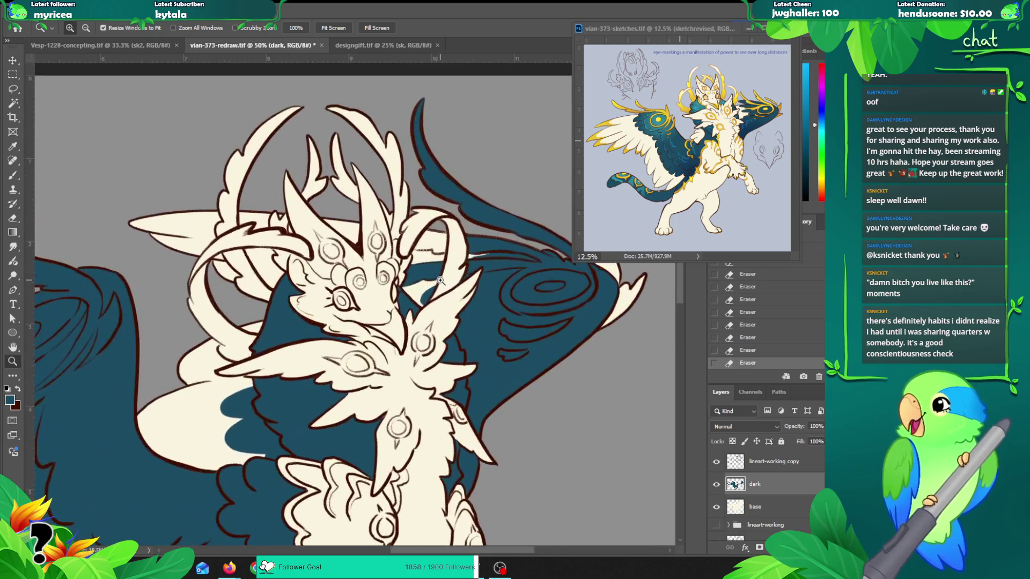
left_click(432, 285)
key("b")
mouse_move(437, 284)
left_mouse_down()
mouse_move(417, 321)
mouse_move(426, 293)
mouse_move(418, 309)
mouse_move(418, 293)
mouse_move(411, 322)
left_mouse_up()
key("ctrl+z")
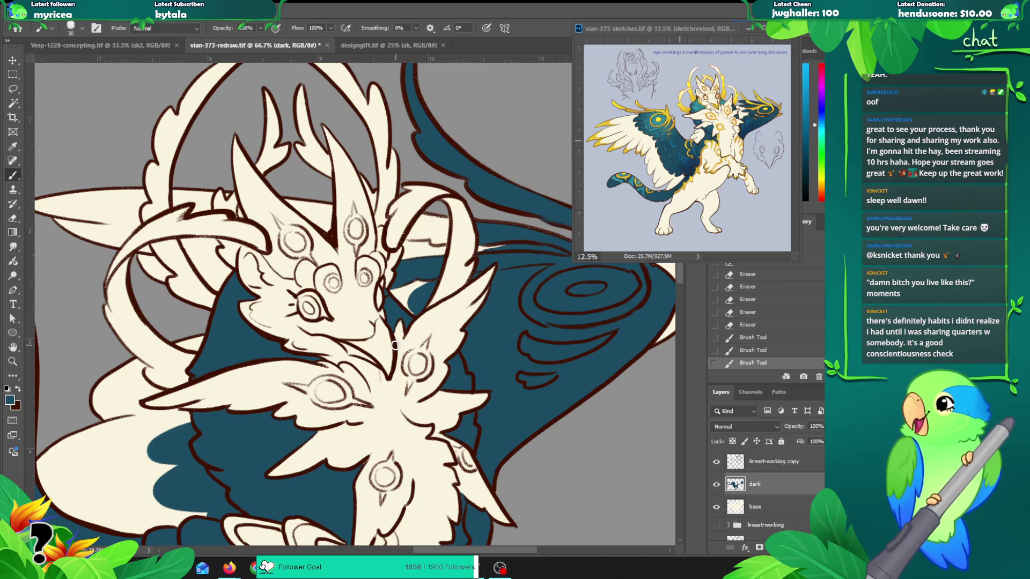
Step: Erase a small stray bit of teal near the horns, then zoom out to the whole creature
key("z")
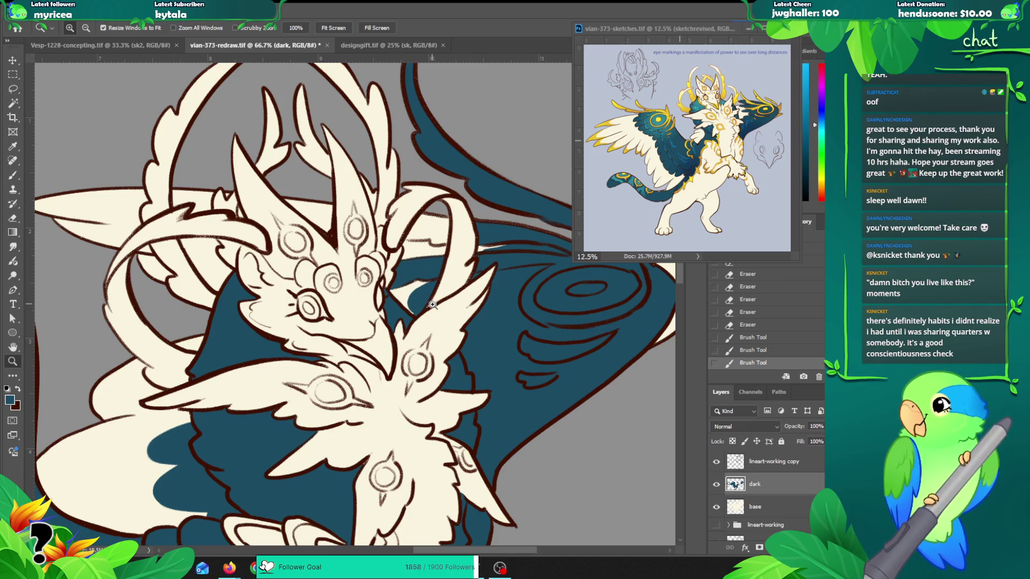
left_click(421, 303, "alt")
left_click(421, 303, "alt")
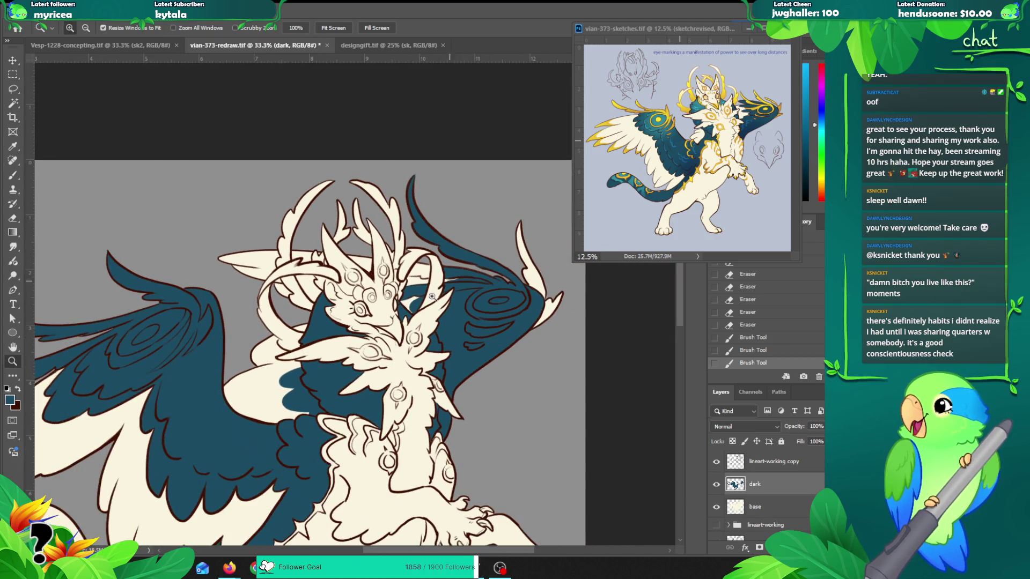
mouse_move(422, 329)
left_mouse_down()
mouse_move(418, 305)
mouse_move(403, 305)
left_mouse_up()
left_click(409, 254)
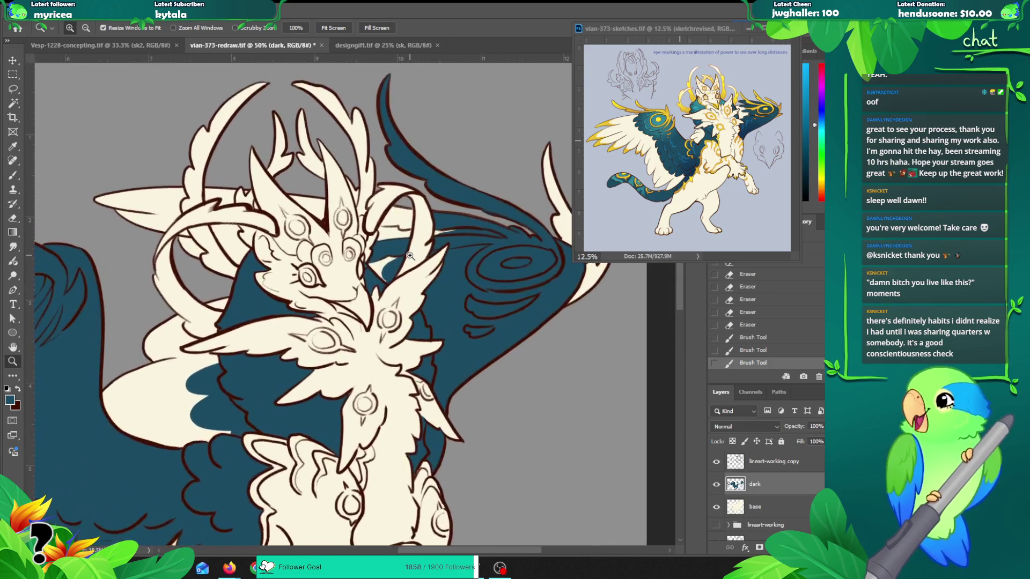
left_click(409, 255)
key("e")
mouse_move(399, 258)
left_mouse_down()
mouse_move(388, 263)
mouse_move(400, 260)
left_mouse_up()
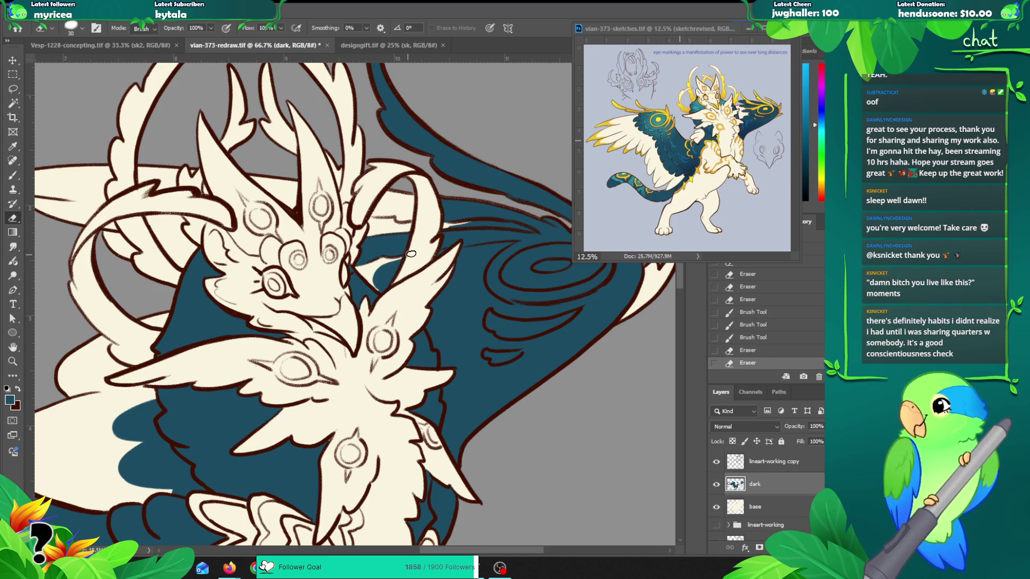
key("z")
left_click(449, 258, "alt")
left_click(449, 258, "alt")
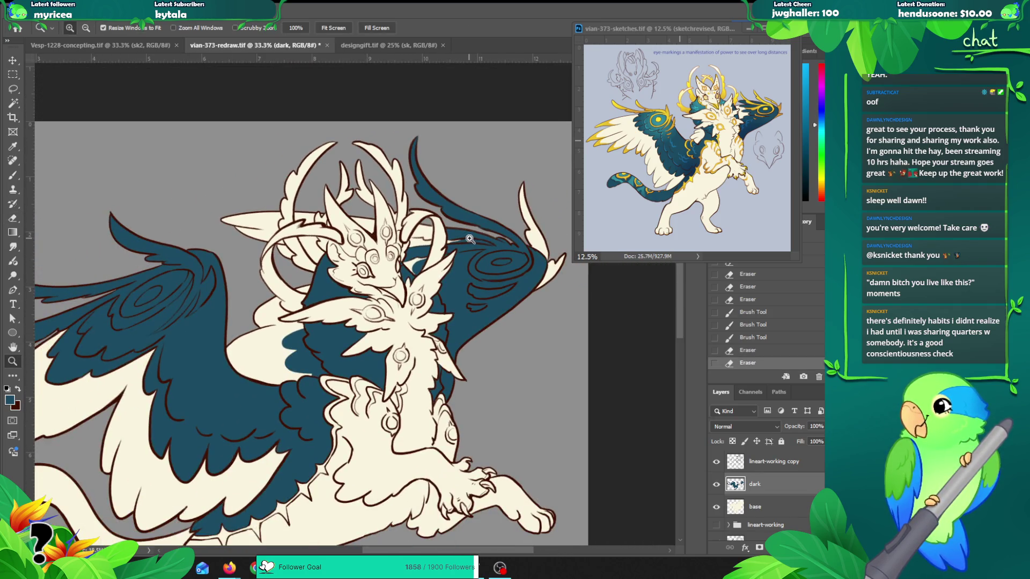
scroll(461, 204, "up", 2)
scroll(454, 174, "down", 1)
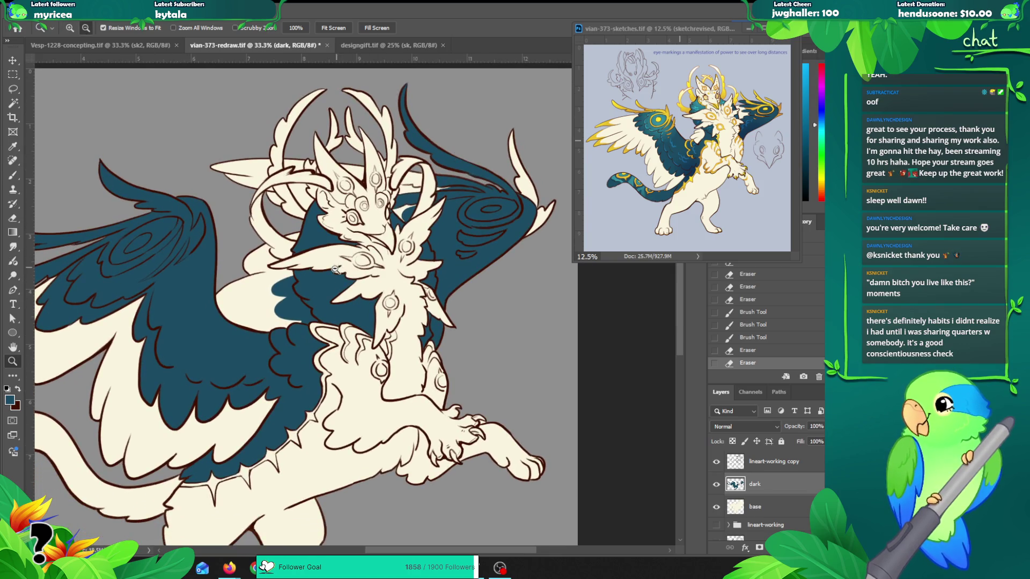
left_click(336, 269, "alt")
mouse_move(336, 269)
left_mouse_down()
mouse_move(425, 270)
mouse_move(353, 268)
mouse_move(393, 256)
left_mouse_up()
Step: Select the tail's enclosed area, expand it twice, and fill it with dark teal on the dark layer
key("v")
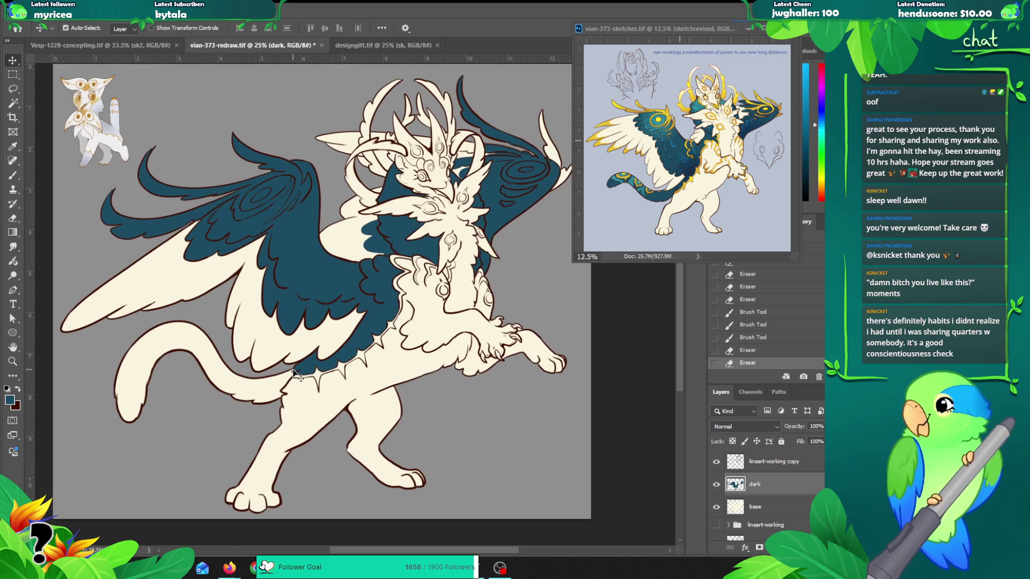
left_click(294, 376)
key("w")
left_click(245, 399)
key("F2")
key("Return")
key("F2")
key("Return")
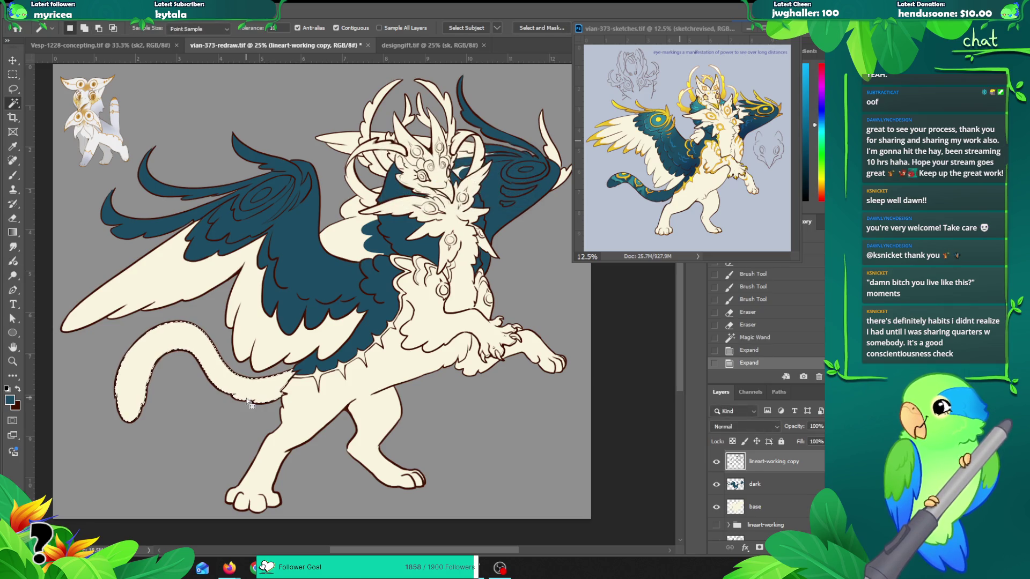
left_click(750, 484)
key("alt+BackSpace")
key("ctrl+d")
Step: Brush teal into the tail and feather junction, limited to the dark layer's pixel selection
key("b")
scroll(294, 375, "up", 2)
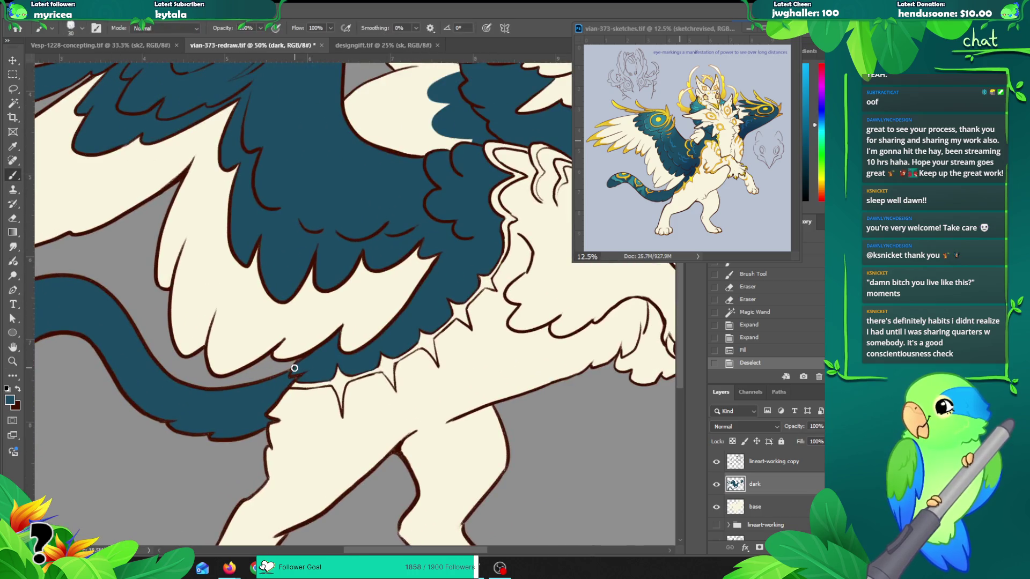
left_click_drag(290, 376, 304, 361)
left_click_drag(236, 384, 492, 345)
left_click(258, 317)
key("ctrl+z")
right_click(734, 483)
left_click(727, 474, "ctrl")
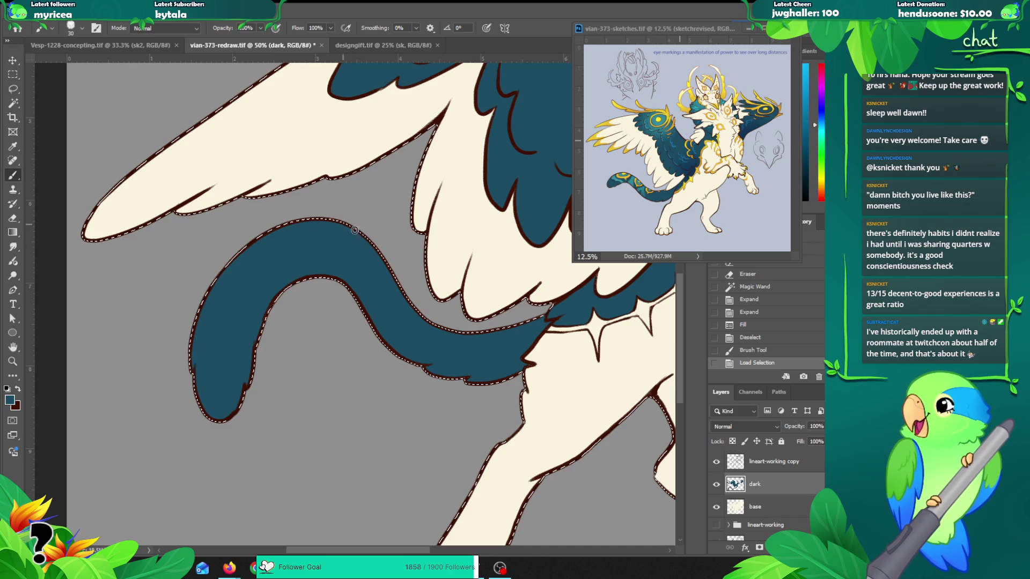
mouse_move(437, 378)
left_mouse_down()
mouse_move(507, 373)
mouse_move(532, 346)
mouse_move(418, 356)
mouse_move(289, 399)
left_mouse_up()
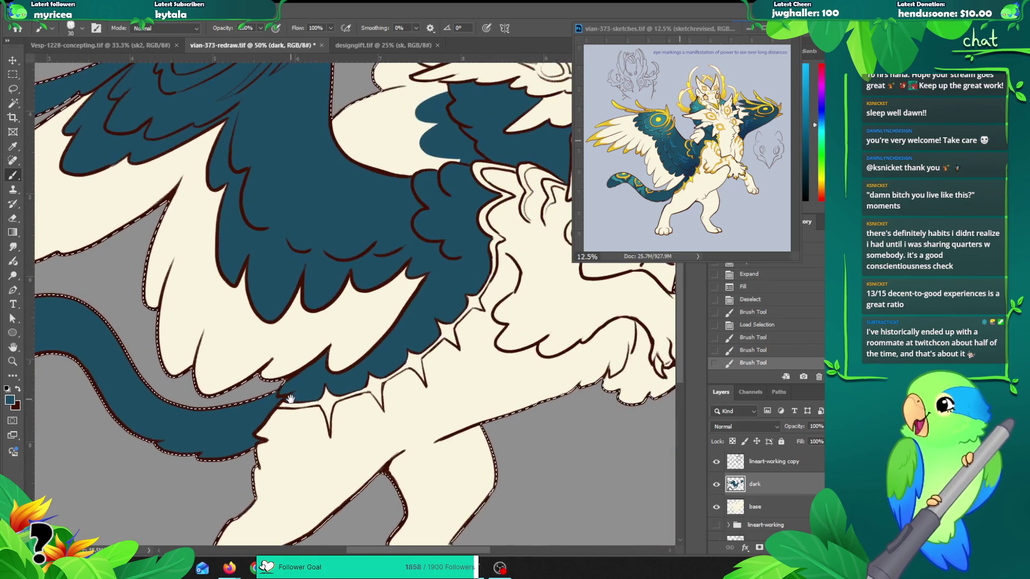
left_click(293, 381)
Step: Pan over the head and chest and add a teal touch-up stroke near the head
left_click_drag(413, 323, 247, 439)
left_click_drag(521, 269, 386, 423)
mouse_move(483, 241)
left_mouse_down()
mouse_move(472, 286)
mouse_move(441, 290)
left_mouse_up()
left_click(458, 265)
left_click_drag(388, 331, 517, 310)
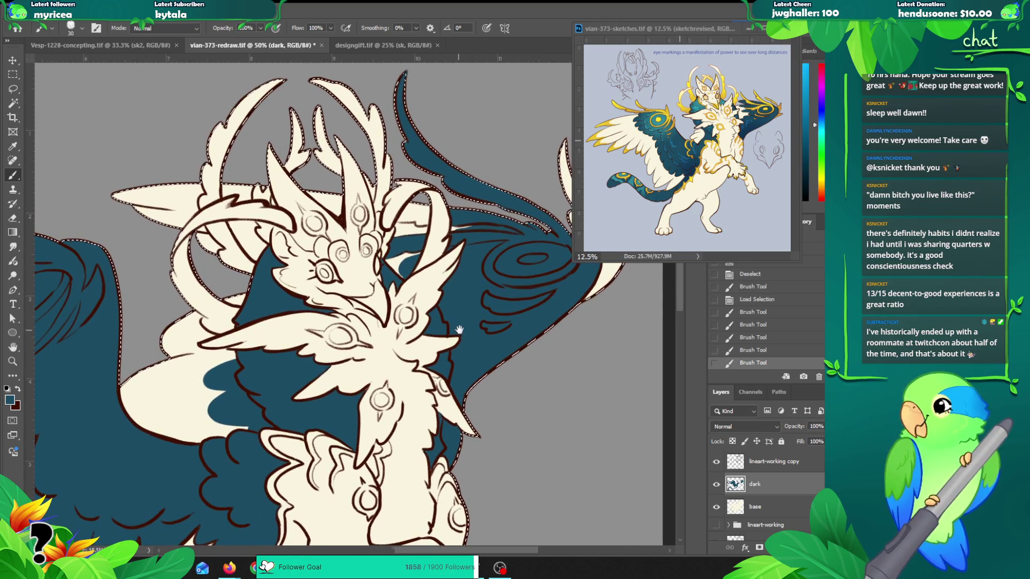
left_click_drag(459, 329, 473, 321)
Step: Zoom out to frame the whole creature and clear the selection
key("z")
left_click(420, 308, "alt")
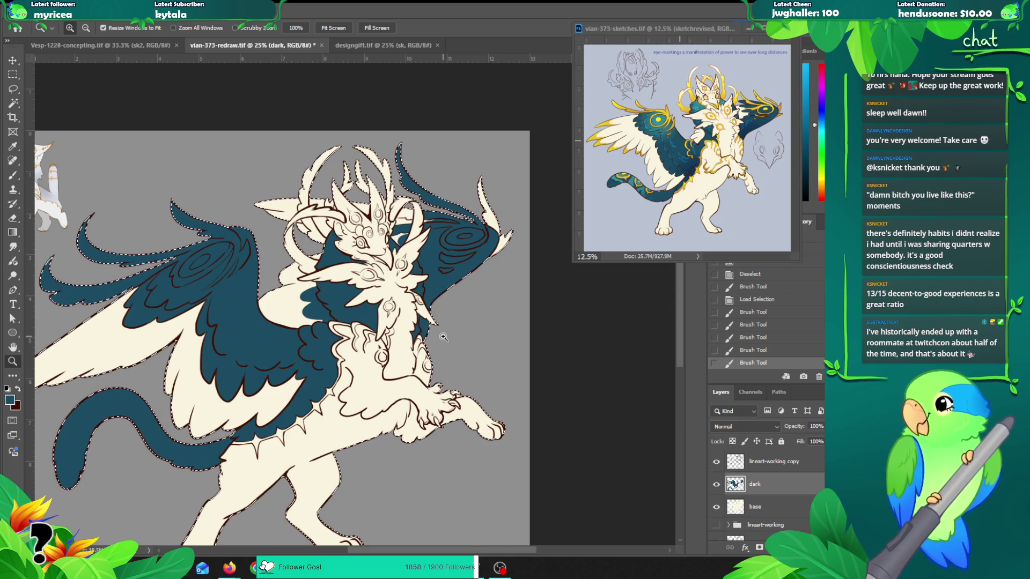
left_click_drag(339, 295, 332, 274)
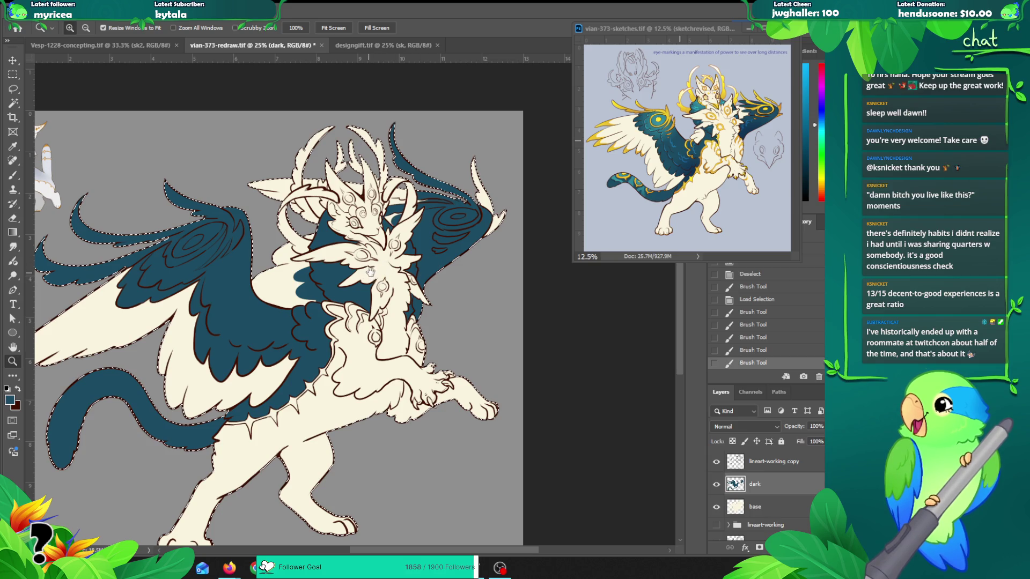
left_click_drag(378, 282, 384, 257)
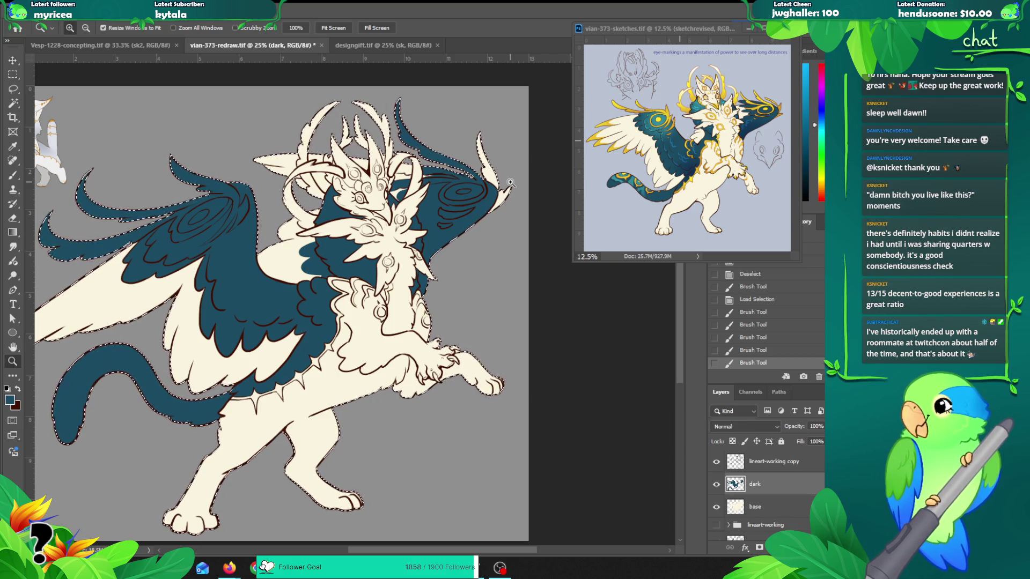
left_click_drag(429, 277, 465, 255)
key("ctrl+d")
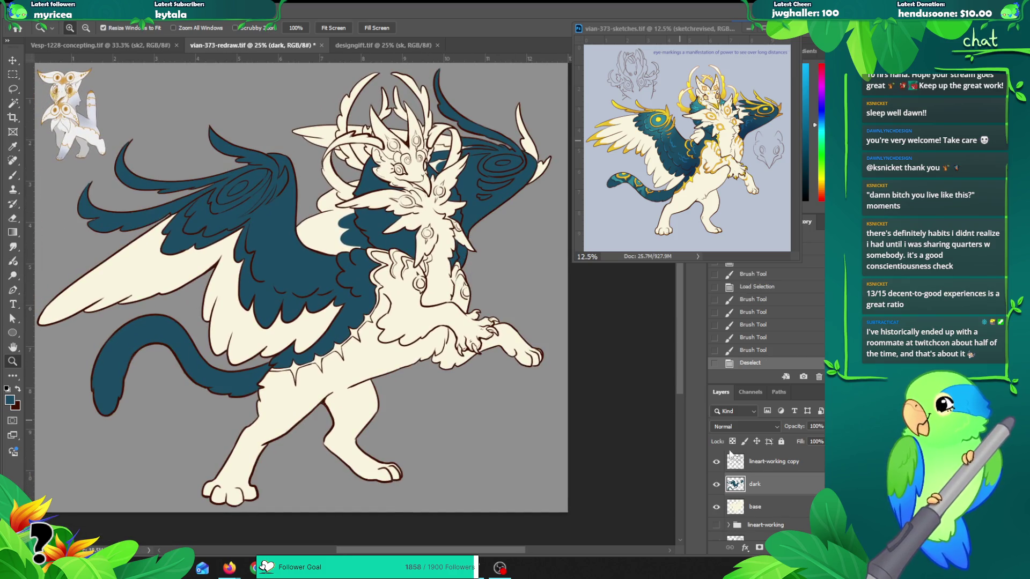
left_click(761, 467)
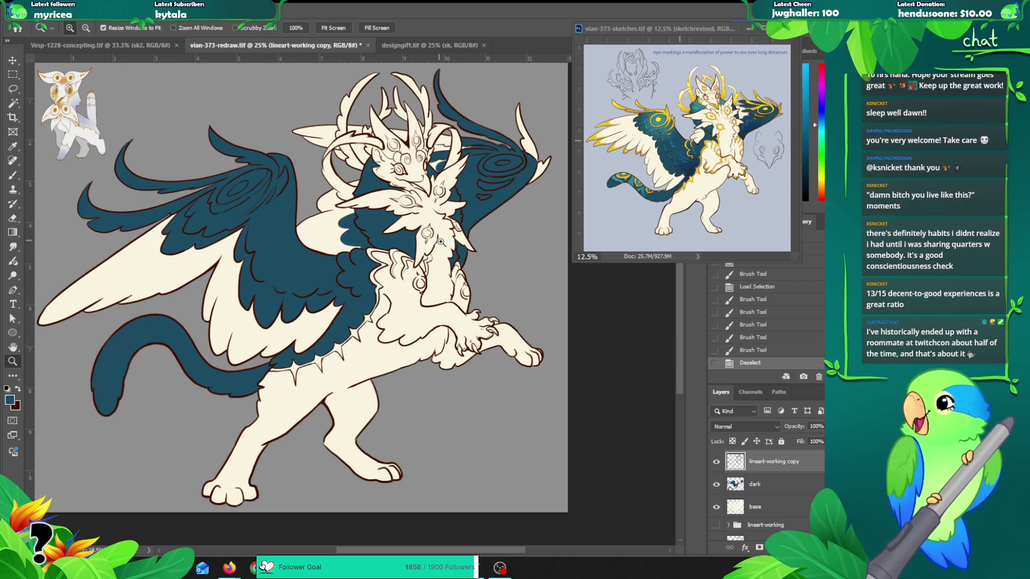
Step: Zoom in on the chest and pick the dark brown lineart colour for the brush
left_click_drag(427, 255, 368, 298)
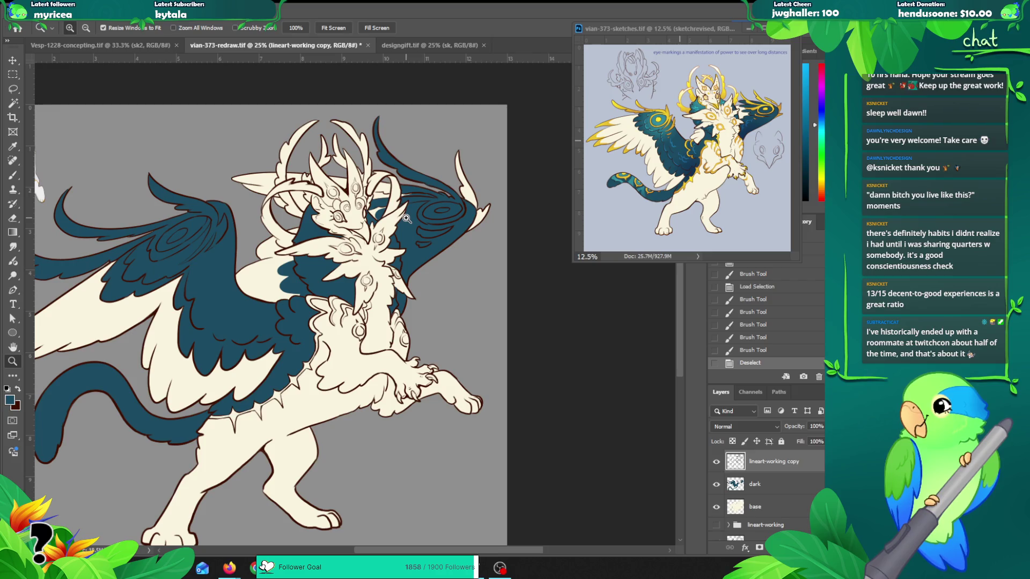
left_click_drag(373, 341, 383, 301)
left_click(372, 315)
key("v")
key("b")
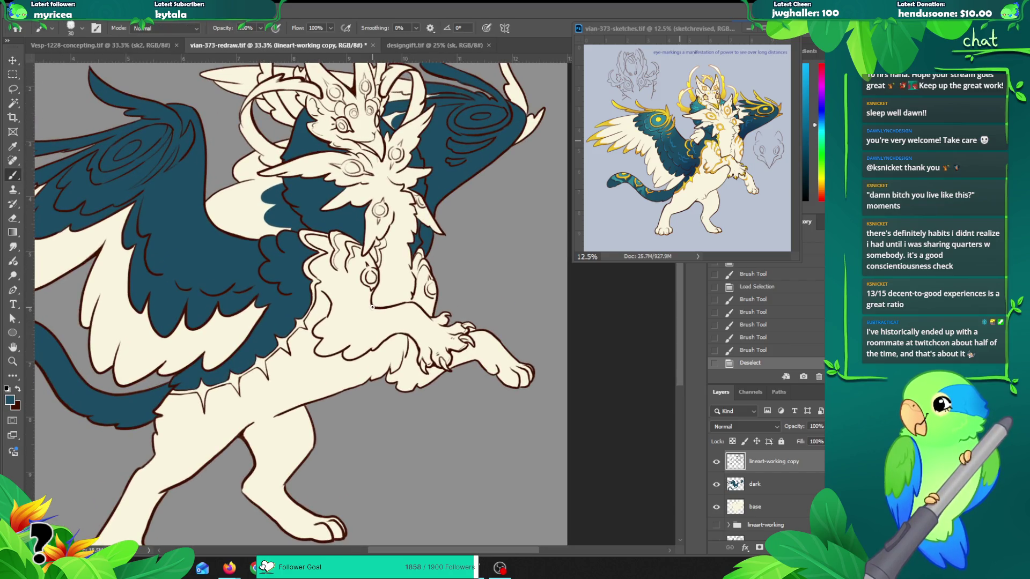
left_click(370, 328, "alt")
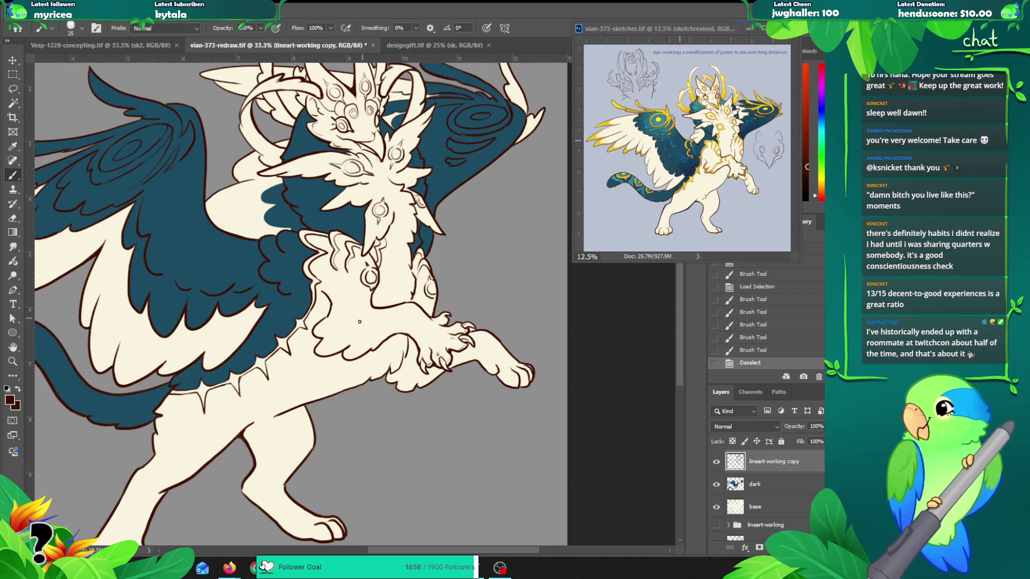
scroll(361, 321, "up", 1)
Step: Draw short dark-brown fur strokes on the chest, undoing and redrawing the unwanted ones
left_click_drag(320, 313, 309, 326)
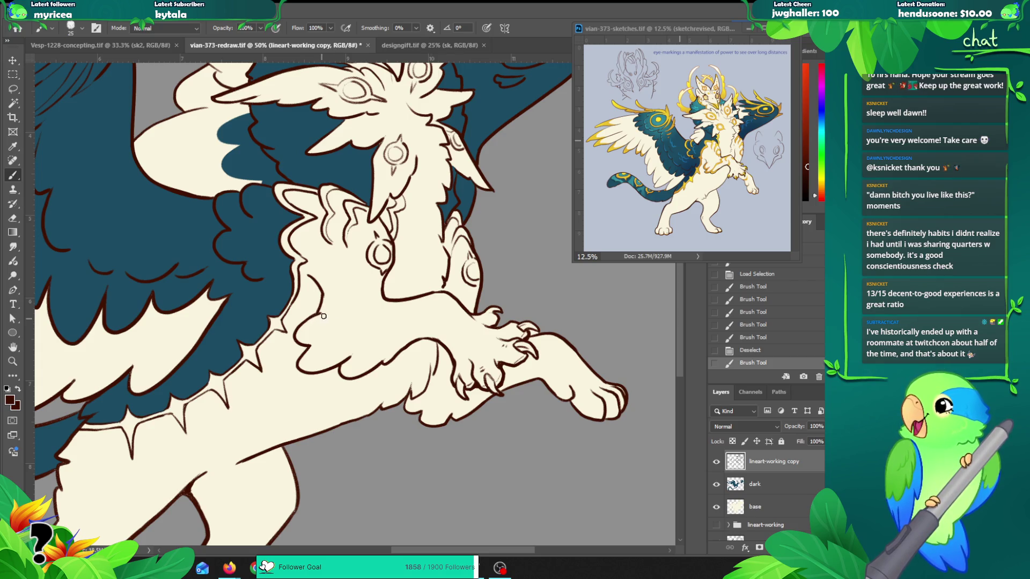
left_click_drag(303, 332, 322, 324)
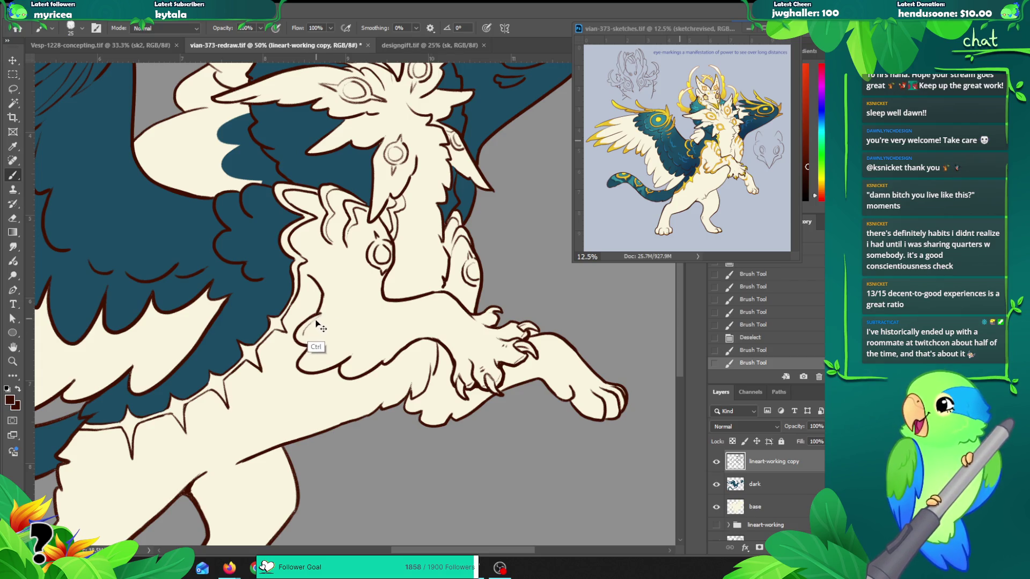
key("ctrl+z")
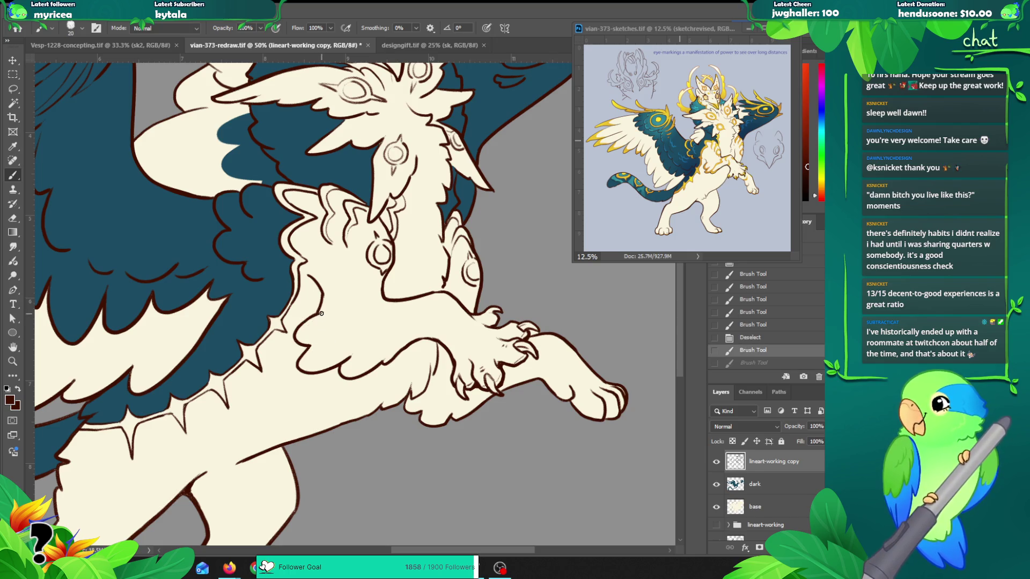
left_click_drag(306, 328, 322, 337)
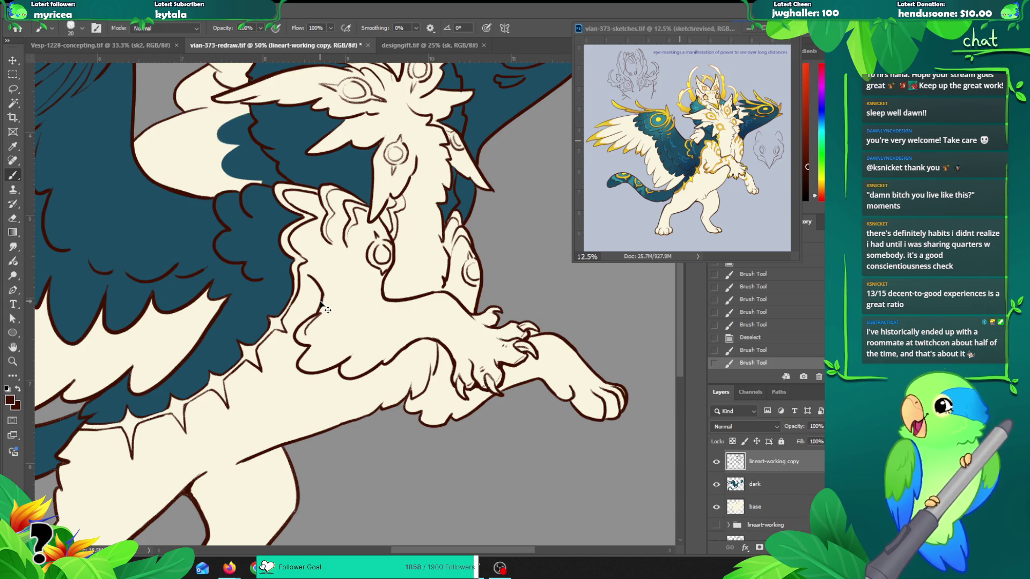
key("ctrl+z")
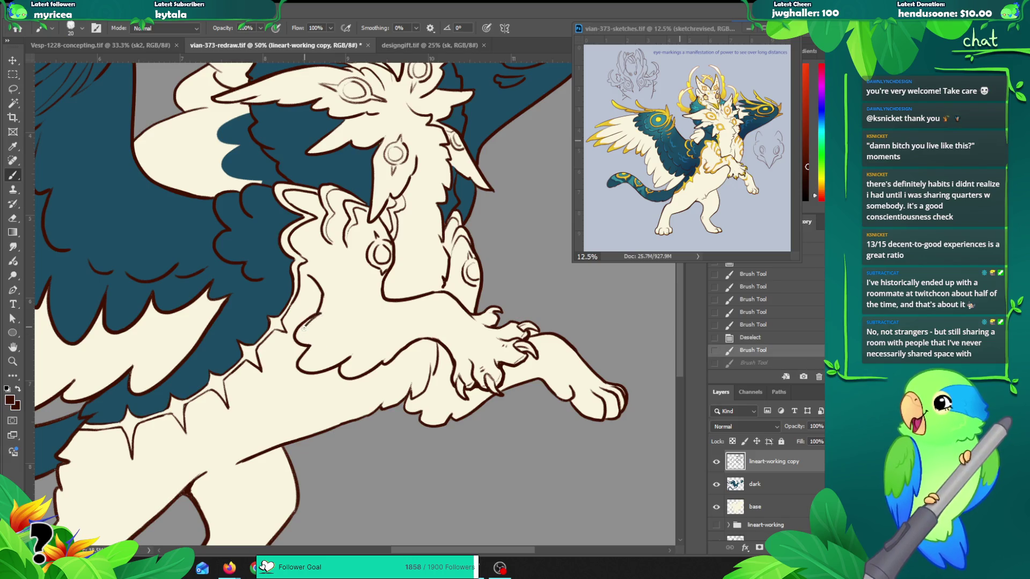
left_click_drag(303, 336, 320, 340)
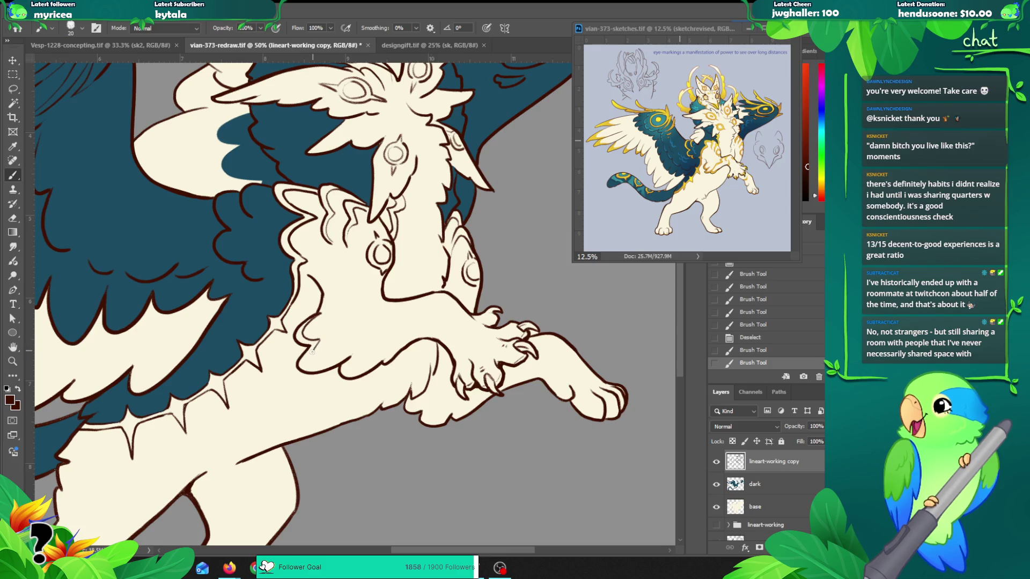
key("ctrl+z")
Step: Draw a longer line along the chest fur edge and trim it with the Eraser
mouse_move(306, 364)
left_mouse_down()
mouse_move(357, 347)
mouse_move(343, 367)
mouse_move(368, 368)
mouse_move(346, 358)
mouse_move(386, 362)
mouse_move(402, 338)
left_mouse_up()
key("e")
key("b")
key("e")
key("ctrl+z")
key("b")
key("ctrl+z")
key("e")
scroll(365, 362, "up", 1)
Step: Extend the forearm outline up and to the right in dark brown
key("b")
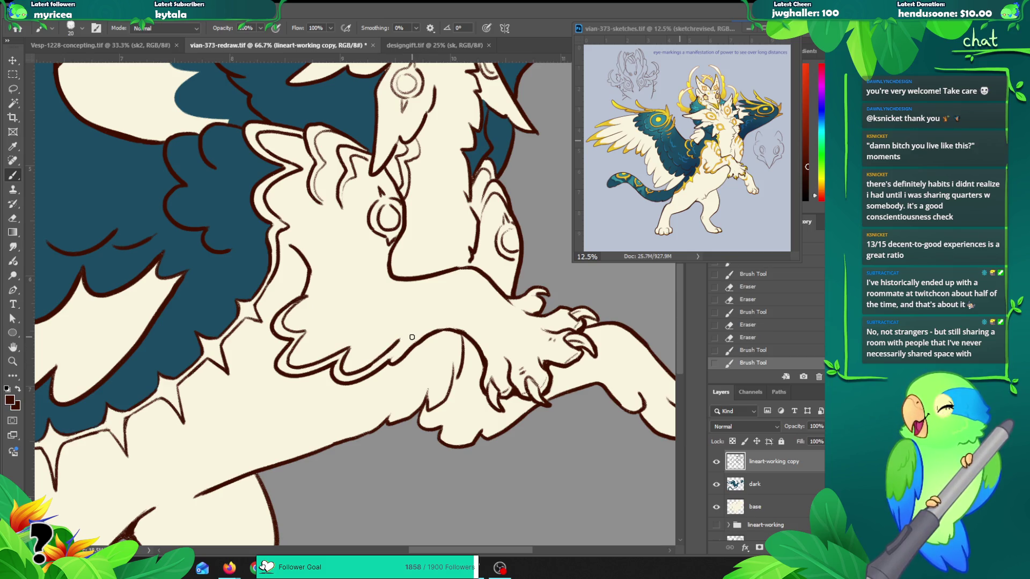
key("ctrl+z")
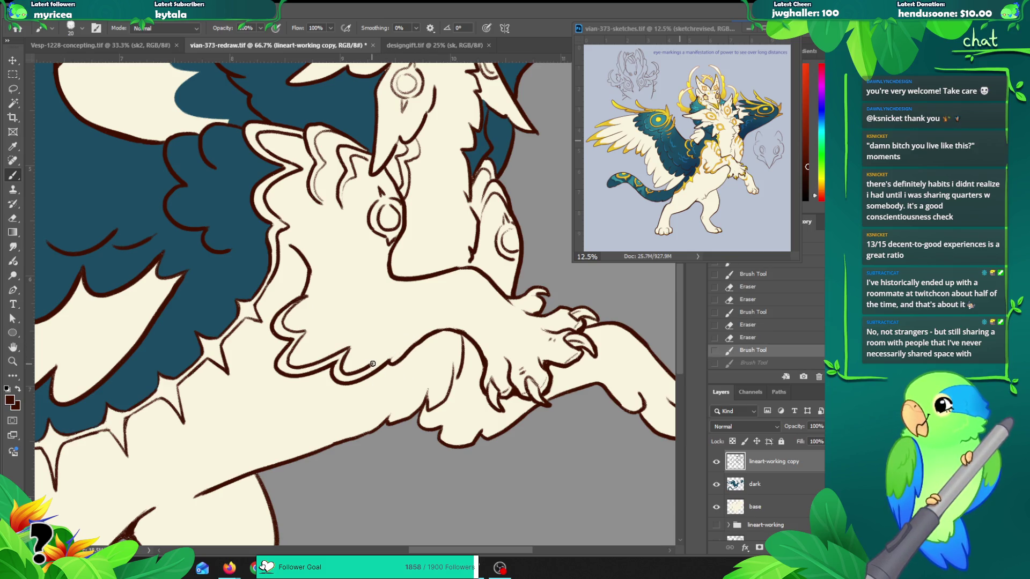
left_click_drag(370, 366, 419, 338)
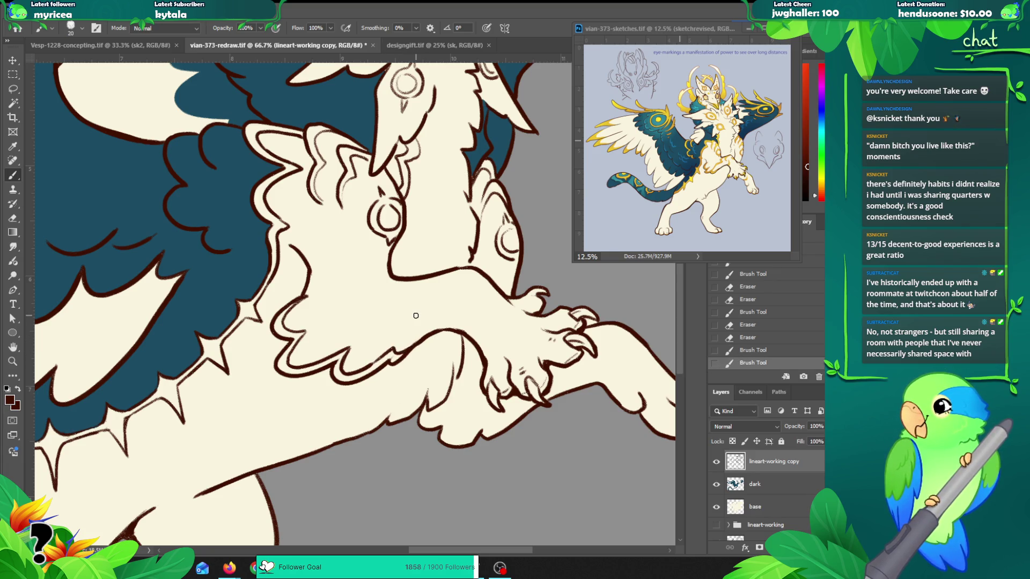
key("e")
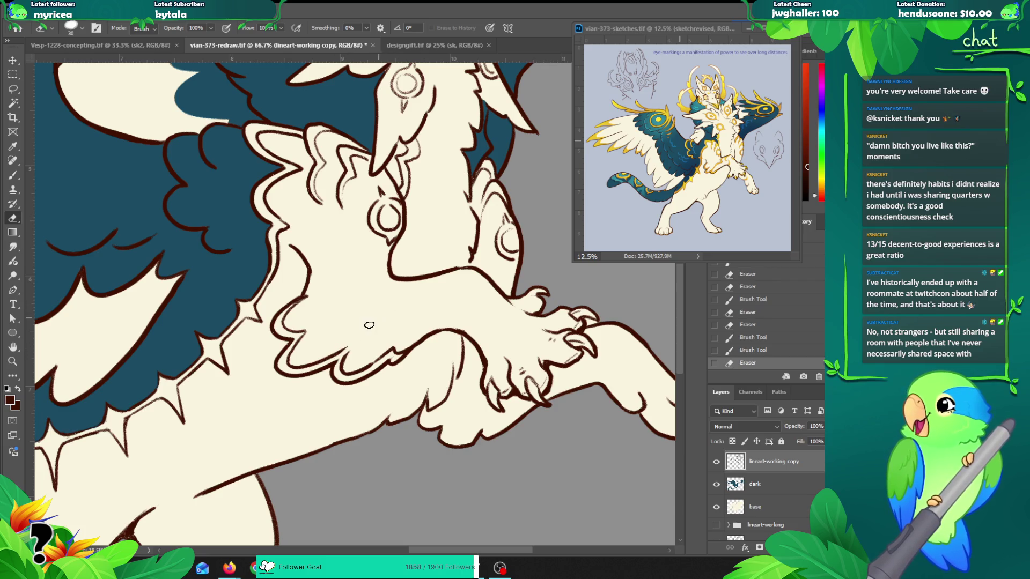
key("b")
Step: Redraw the short chest fur stroke above the foreleg, removing stray lineart bits
left_click_drag(343, 357, 371, 323)
key("ctrl+z")
key("ctrl+z")
key("ctrl+z")
mouse_move(342, 359)
left_mouse_down()
mouse_move(399, 307)
mouse_move(386, 317)
mouse_move(398, 278)
left_mouse_up()
key("ctrl+z")
key("ctrl+z")
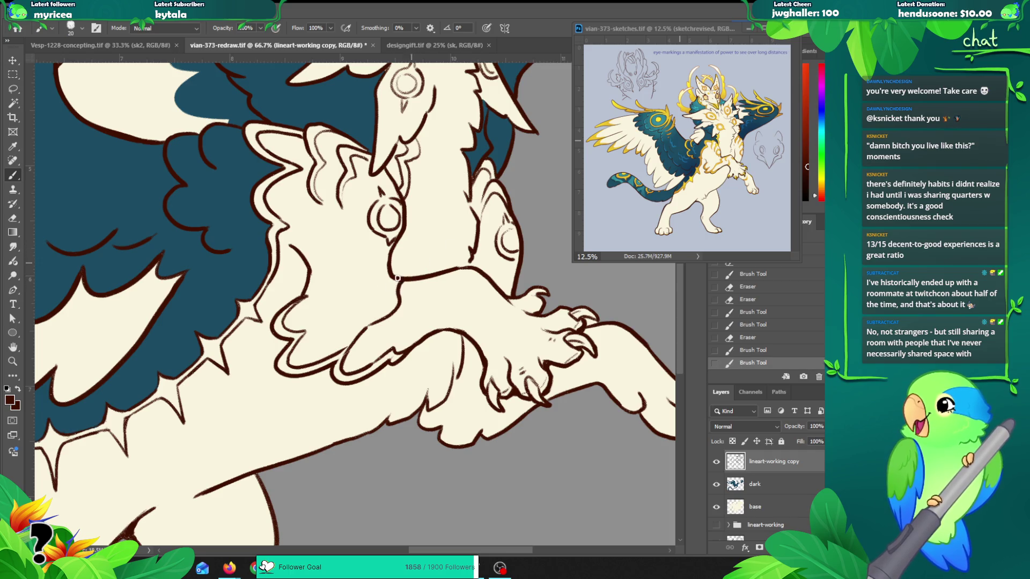
mouse_move(341, 349)
left_mouse_down()
mouse_move(370, 313)
mouse_move(345, 350)
mouse_move(362, 320)
left_mouse_up()
key("ctrl+z")
key("e")
key("b")
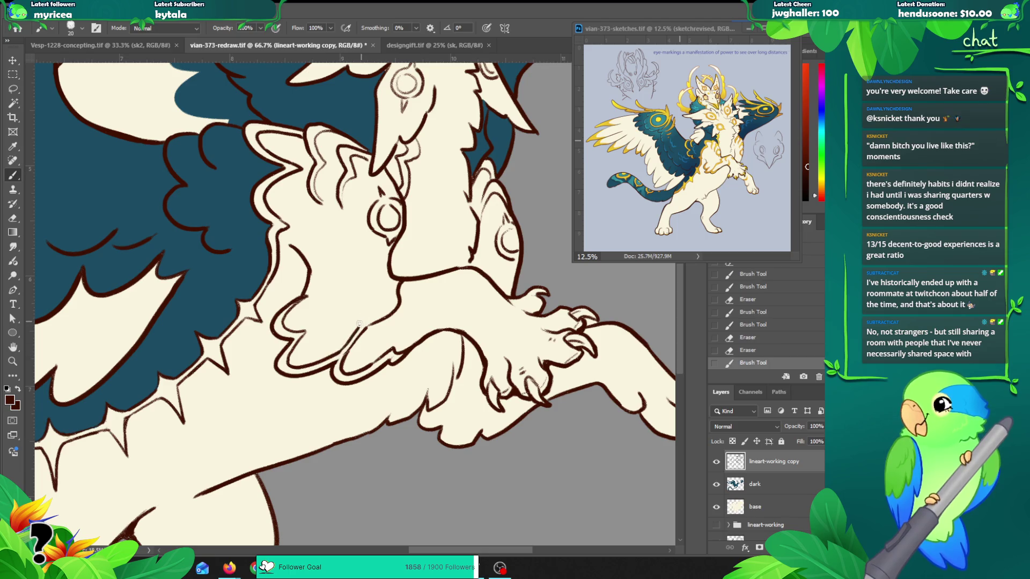
key("ctrl+z")
Step: Redraw the paw contour line and erase small bits of lineart near the chin
left_click_drag(337, 352, 369, 319)
key("ctrl+z")
mouse_move(338, 353)
left_mouse_down()
mouse_move(382, 309)
mouse_move(394, 277)
left_mouse_up()
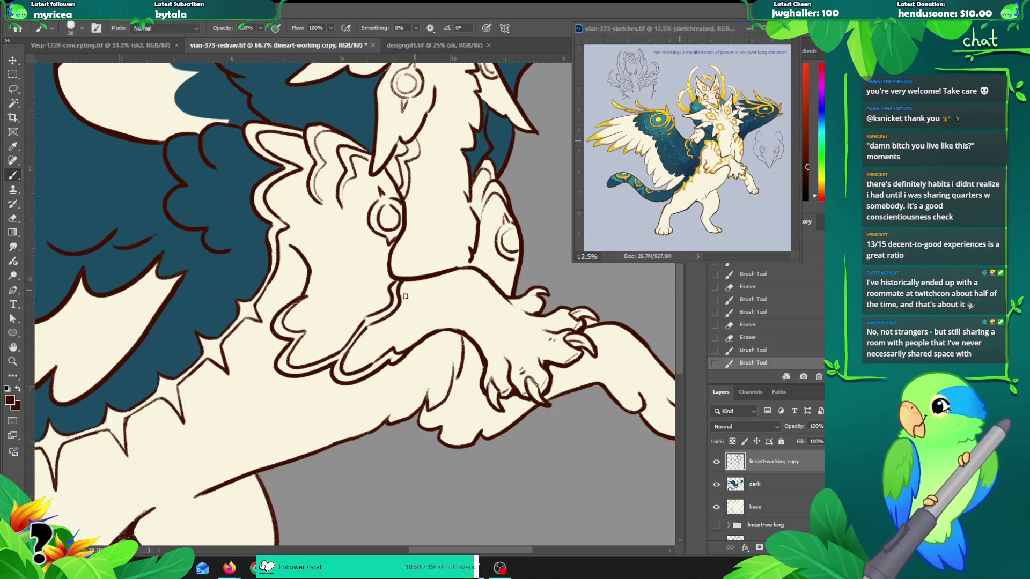
key("e")
left_click_drag(396, 296, 401, 284)
key("b")
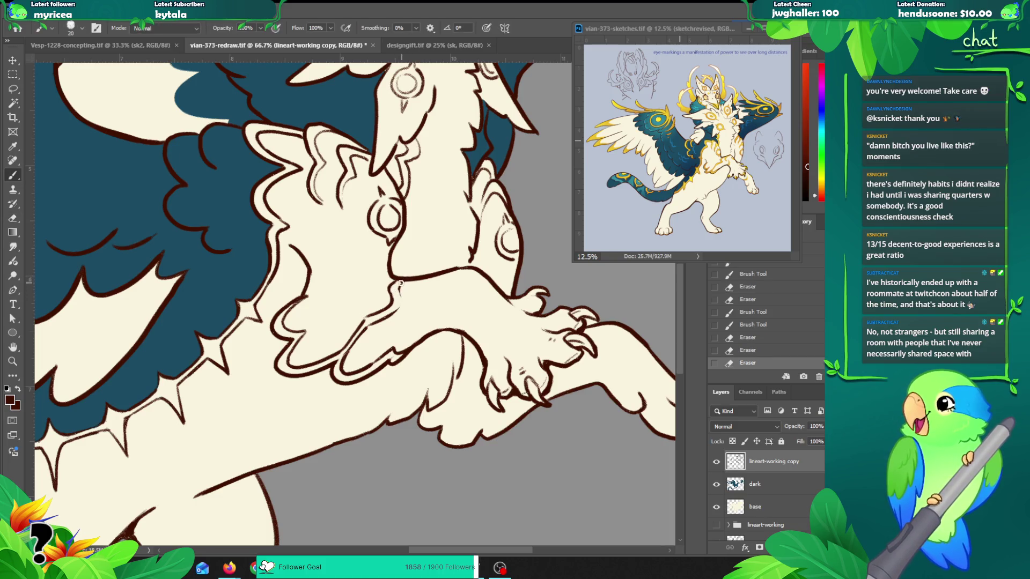
Step: Clean up and redraw the foreleg and arm outline lineart
mouse_move(403, 303)
left_mouse_down()
mouse_move(350, 347)
mouse_move(406, 306)
mouse_move(394, 317)
left_mouse_up()
key("e")
key("b")
key("ctrl+z")
key("ctrl+z")
left_click(400, 309)
key("e")
left_click_drag(344, 352, 364, 321)
key("b")
key("ctrl+z")
left_click_drag(337, 352, 371, 313)
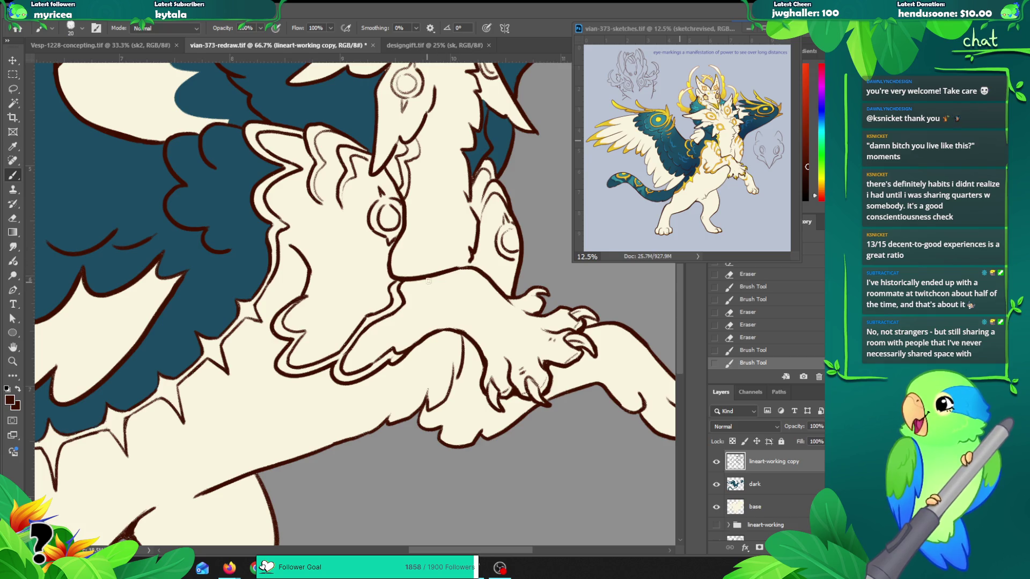
mouse_move(416, 280)
left_mouse_down()
mouse_move(429, 274)
mouse_move(421, 288)
mouse_move(432, 304)
mouse_move(431, 278)
mouse_move(439, 322)
mouse_move(425, 287)
mouse_move(429, 306)
mouse_move(424, 286)
mouse_move(436, 274)
mouse_move(437, 303)
mouse_move(446, 301)
mouse_move(374, 336)
mouse_move(371, 328)
mouse_move(372, 341)
left_mouse_up()
key("ctrl+z")
key("ctrl+z")
key("ctrl+z")
key("ctrl+z")
key("ctrl+z")
key("ctrl+z")
key("ctrl+z")
Step: Redraw the chest fur line below the chin and the stroke along the chin
mouse_move(357, 302)
left_mouse_down()
mouse_move(373, 322)
mouse_move(366, 342)
mouse_move(381, 325)
mouse_move(381, 341)
left_mouse_up()
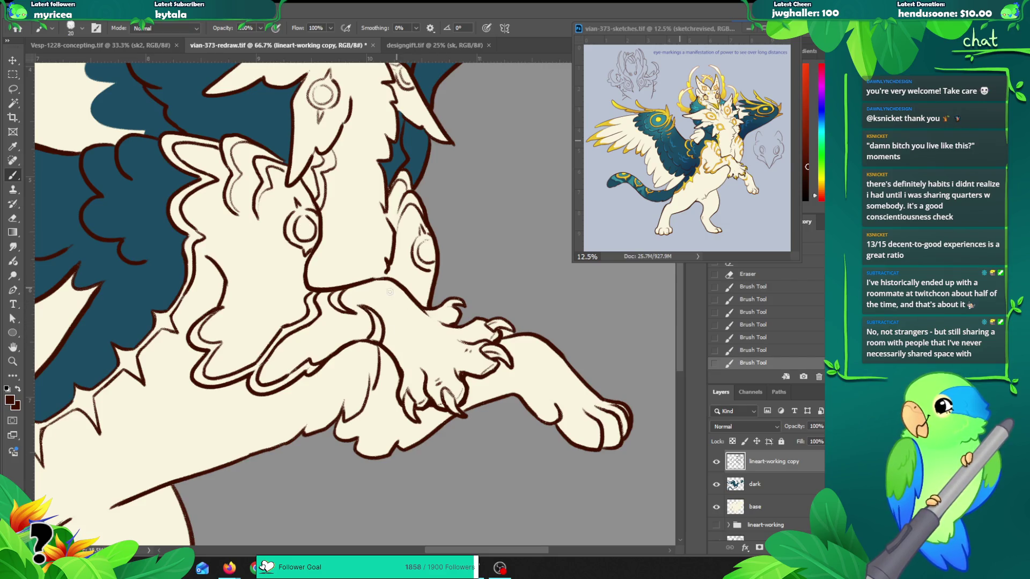
mouse_move(372, 286)
left_mouse_down()
mouse_move(354, 292)
mouse_move(397, 280)
left_mouse_up()
key("ctrl+z")
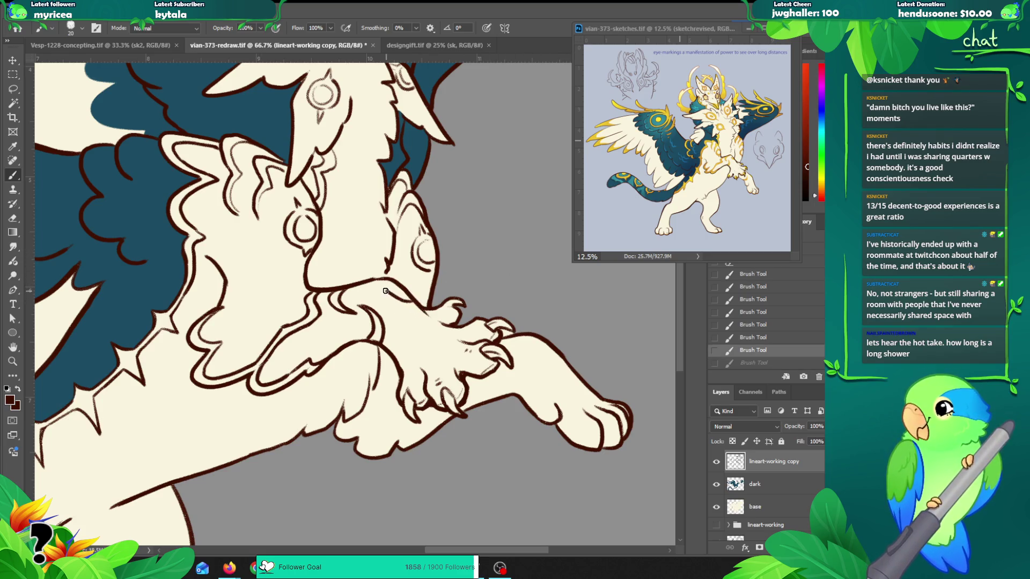
left_click_drag(377, 288, 412, 290)
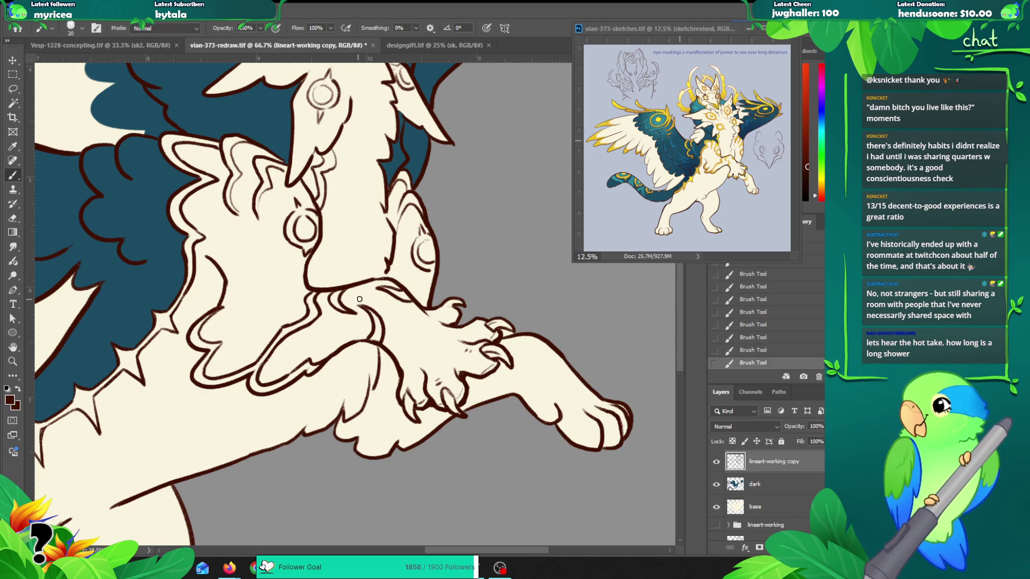